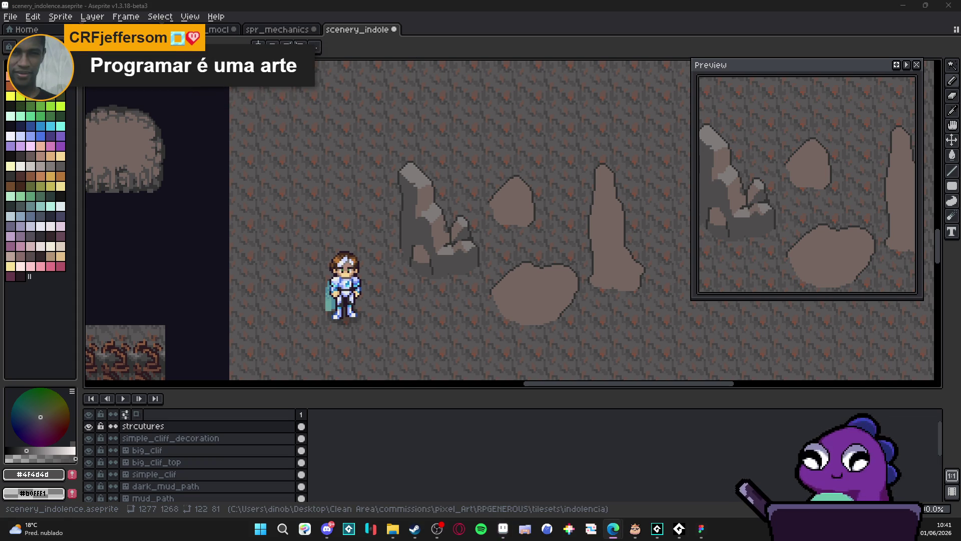
Step: Maximize Edge on the generous_studio profile, view the Gamescom post, then close it and browse the grid
key("alt+Tab")
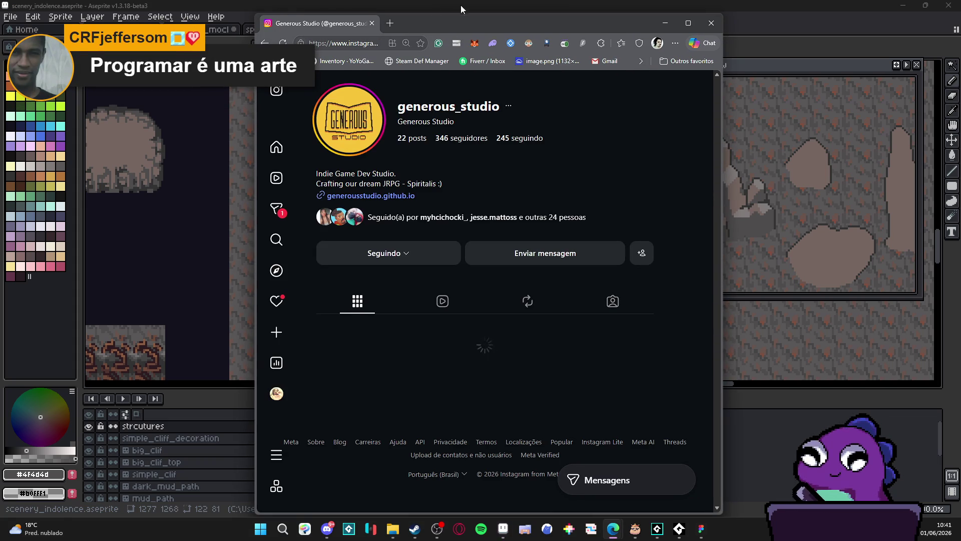
double_click(498, 28)
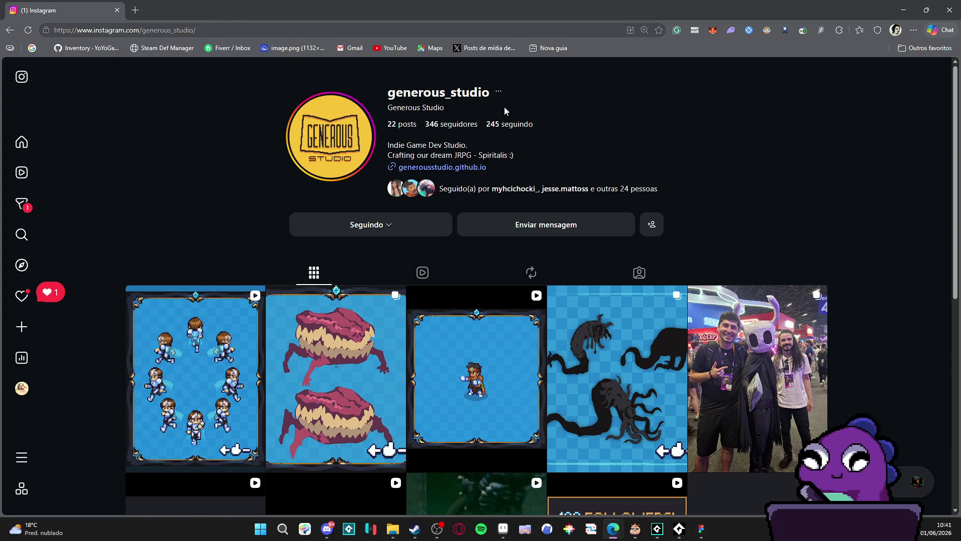
left_click(731, 337)
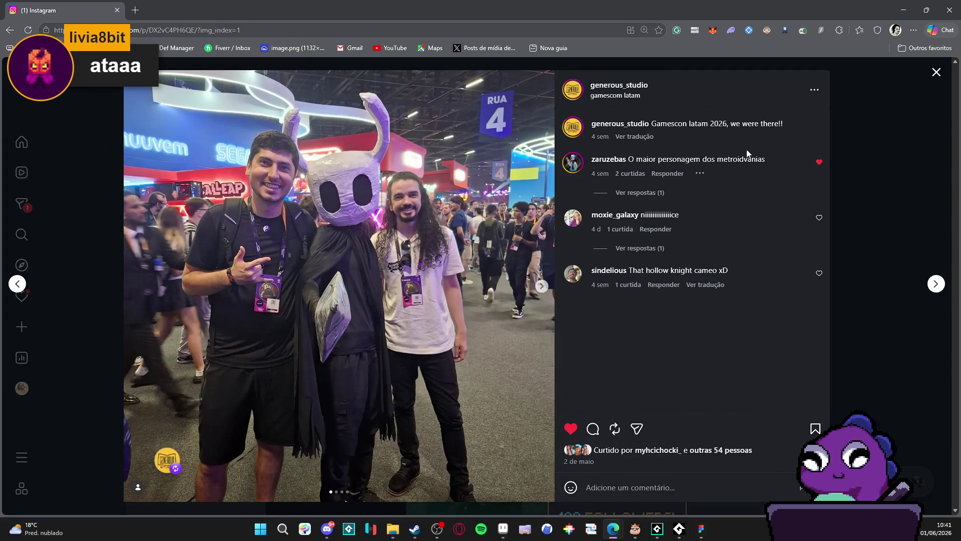
left_click(936, 72)
scroll(182, 163, "down", 2)
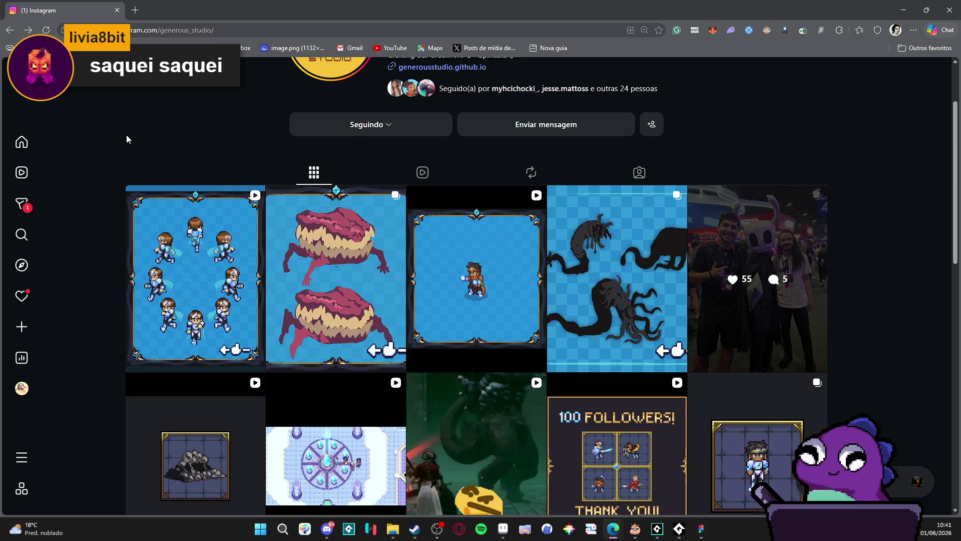
scroll(148, 145, "up", 2)
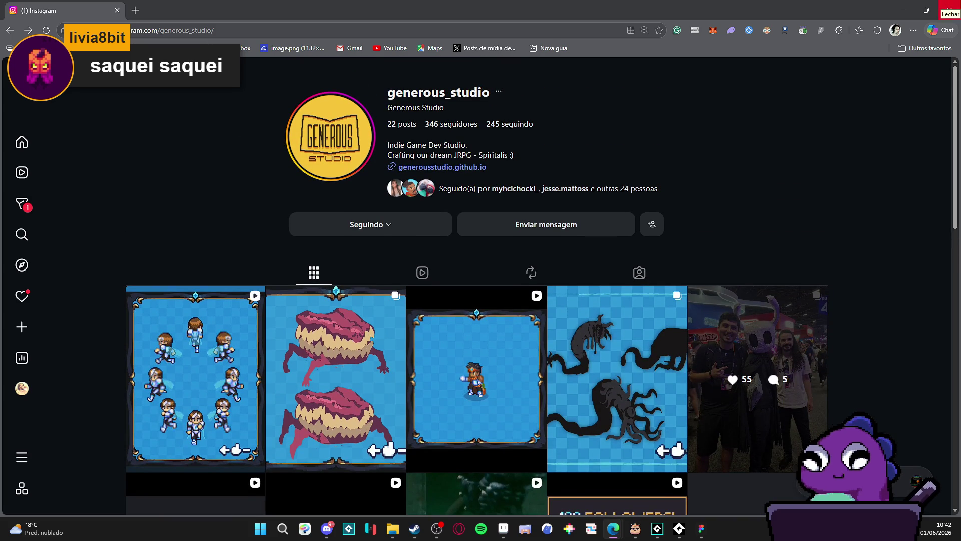
Step: Close the Edge window to bring Aseprite's scenery_indolence.aseprite cave scene back in front
left_click(949, 7)
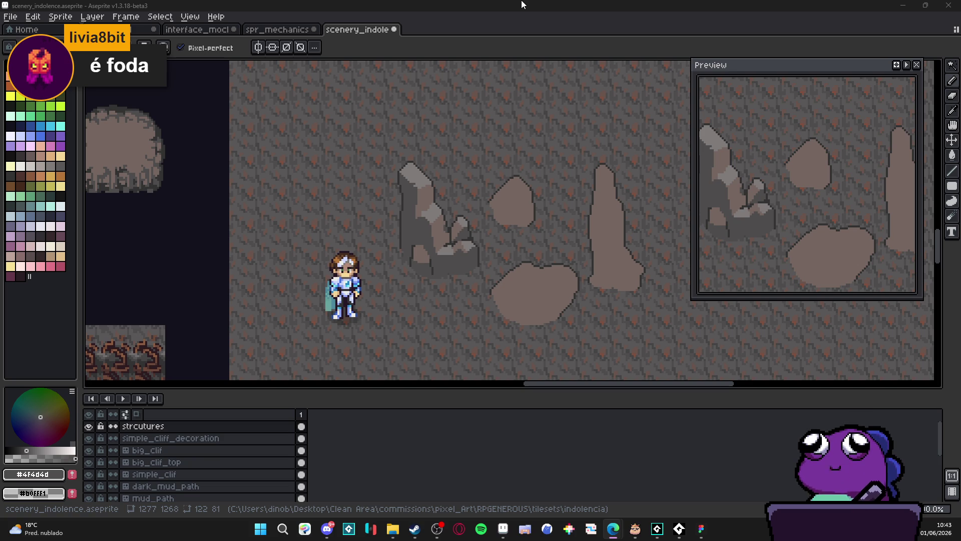
Step: Eyedrop the rock's brownish-grey and pencil brown streaks down the rock face and its upper part
scroll(406, 169, "up", 1)
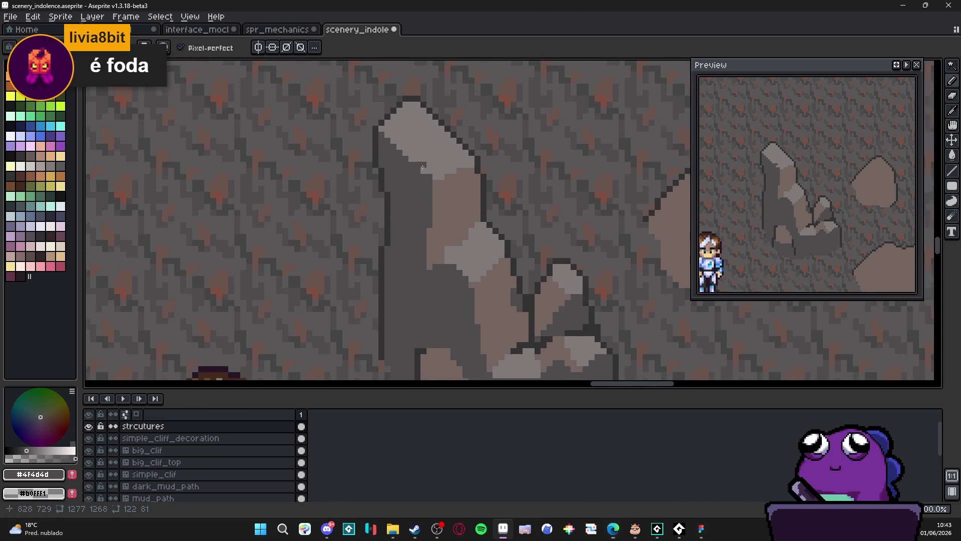
left_click(405, 168, "alt")
scroll(401, 161, "up", 2)
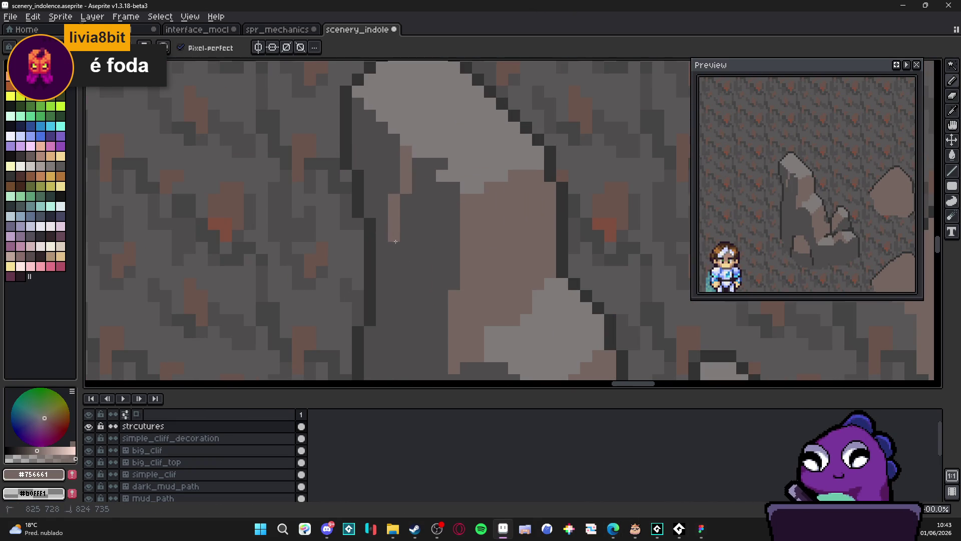
key("b")
mouse_move(408, 156)
left_mouse_down()
mouse_move(406, 241)
mouse_move(418, 181)
mouse_move(418, 284)
left_mouse_up()
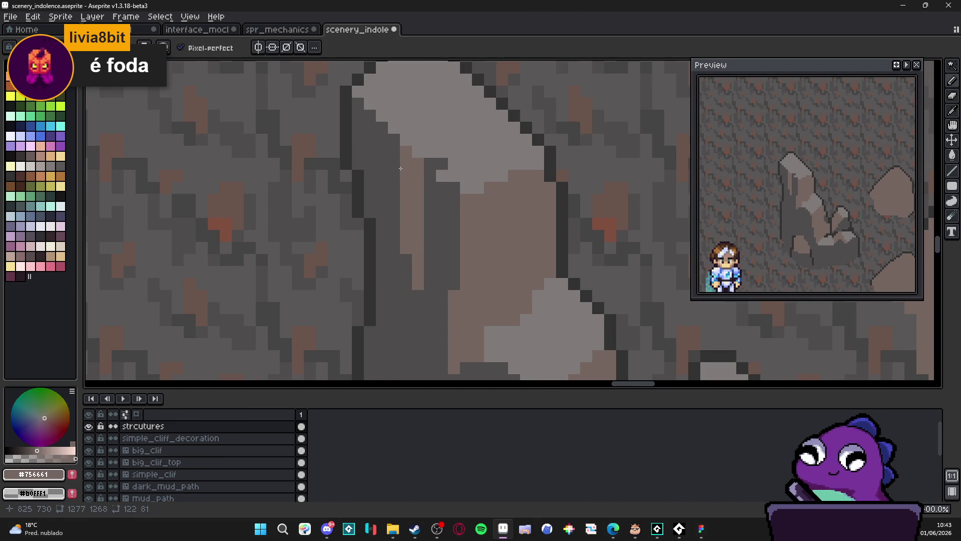
mouse_move(382, 140)
left_mouse_down()
mouse_move(381, 128)
mouse_move(383, 176)
mouse_move(371, 116)
left_mouse_up()
Step: Reframe the rock and paint a light-grey #807b7a vertical stroke under the highlight
left_click(401, 118, "alt")
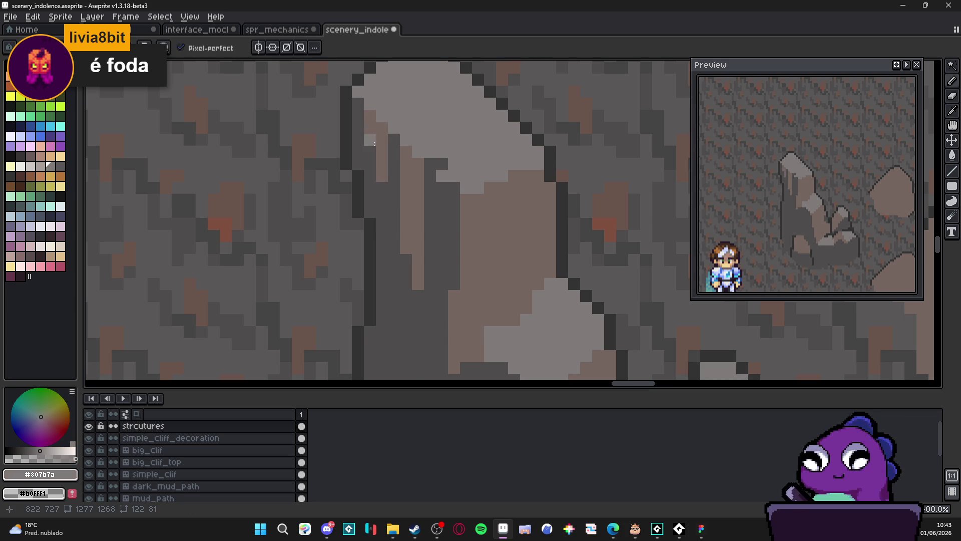
scroll(400, 120, "down", 3)
left_click_drag(475, 233, 408, 257)
scroll(426, 289, "up", 1)
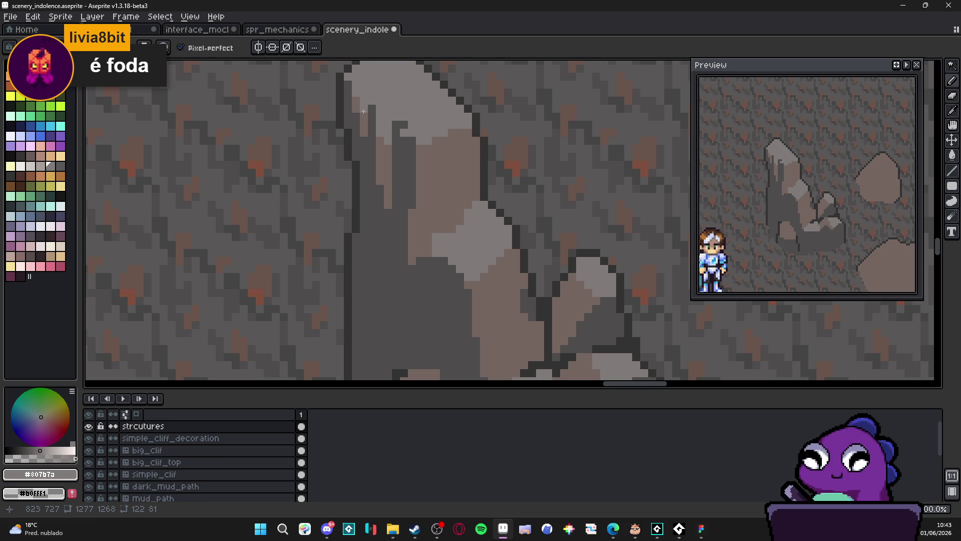
scroll(357, 95, "up", 2)
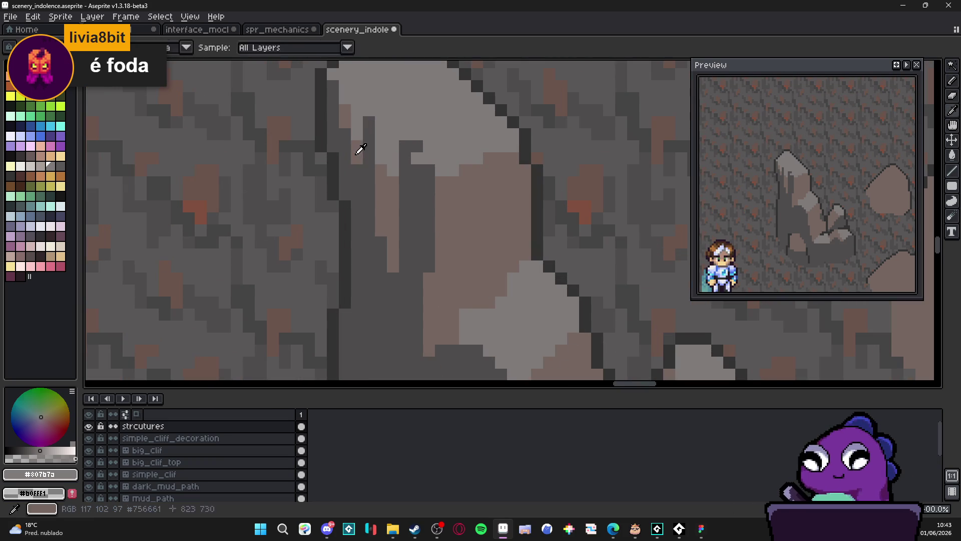
left_click(357, 145, "alt")
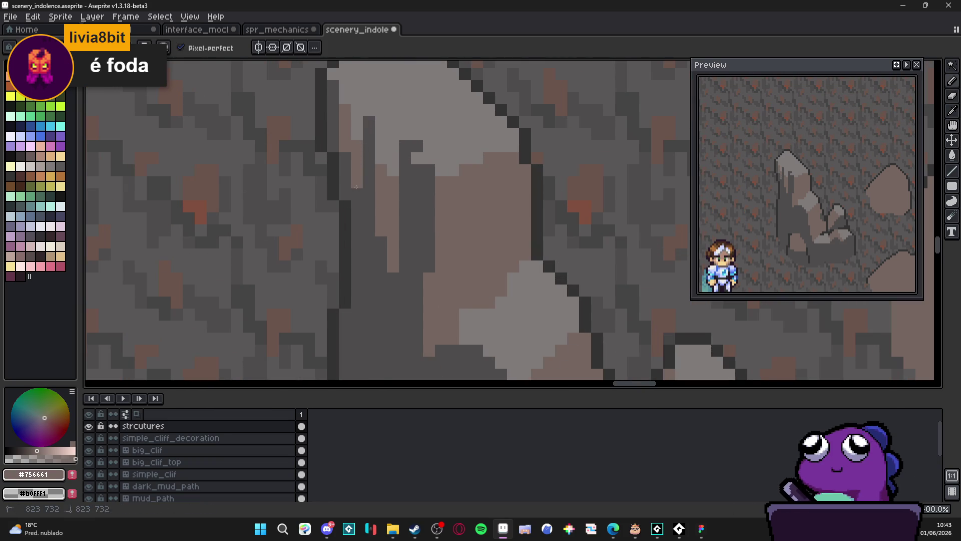
scroll(361, 226, "down", 2)
scroll(372, 227, "up", 2)
scroll(402, 246, "up", 1)
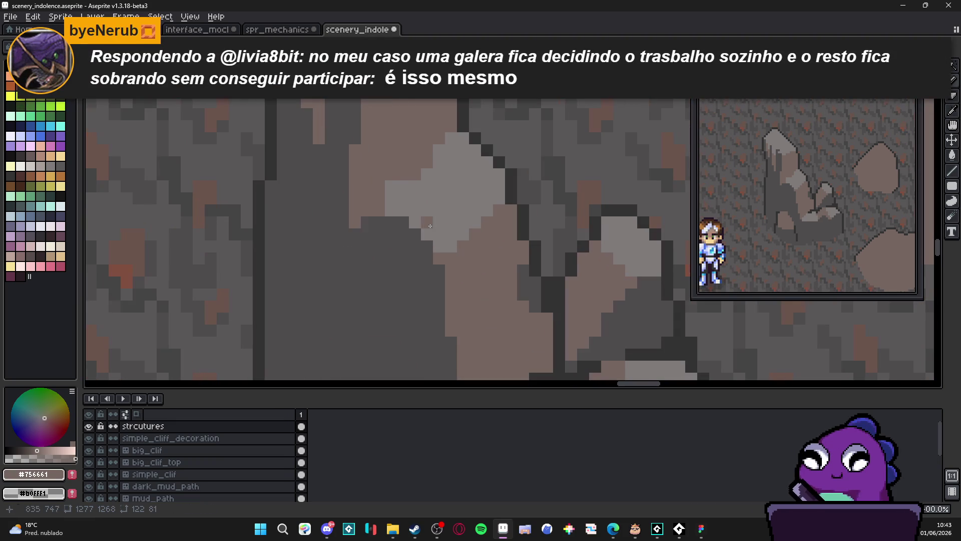
left_click(403, 245, "alt")
left_click_drag(416, 234, 415, 299)
Step: Add a short drip below the highlight and recolour it brownish #756661
scroll(467, 242, "down", 2)
scroll(467, 242, "up", 1)
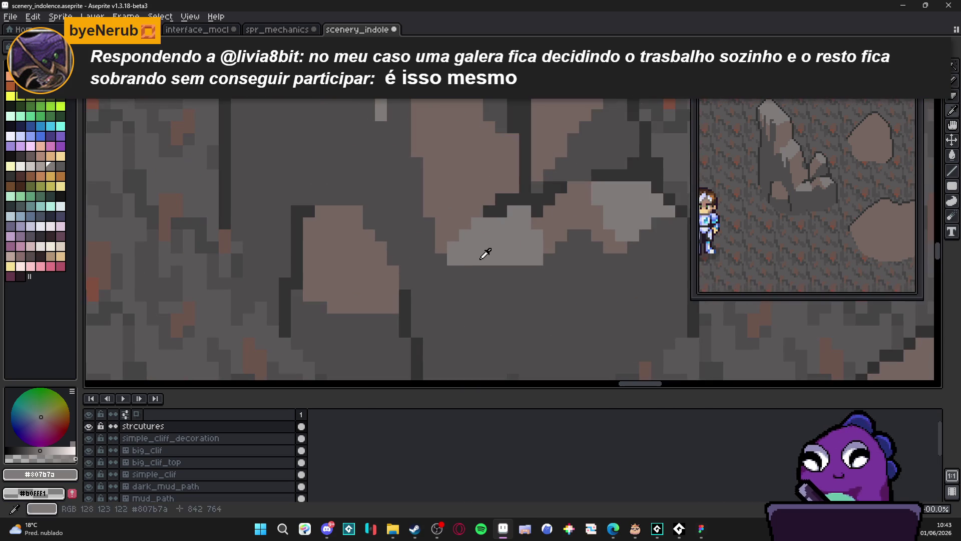
mouse_move(477, 273)
left_mouse_down()
mouse_move(476, 298)
mouse_move(493, 292)
mouse_move(490, 309)
left_mouse_up()
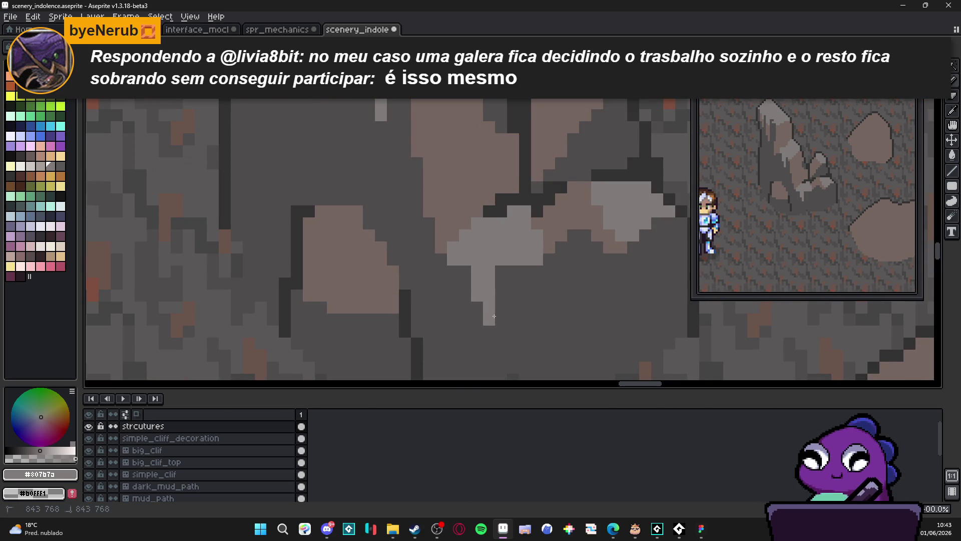
left_click(503, 318, "alt")
left_click(501, 320, "alt")
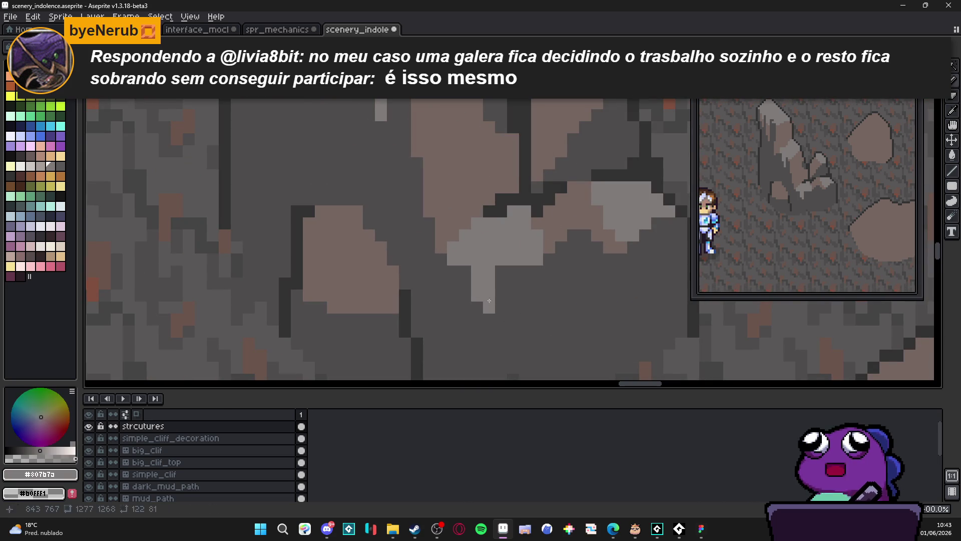
left_click(489, 325)
mouse_move(490, 322)
left_mouse_down()
mouse_move(476, 284)
mouse_move(488, 296)
left_mouse_up()
left_click(489, 273, "alt")
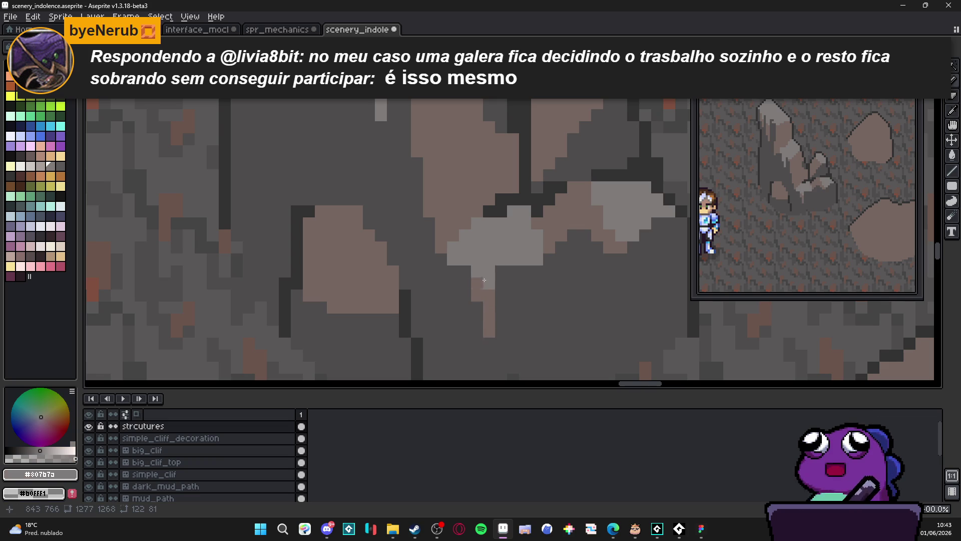
Step: Paint brown drips below the light-grey block and dark #323232 pixels along the rock's edge
scroll(488, 285, "down", 3)
scroll(484, 300, "up", 3)
left_click(484, 300, "alt")
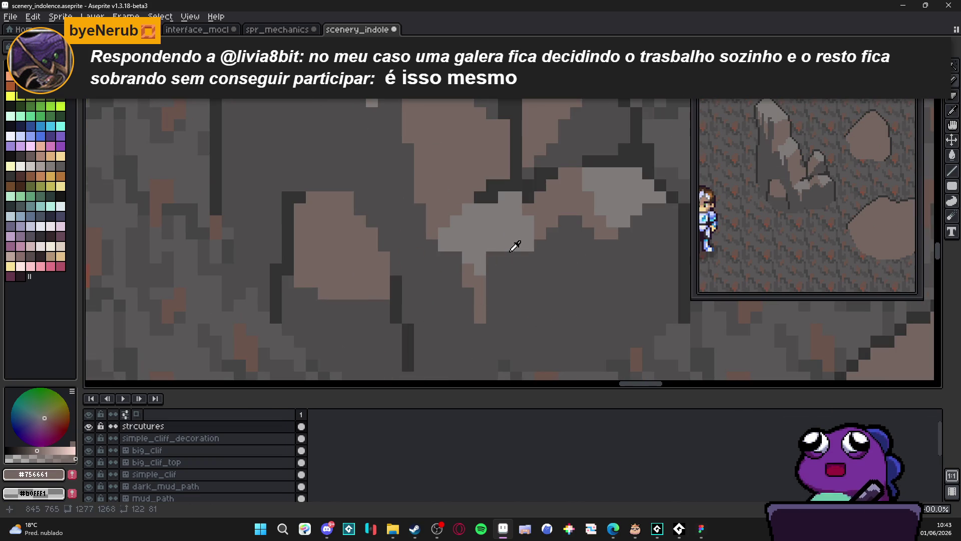
left_click_drag(516, 284, 508, 263)
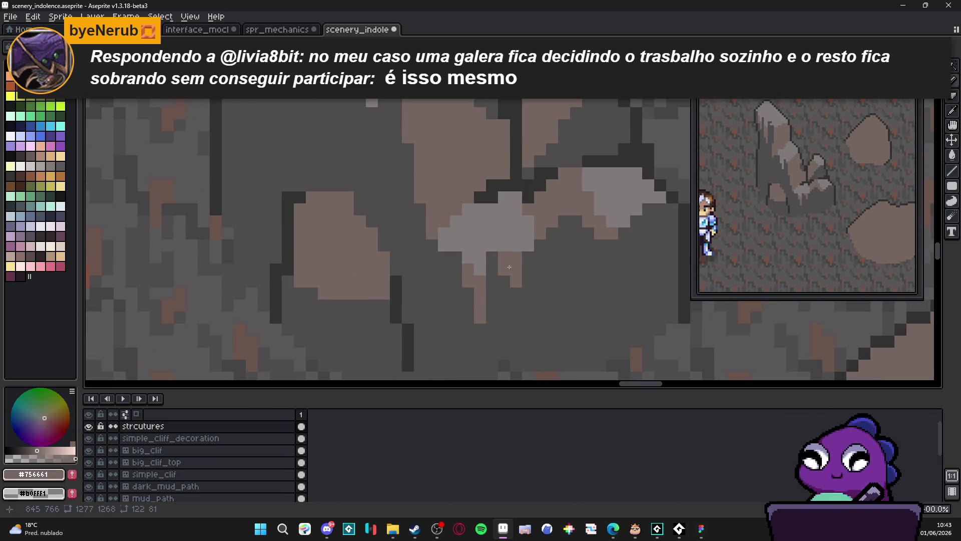
scroll(501, 260, "down", 1)
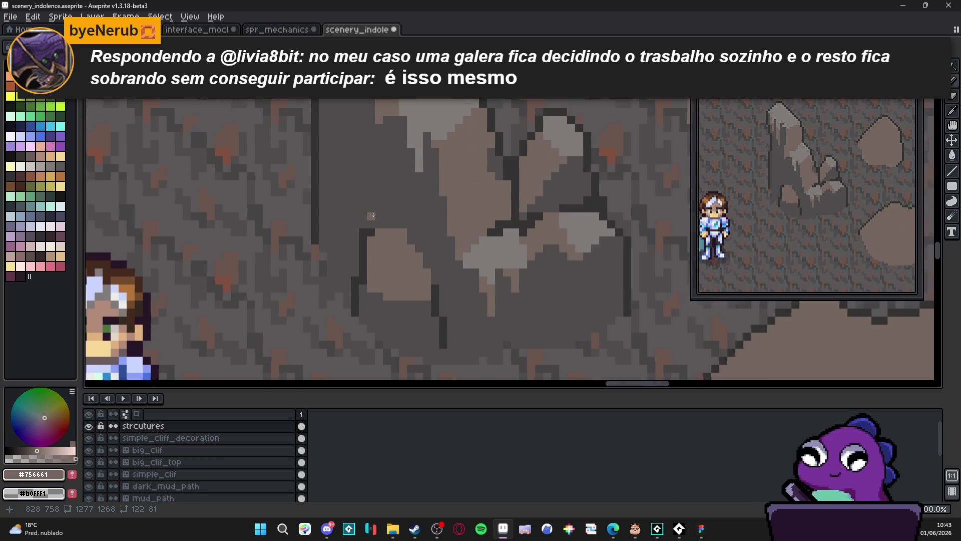
scroll(350, 200, "up", 1)
left_click(289, 193, "alt")
mouse_move(298, 156)
left_mouse_down()
mouse_move(315, 161)
mouse_move(322, 245)
left_mouse_up()
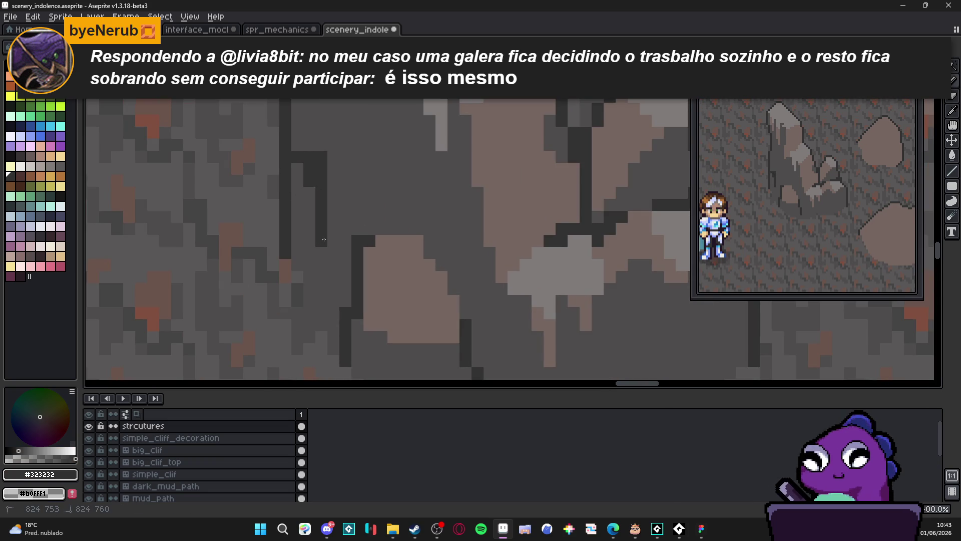
Step: Paint dark #323232 outline columns and crevice pixels down the rock
left_click_drag(310, 188, 309, 198)
left_click_drag(298, 116, 297, 150)
mouse_move(333, 200)
left_mouse_down()
mouse_move(345, 231)
mouse_move(358, 233)
left_mouse_up()
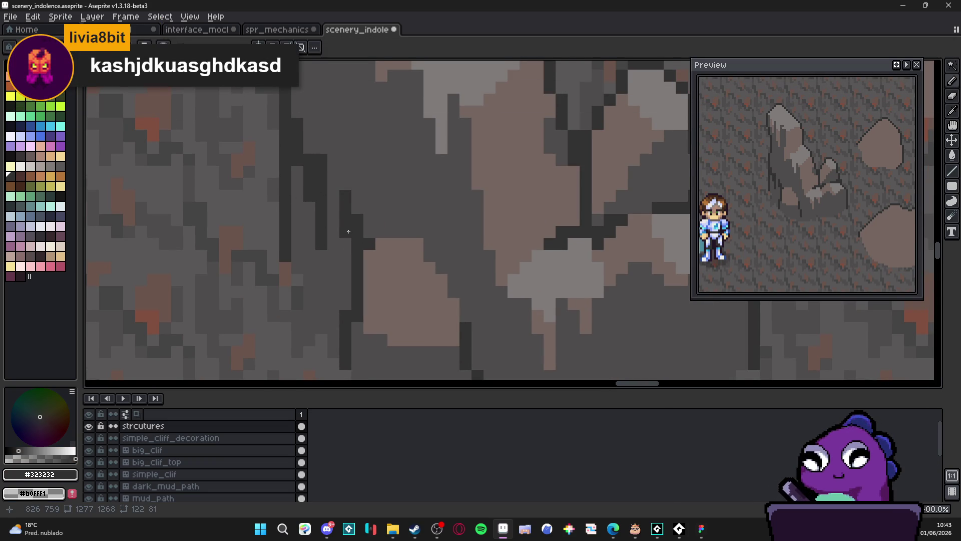
mouse_move(348, 231)
left_mouse_down()
mouse_move(346, 308)
mouse_move(333, 315)
mouse_move(321, 303)
mouse_move(326, 237)
left_mouse_up()
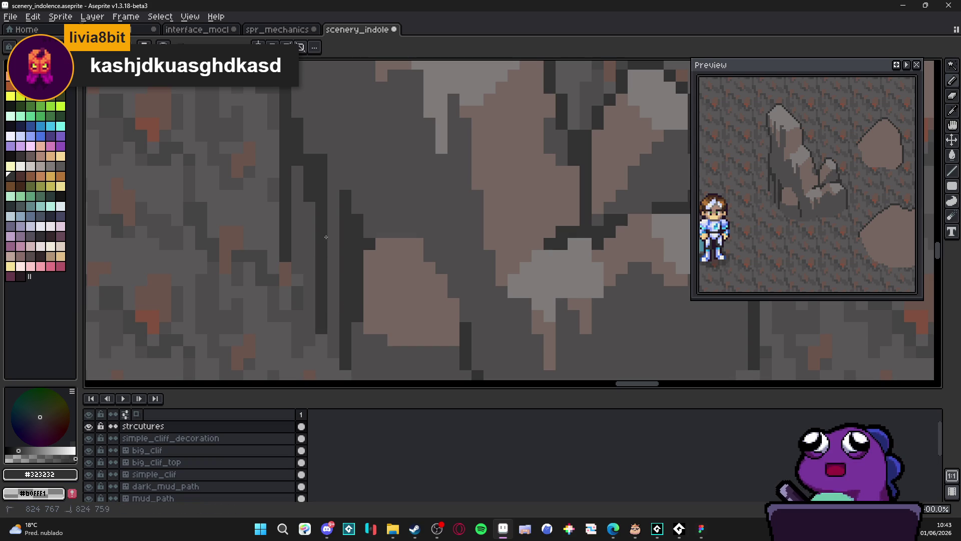
scroll(326, 237, "down", 1)
scroll(332, 172, "up", 1)
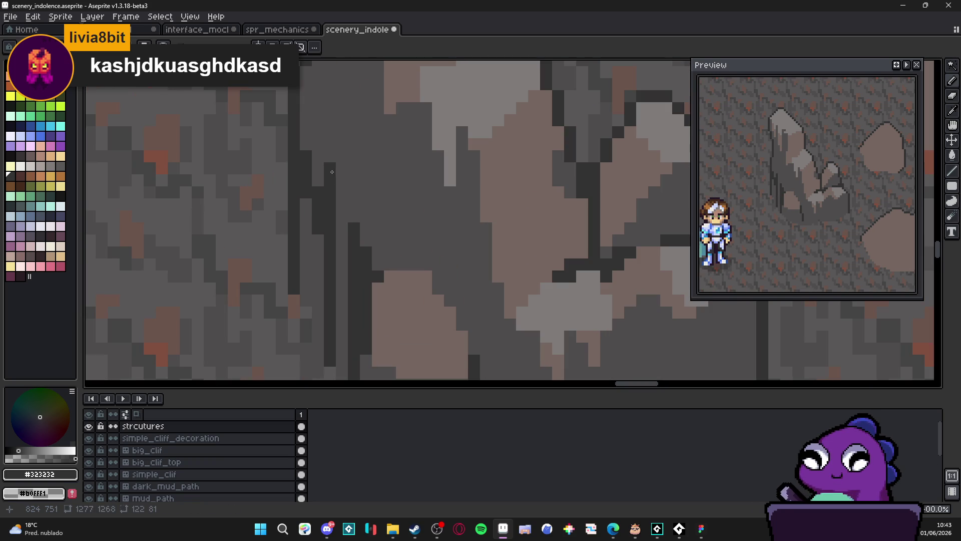
Step: Zoom in and draw a dark #323232 vertical crack down the rock, extending it downward
left_click(310, 154, "alt")
scroll(313, 141, "up", 1)
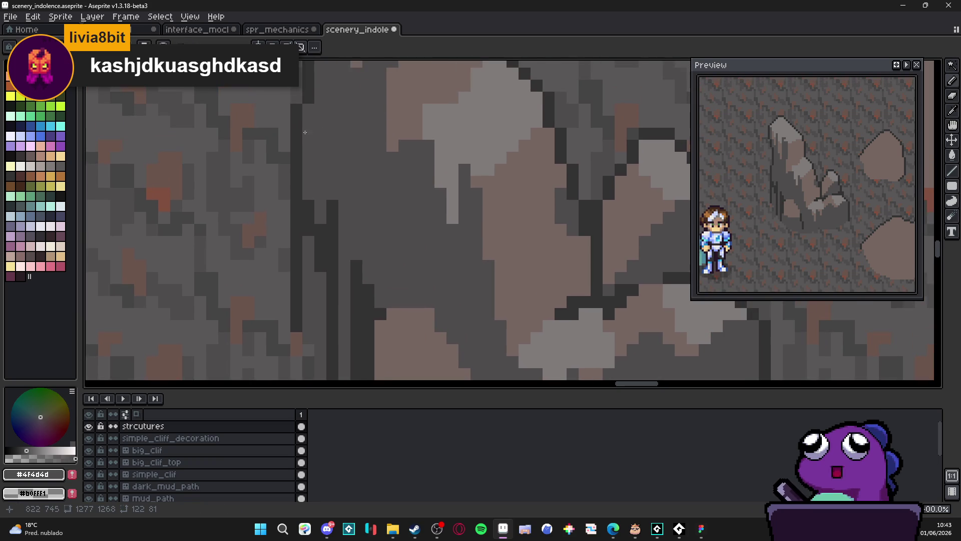
left_click(315, 179, "alt")
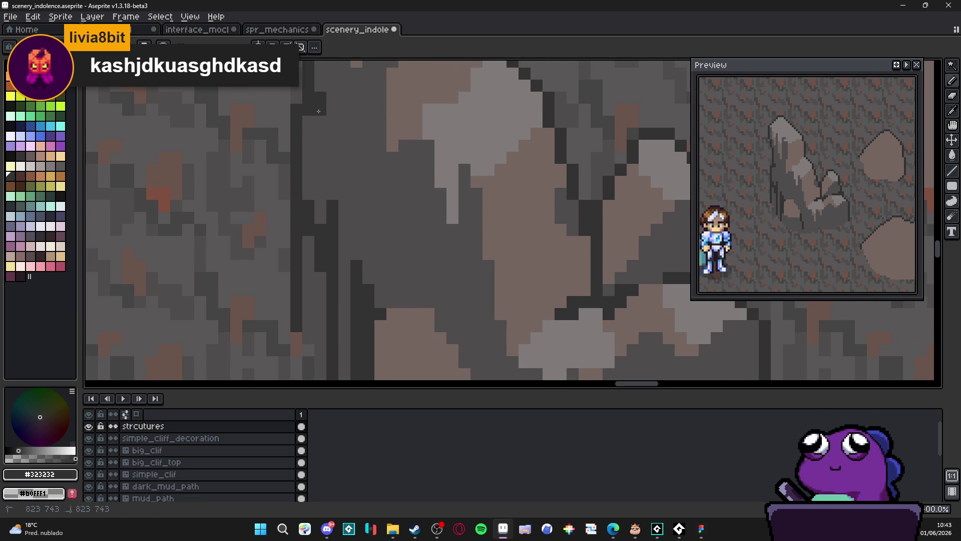
scroll(321, 179, "up", 1)
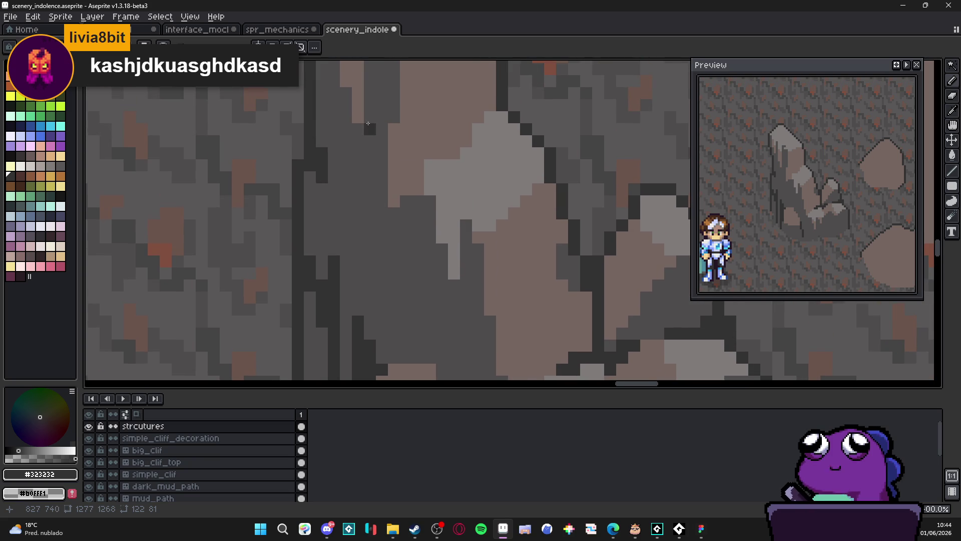
scroll(350, 165, "up", 2)
scroll(339, 177, "up", 1)
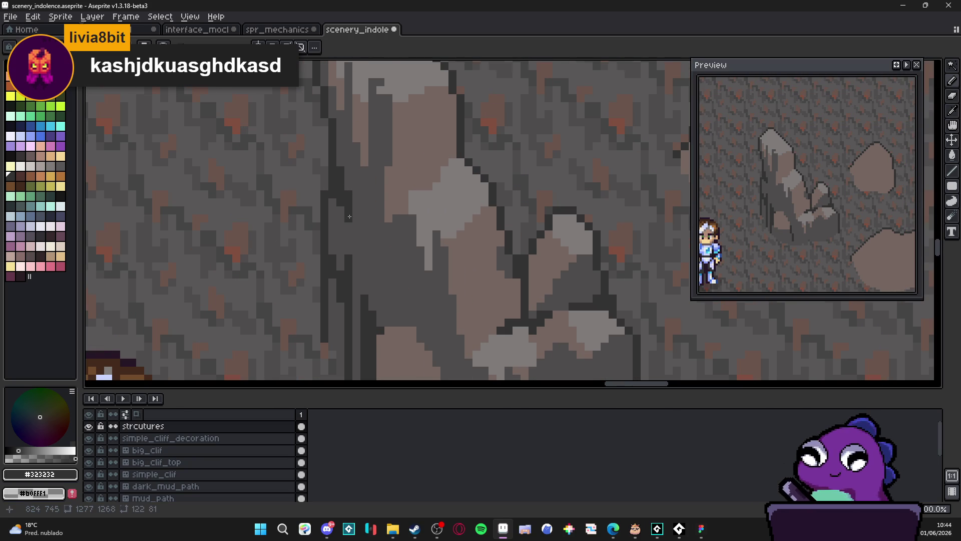
scroll(346, 213, "up", 2)
mouse_move(413, 285)
left_mouse_down()
mouse_move(412, 310)
mouse_move(400, 323)
mouse_move(410, 261)
left_mouse_up()
mouse_move(424, 300)
left_mouse_down()
mouse_move(425, 351)
mouse_move(417, 286)
mouse_move(387, 270)
left_mouse_up()
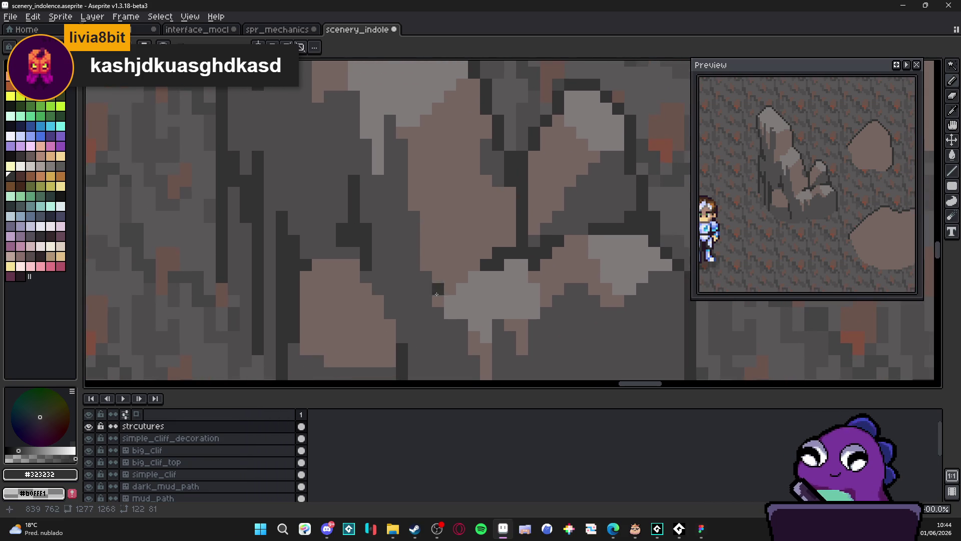
Step: Pan to the lower rock and paint more dark crack pixels and another vertical crack
left_click_drag(449, 325, 441, 155)
left_click_drag(436, 260, 444, 288)
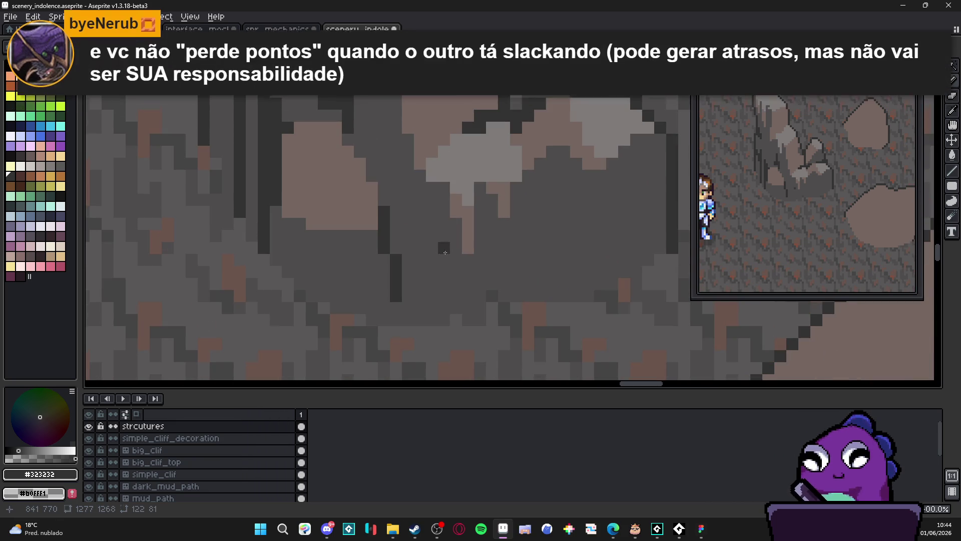
left_click_drag(431, 248, 432, 220)
mouse_move(456, 260)
left_mouse_down()
mouse_move(480, 248)
mouse_move(479, 235)
mouse_move(492, 240)
mouse_move(492, 285)
mouse_move(482, 280)
mouse_move(494, 297)
left_mouse_up()
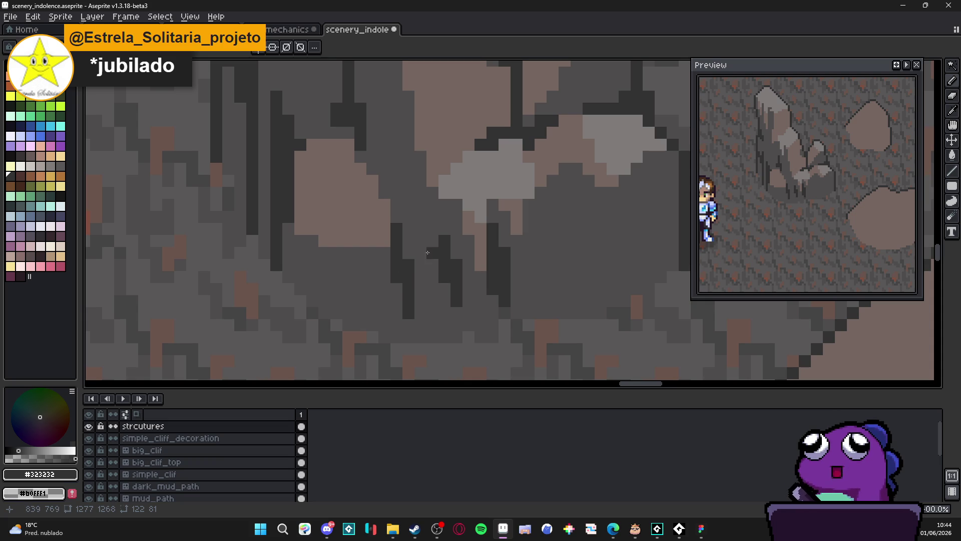
mouse_move(428, 252)
left_mouse_down()
mouse_move(420, 325)
mouse_move(408, 326)
mouse_move(433, 276)
mouse_move(445, 288)
mouse_move(438, 301)
left_mouse_up()
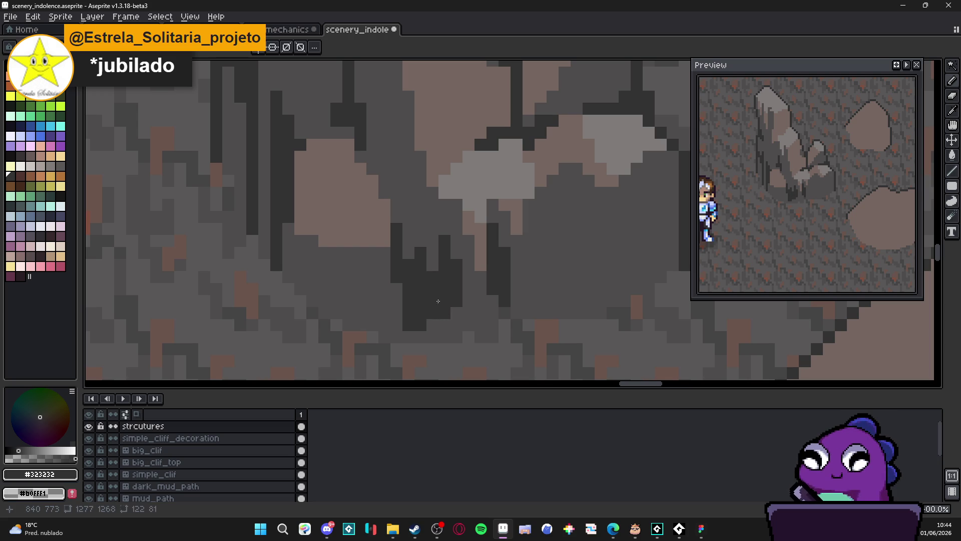
Step: Dot mid-gray #4f4d4d pixels beside the crack, then extend the dark crack upward
left_click(436, 264, "alt")
left_click(433, 289)
left_click(418, 263)
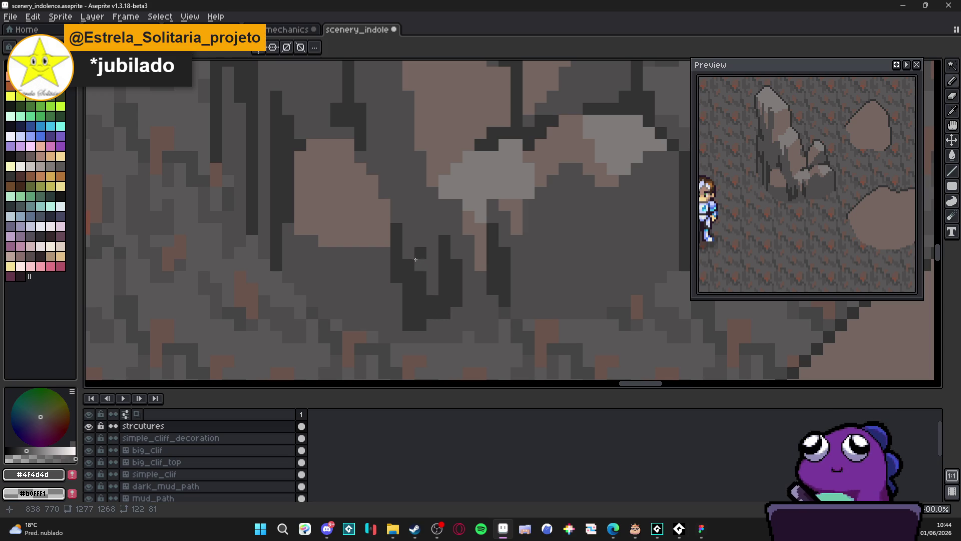
left_click(416, 259, "alt")
left_click_drag(397, 219, 396, 165)
Step: Add a lighter gray block and lengthen the dark crack further down the rock
scroll(400, 190, "up", 4)
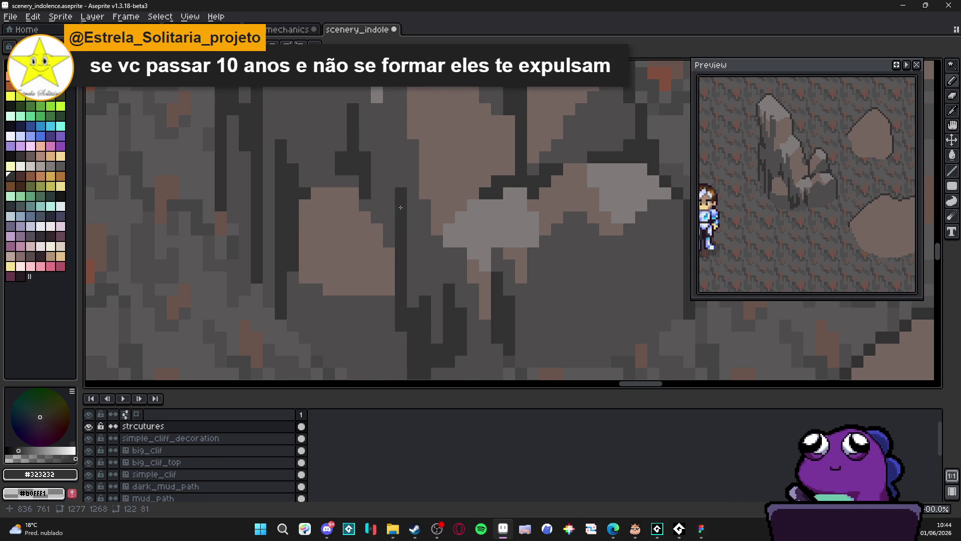
scroll(401, 207, "down", 3)
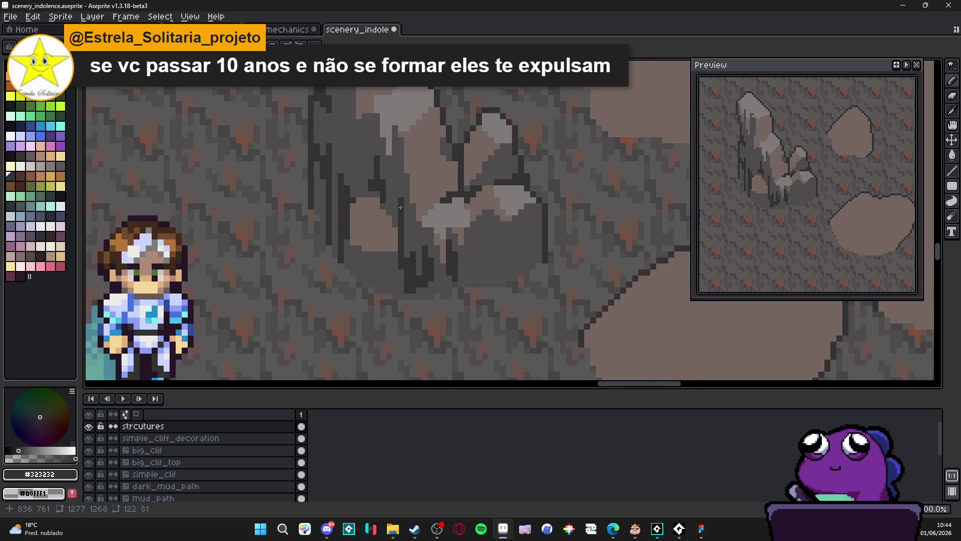
scroll(454, 302, "up", 3)
left_click(441, 313, "alt")
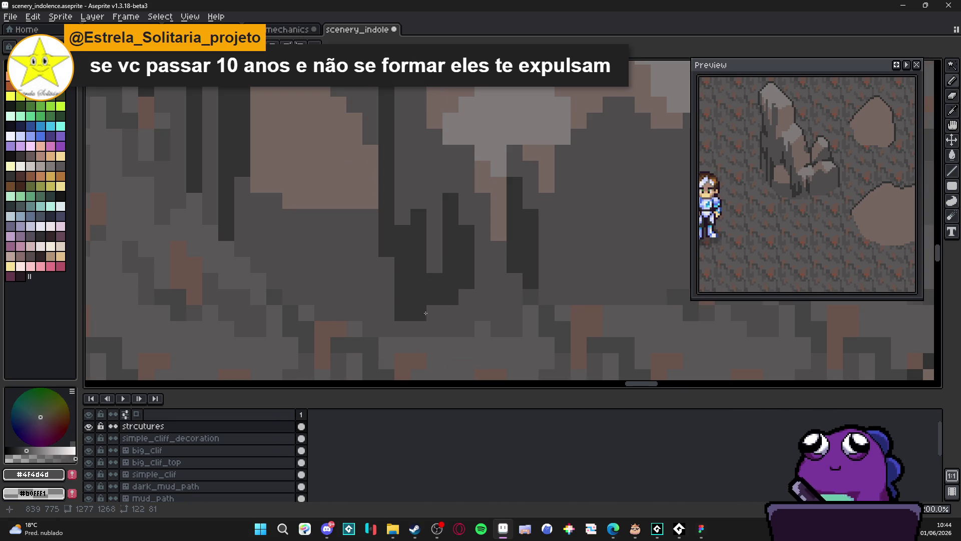
left_click(419, 313)
left_click(410, 298, "alt")
left_click_drag(403, 329, 416, 325)
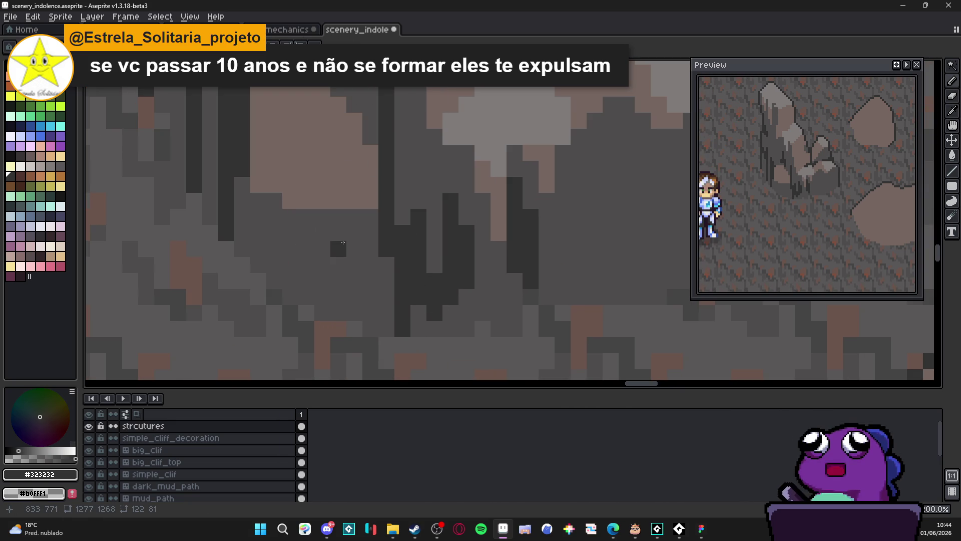
Step: Paint a new dark crack with a block beside it, then add mid-gray #4f4d4d blocks next to it
left_click_drag(338, 248, 338, 264)
left_click(371, 265)
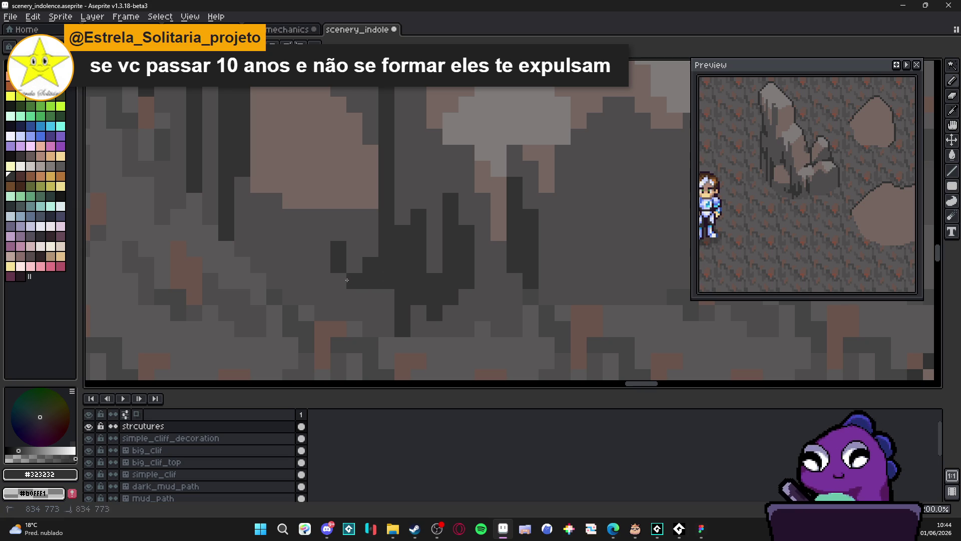
left_click(339, 281)
left_click(338, 296)
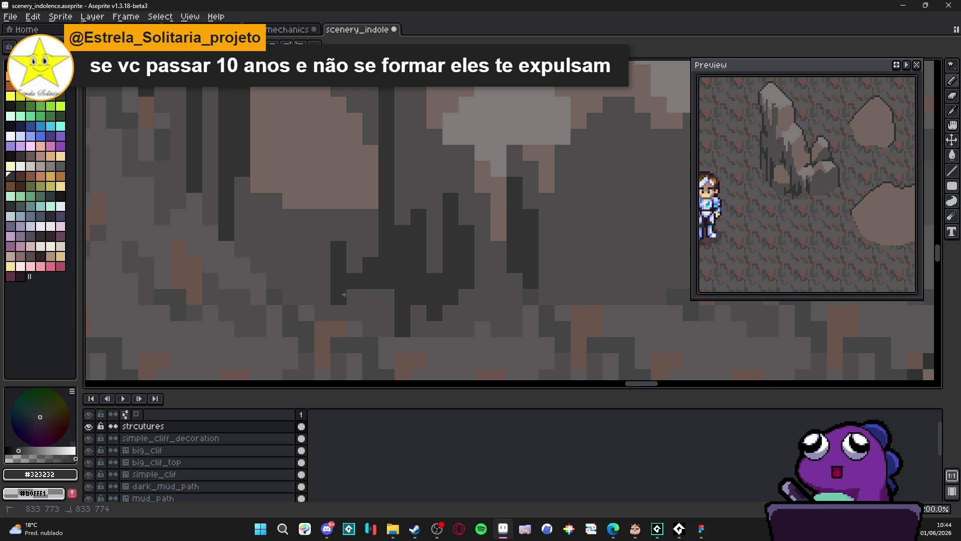
left_click(368, 255, "alt")
left_click(367, 278)
left_click(391, 279)
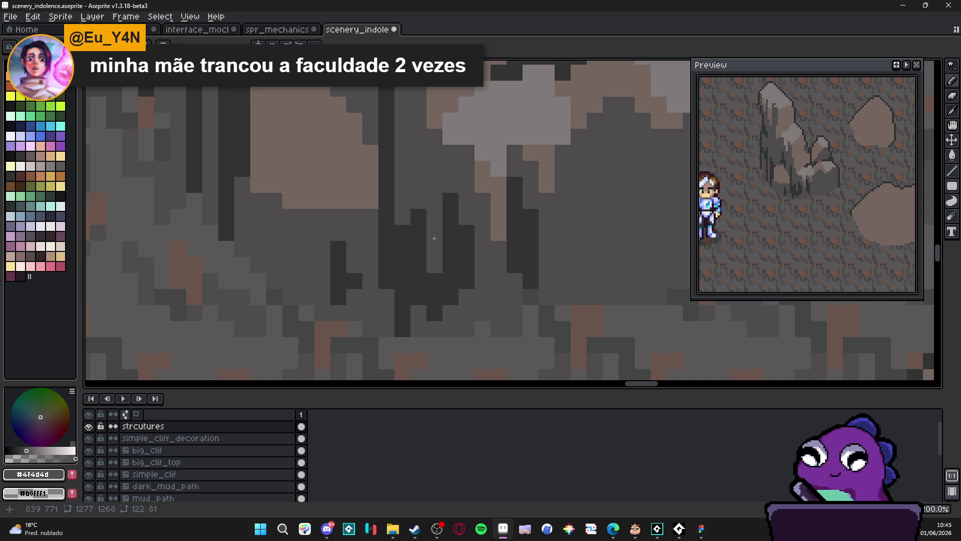
scroll(429, 171, "down", 3)
scroll(415, 183, "up", 2)
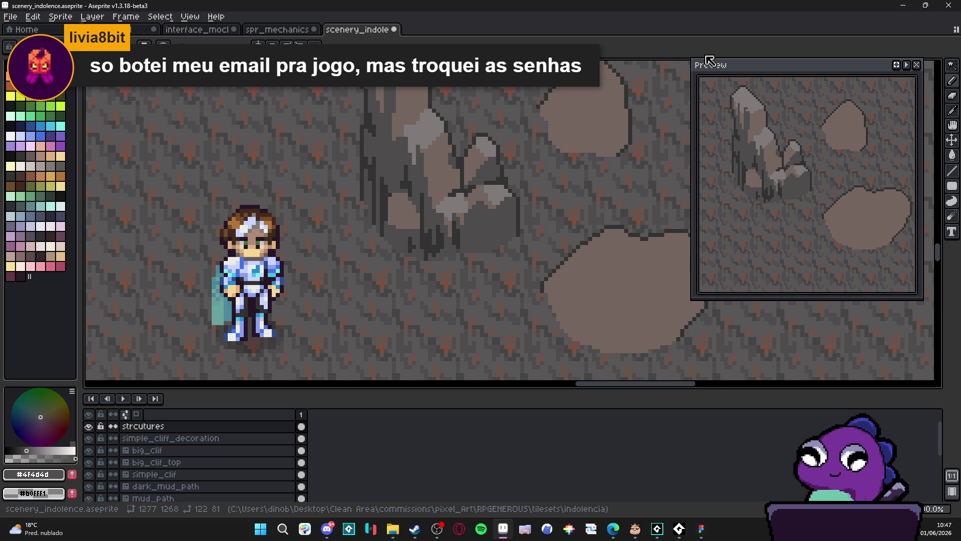
scroll(397, 193, "down", 2)
scroll(398, 187, "down", 1)
scroll(388, 194, "up", 1)
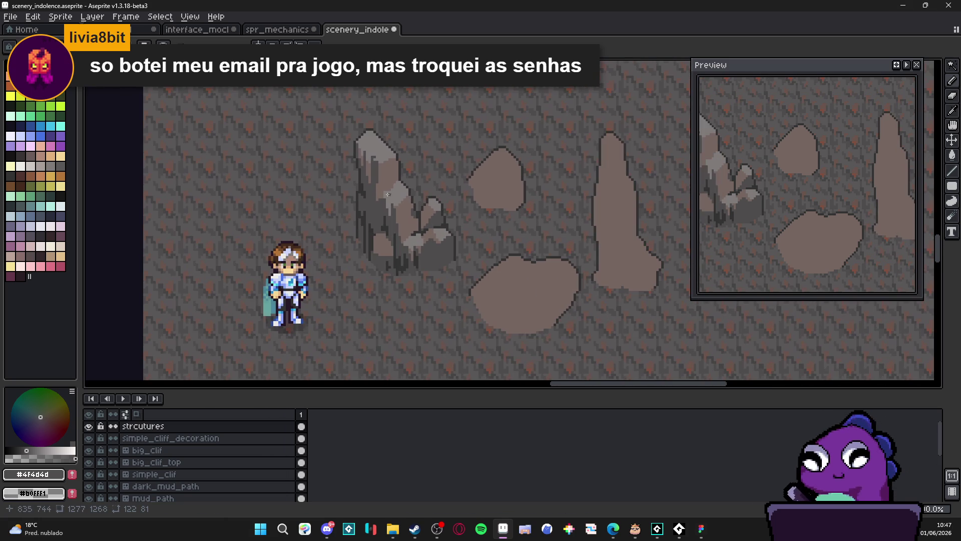
scroll(396, 177, "down", 1)
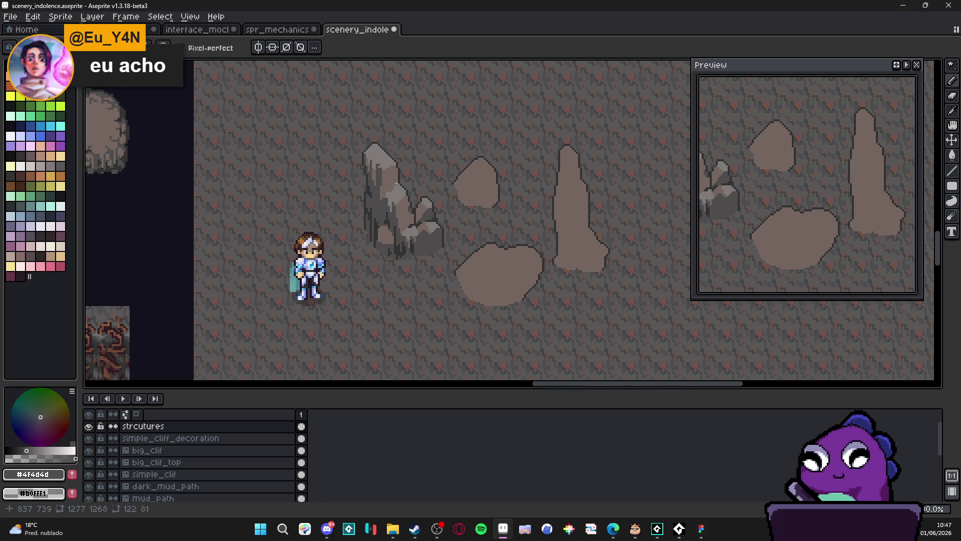
Step: Eyedrop the light highlight gray #807b7a and draw a light-gray drip down the rock
scroll(396, 171, "up", 5)
left_click(378, 132, "alt")
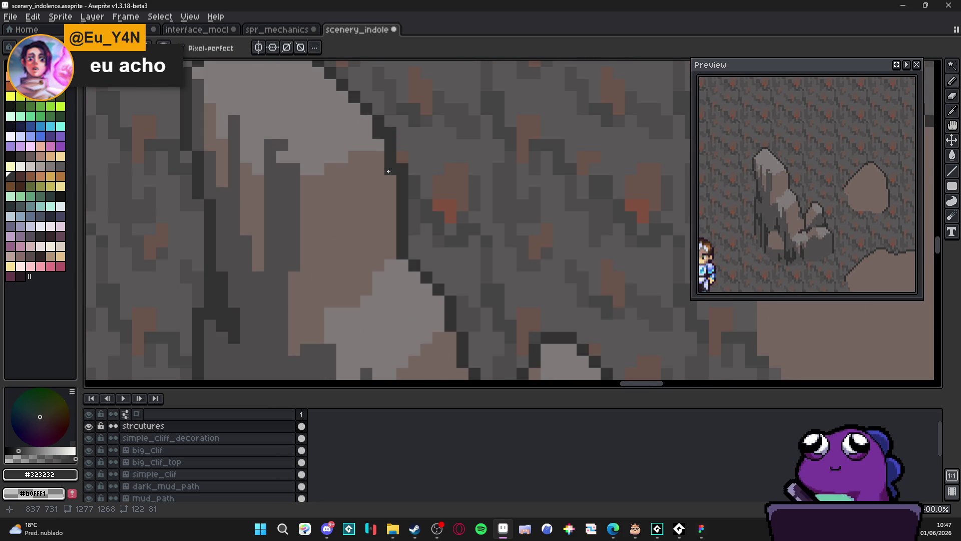
scroll(375, 195, "down", 4)
scroll(377, 184, "up", 1)
left_click(377, 184, "alt")
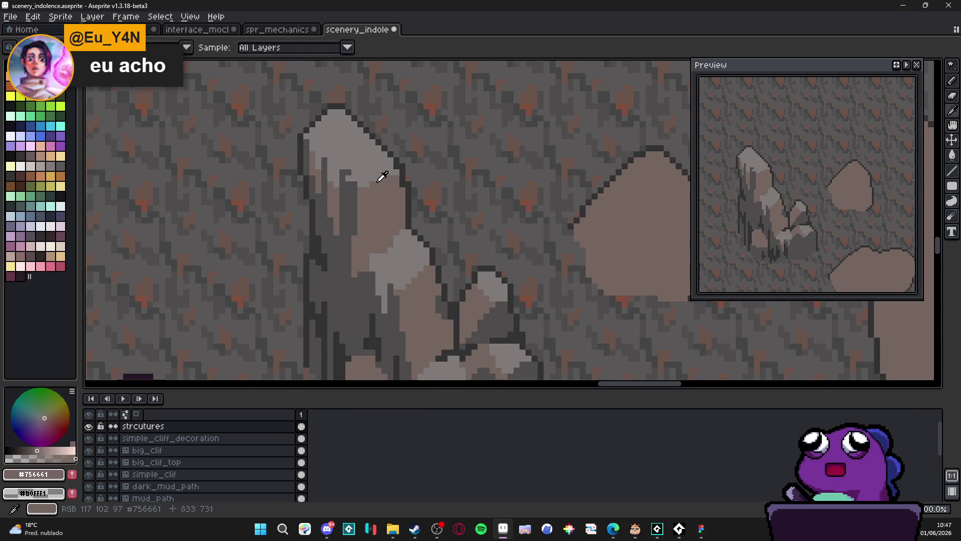
scroll(380, 175, "down", 2)
scroll(380, 172, "up", 3)
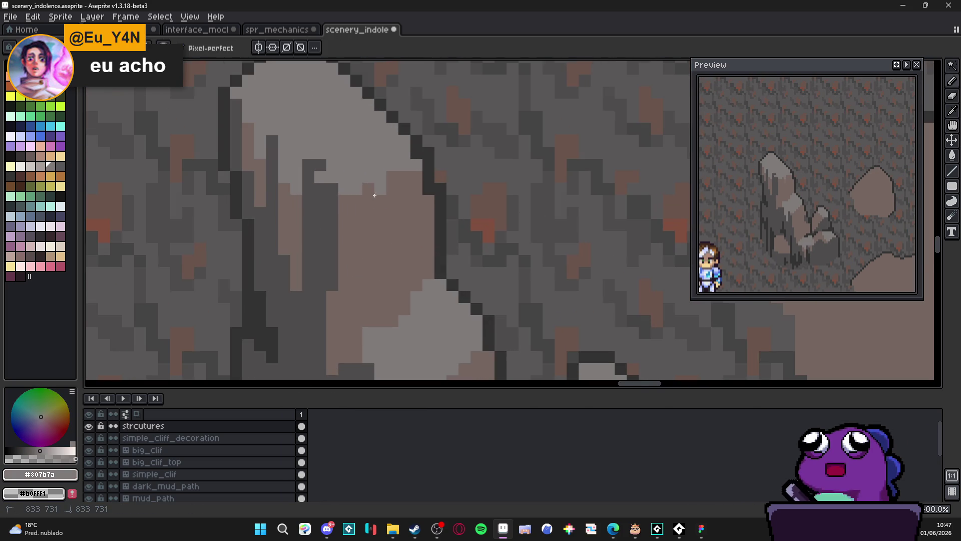
scroll(373, 196, "up", 1)
left_click_drag(368, 222, 382, 275)
Step: Paint mid-gray #4f4d4d pixels just below the rock's highlight
scroll(382, 275, "down", 2)
left_click(342, 201, "alt")
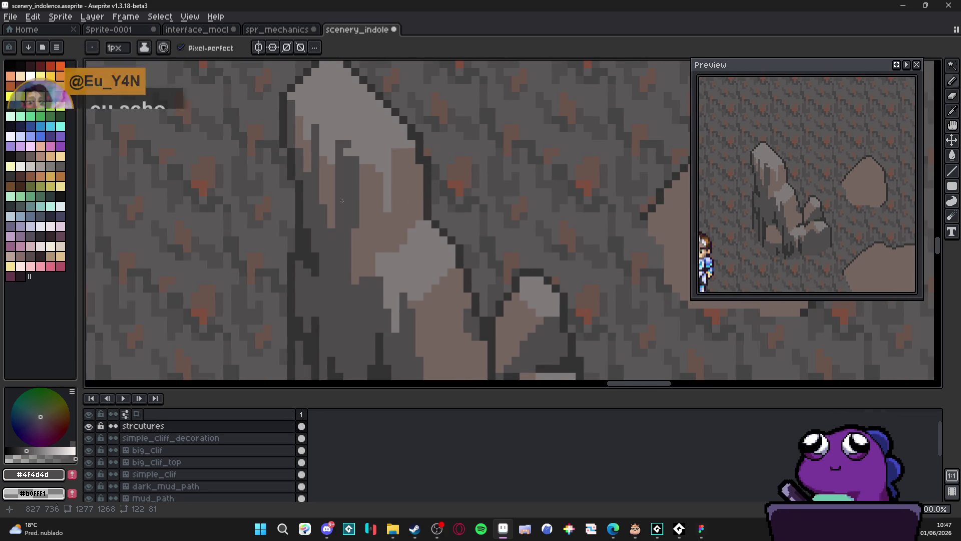
left_click(371, 175)
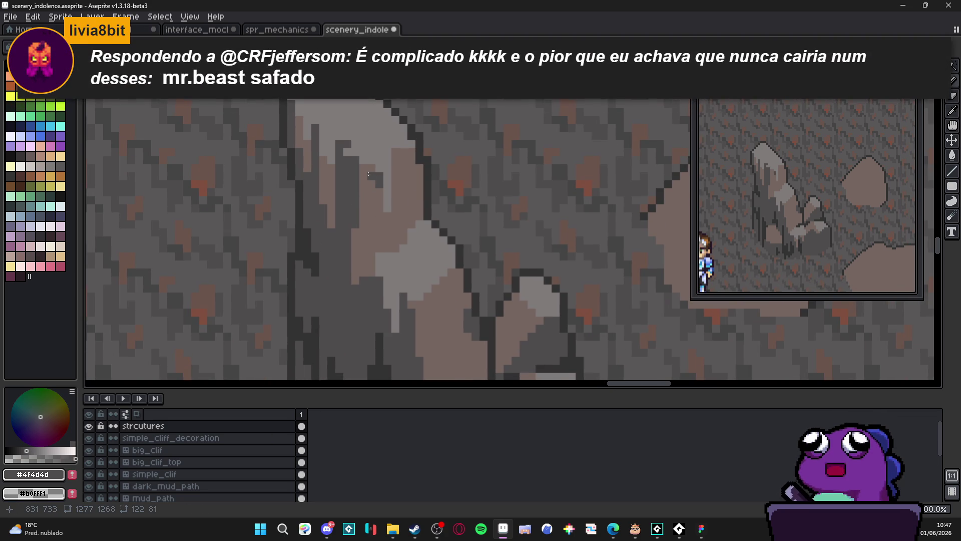
left_click(371, 168)
left_click(379, 179)
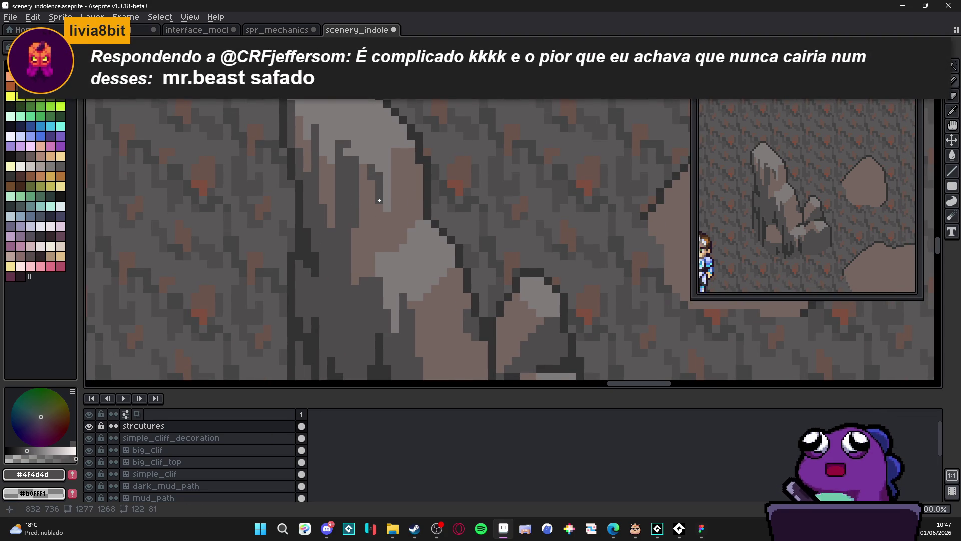
Step: Add another light-gray drip and a darker mid-gray streak down the rock's front
scroll(374, 194, "down", 2)
scroll(374, 194, "down", 1)
scroll(371, 205, "up", 2)
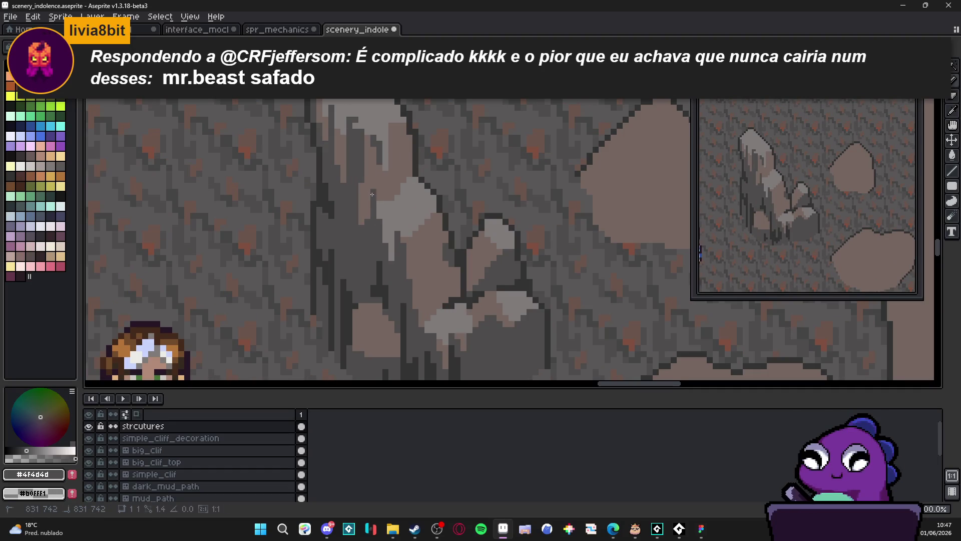
scroll(380, 215, "up", 1)
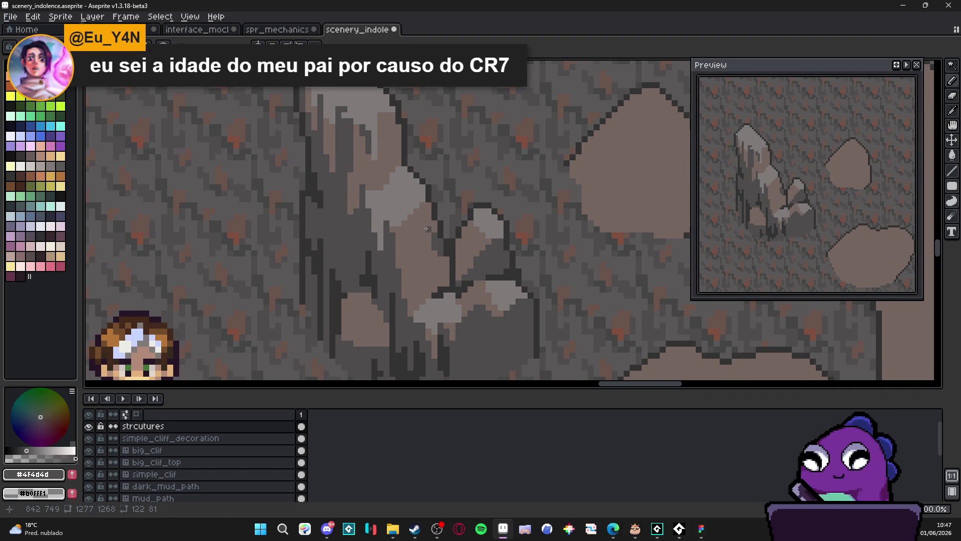
left_click(393, 216, "alt")
scroll(401, 209, "up", 1)
left_click_drag(415, 222, 418, 281)
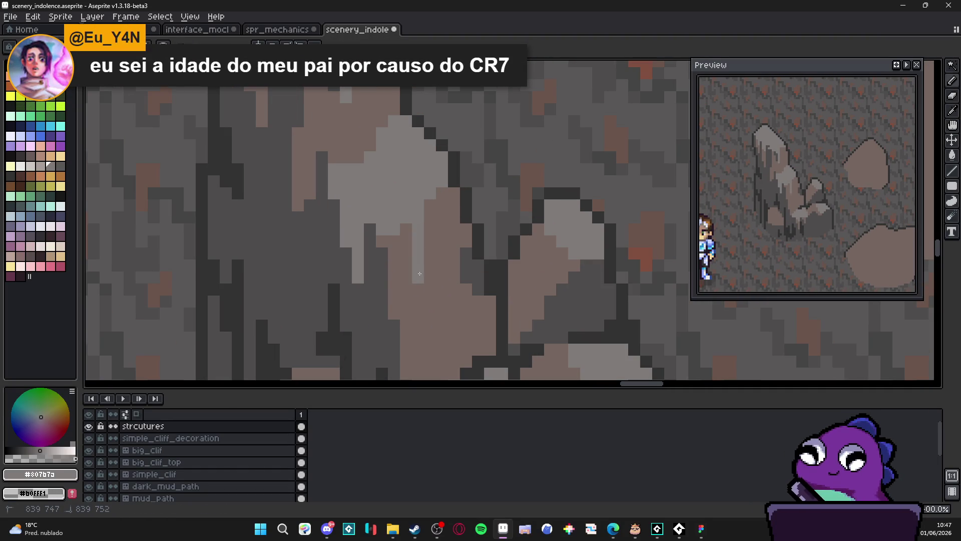
left_click(384, 308, "alt")
left_click_drag(405, 231, 406, 342)
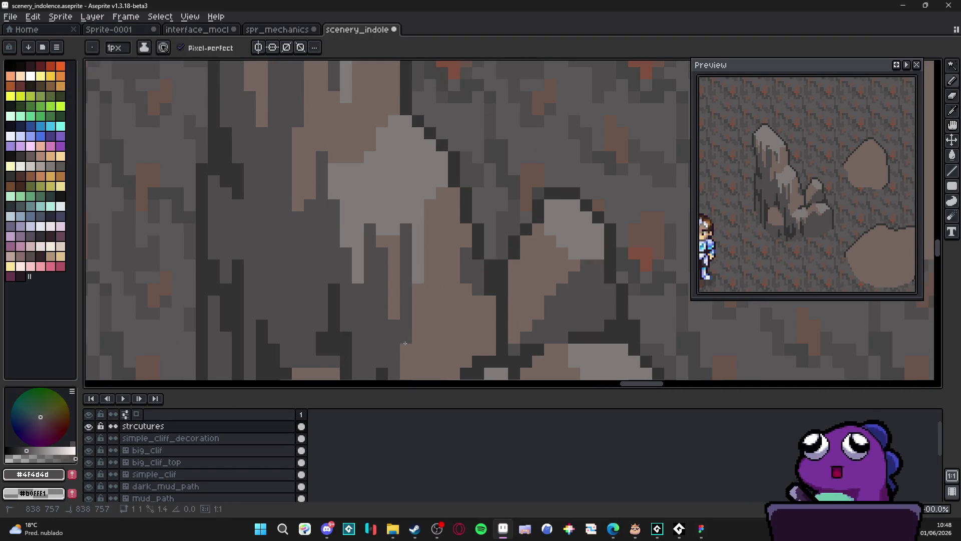
Step: Zoom around the rock and eyedrop the warm brownish #756661 and mid-gray tones
scroll(403, 326, "down", 1)
scroll(401, 315, "down", 1)
scroll(400, 315, "up", 2)
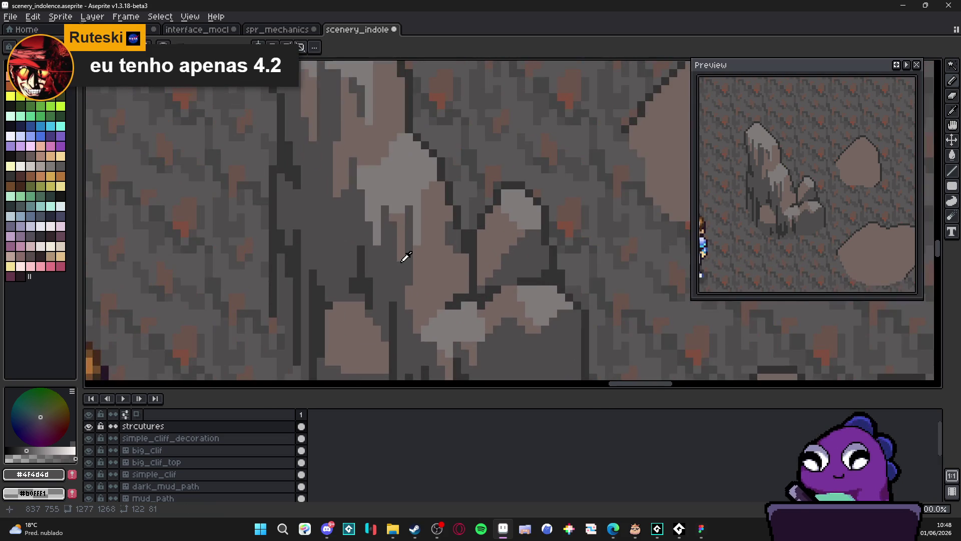
left_click(403, 258, "alt")
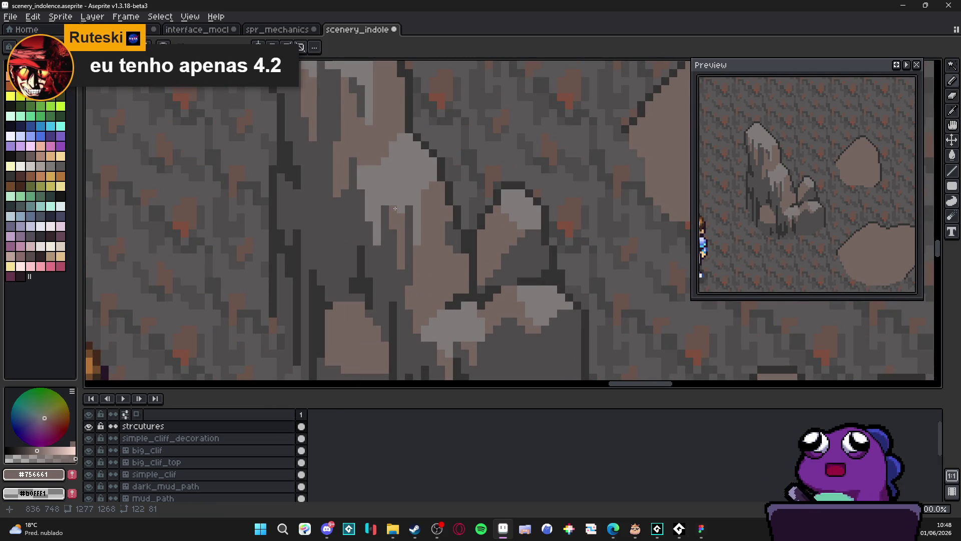
scroll(380, 243, "up", 1)
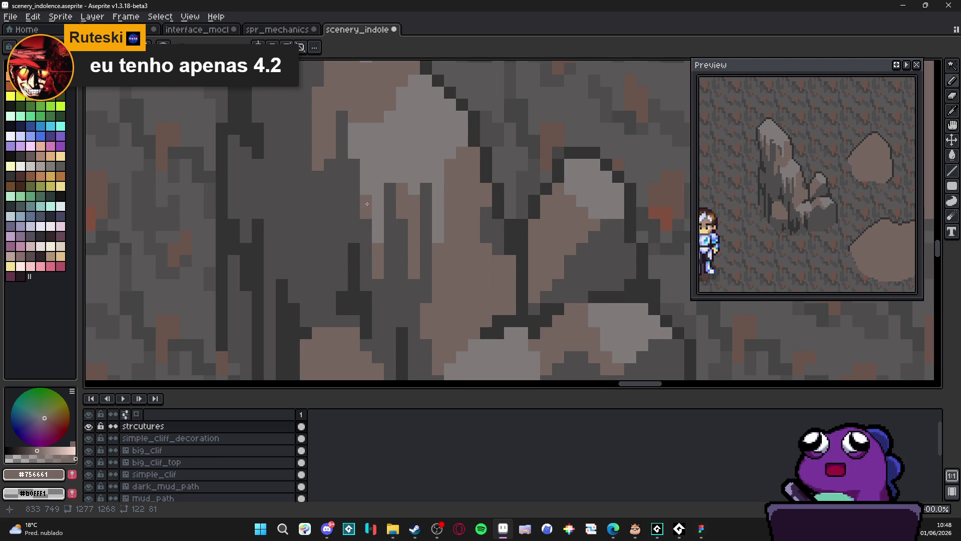
scroll(366, 202, "down", 3)
scroll(392, 229, "up", 2)
scroll(393, 229, "down", 2)
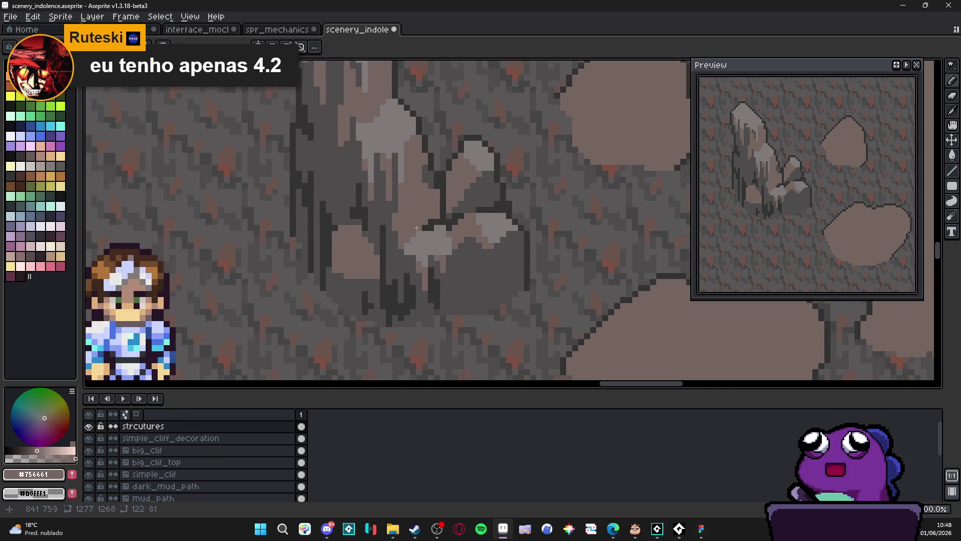
scroll(404, 231, "up", 4)
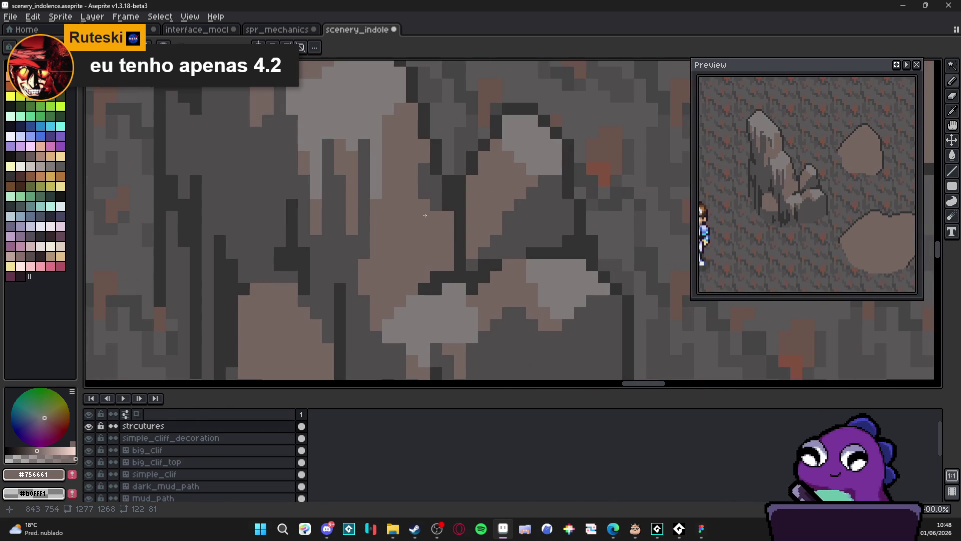
left_click(418, 198, "alt")
scroll(408, 216, "down", 3)
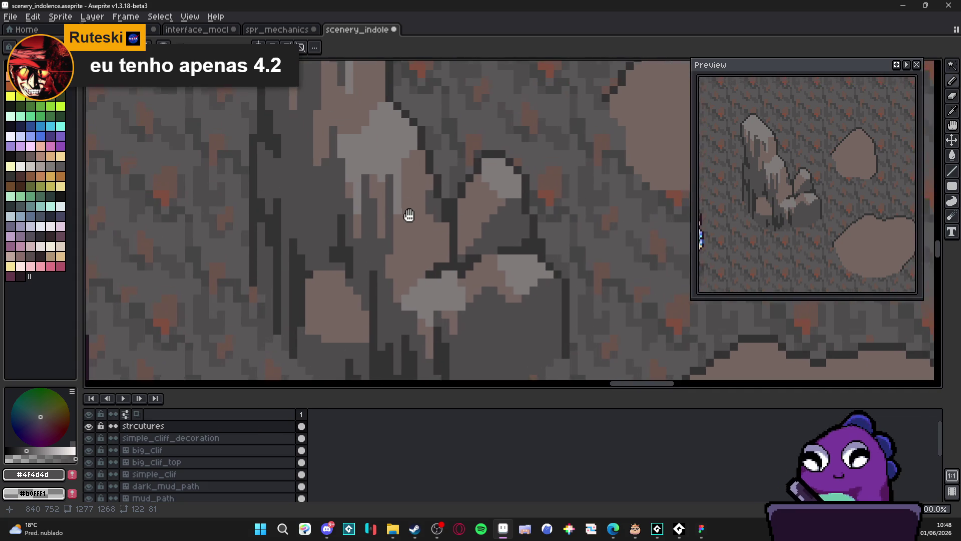
scroll(408, 220, "up", 2)
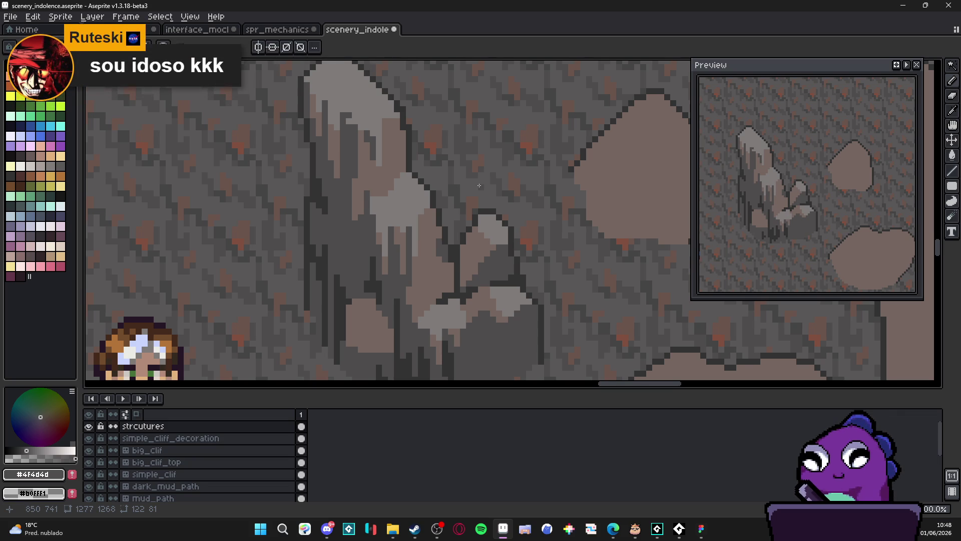
Step: Eyedrop the rock's #323232 outline color and paint a dark vertical streak down the rock
scroll(389, 238, "down", 2)
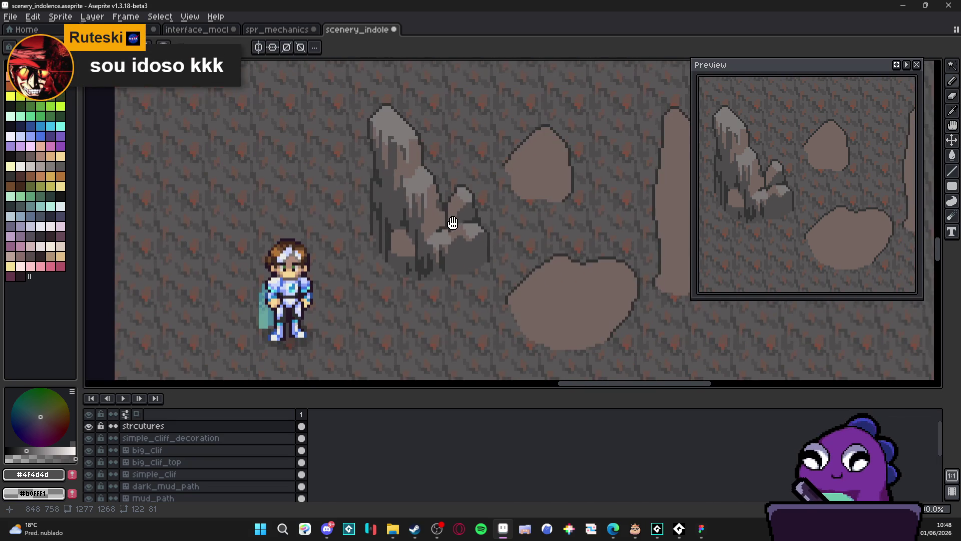
scroll(388, 236, "down", 1)
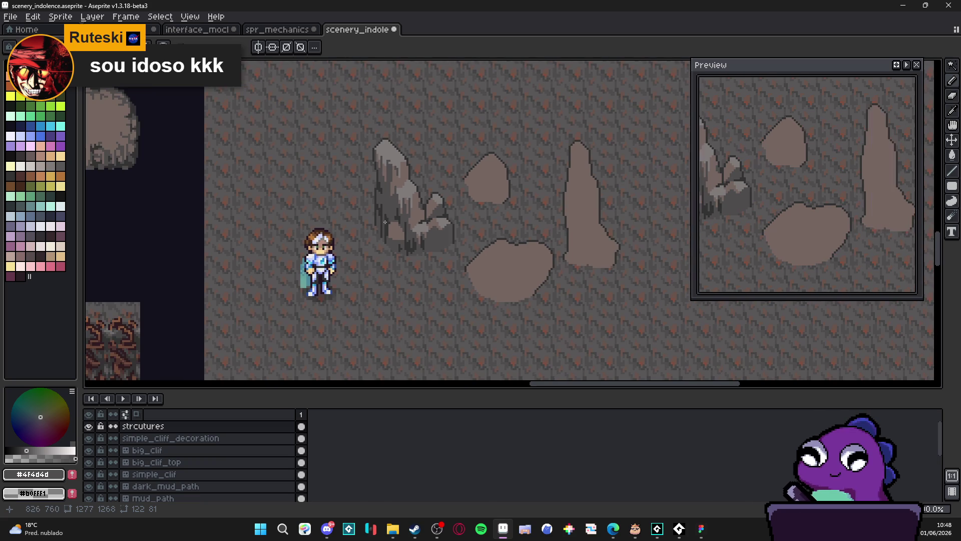
scroll(383, 201, "up", 3)
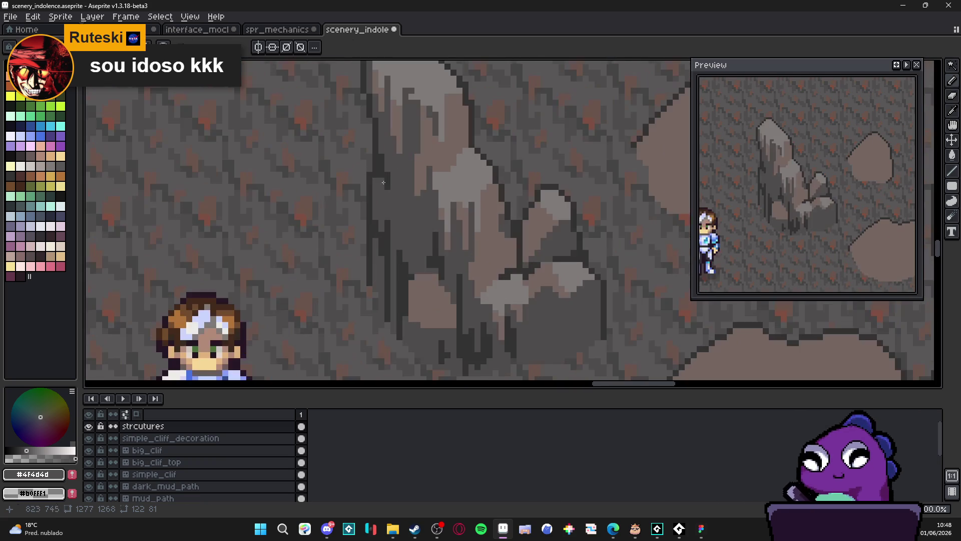
left_click(387, 186, "alt")
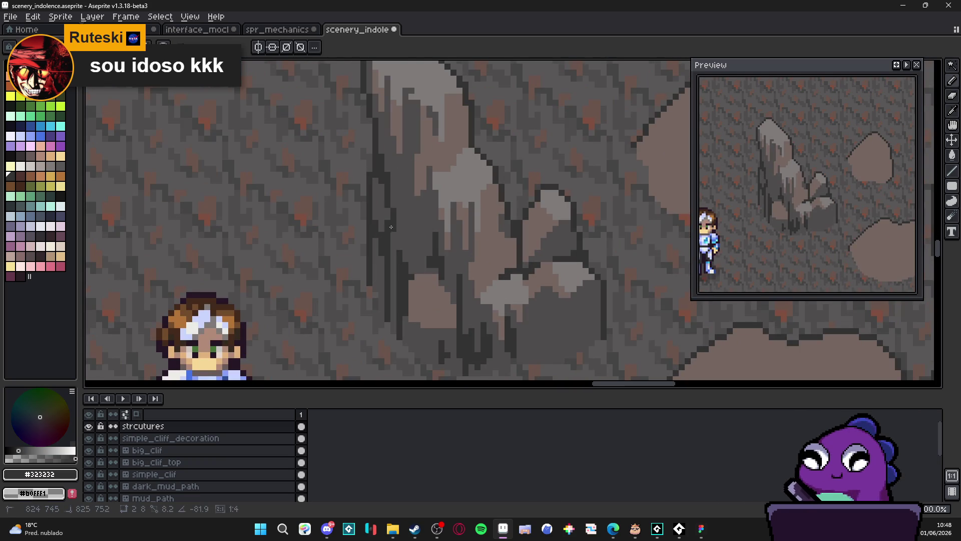
key("alt")
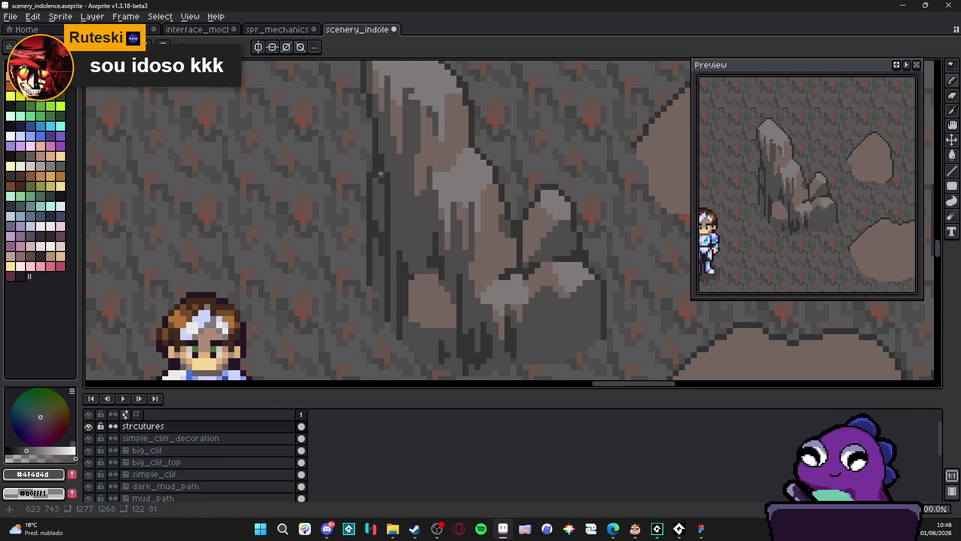
scroll(370, 166, "down", 3)
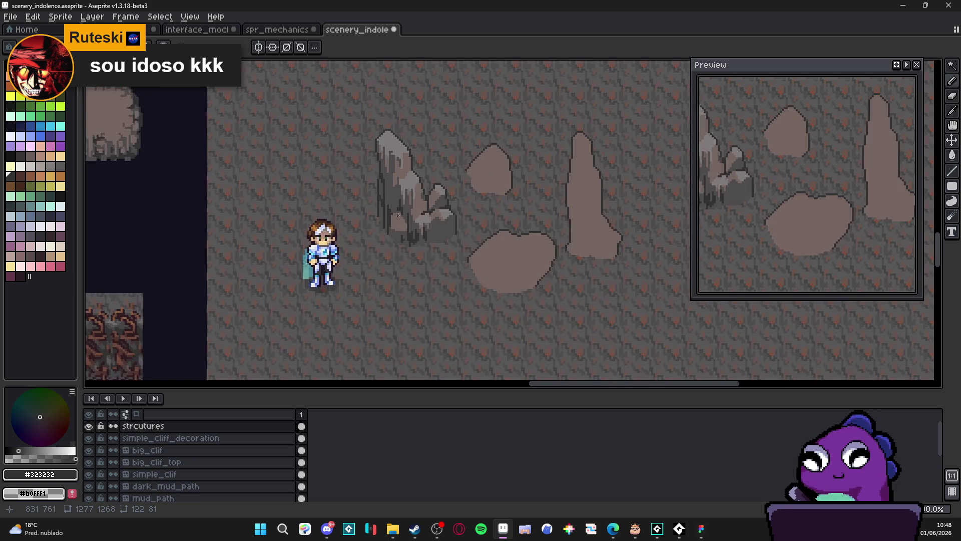
scroll(373, 176, "up", 3)
left_click(364, 193, "alt")
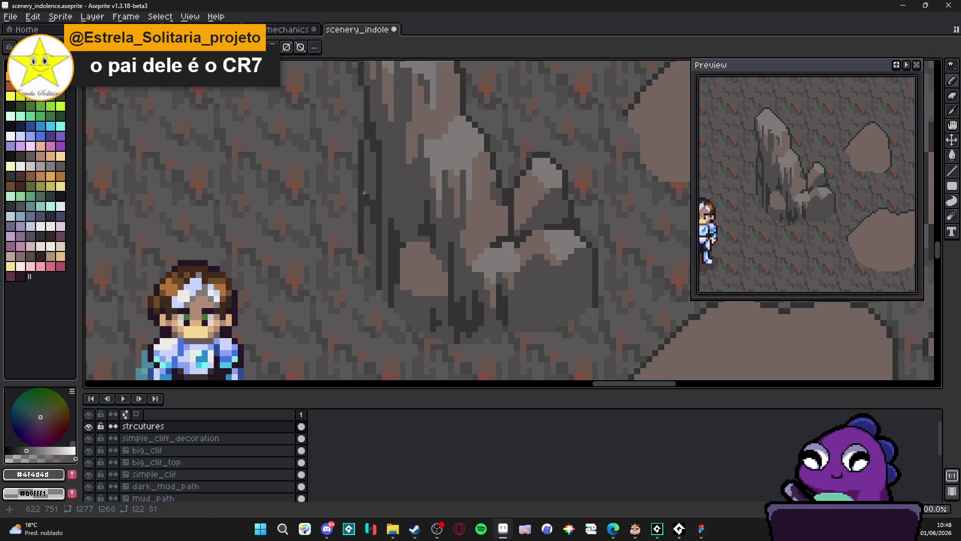
scroll(366, 188, "up", 1)
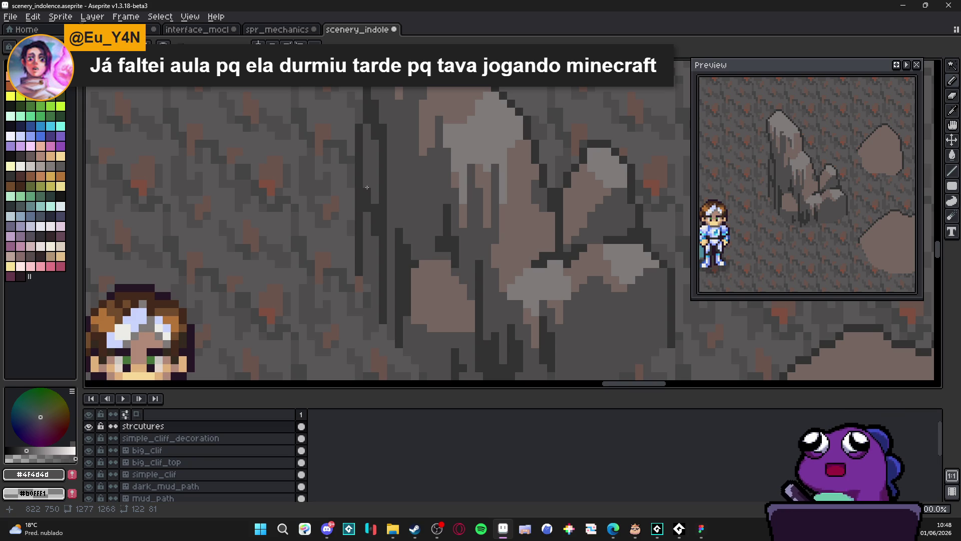
scroll(367, 187, "down", 2)
scroll(375, 204, "up", 3)
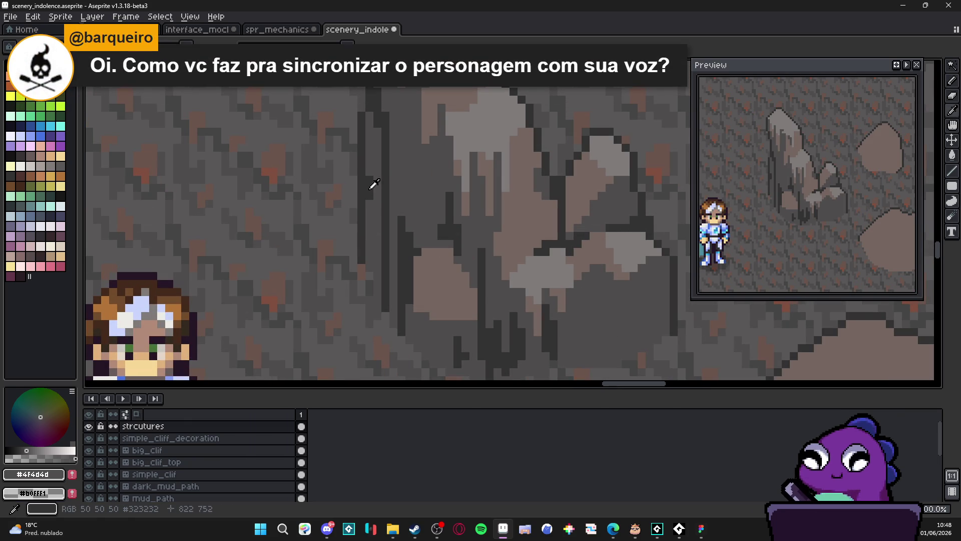
left_click(369, 182, "alt")
left_click_drag(371, 200, 372, 268)
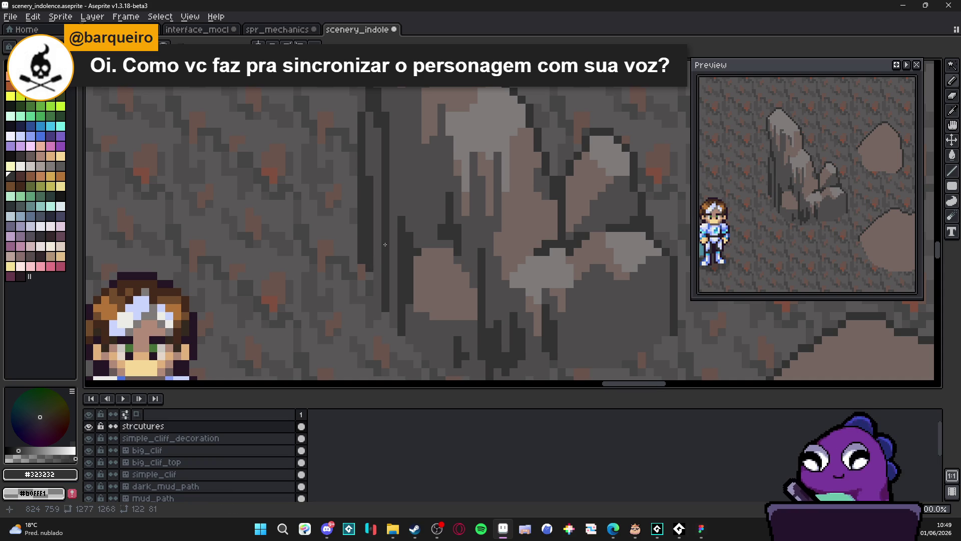
Step: Paint a second dark vertical line to its left and zoom to review the shading
scroll(384, 254, "up", 1)
scroll(396, 240, "up", 1)
left_click_drag(348, 210, 349, 255)
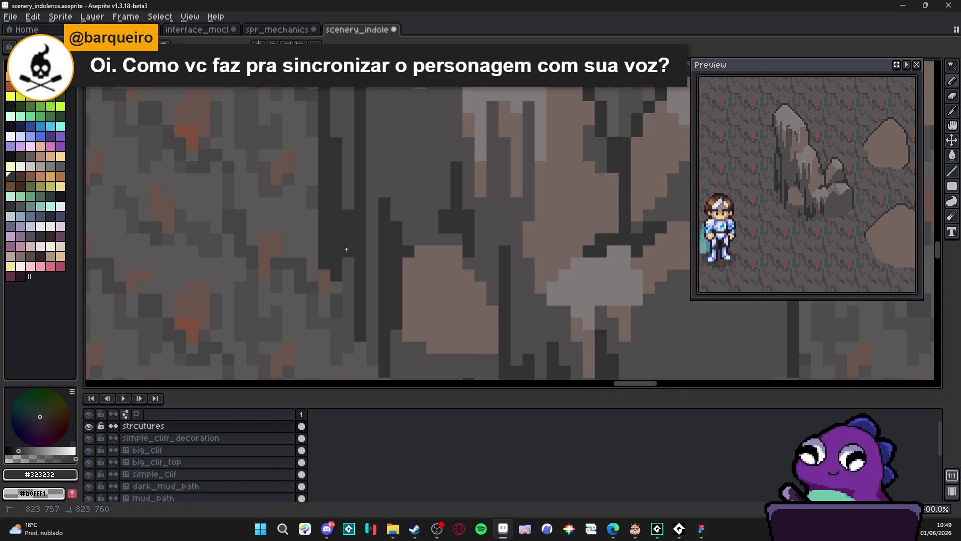
scroll(359, 251, "down", 1)
scroll(360, 251, "up", 1)
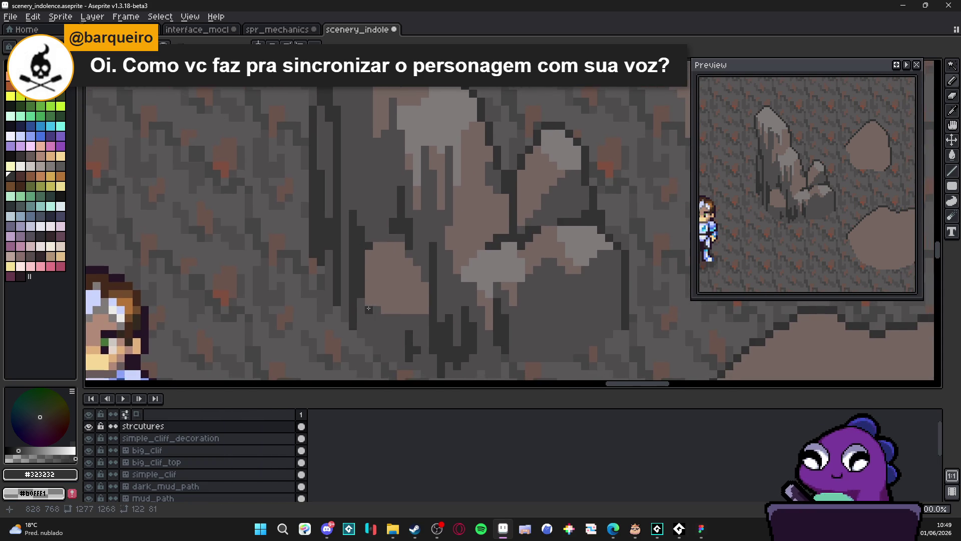
scroll(366, 311, "up", 1)
scroll(363, 336, "down", 5)
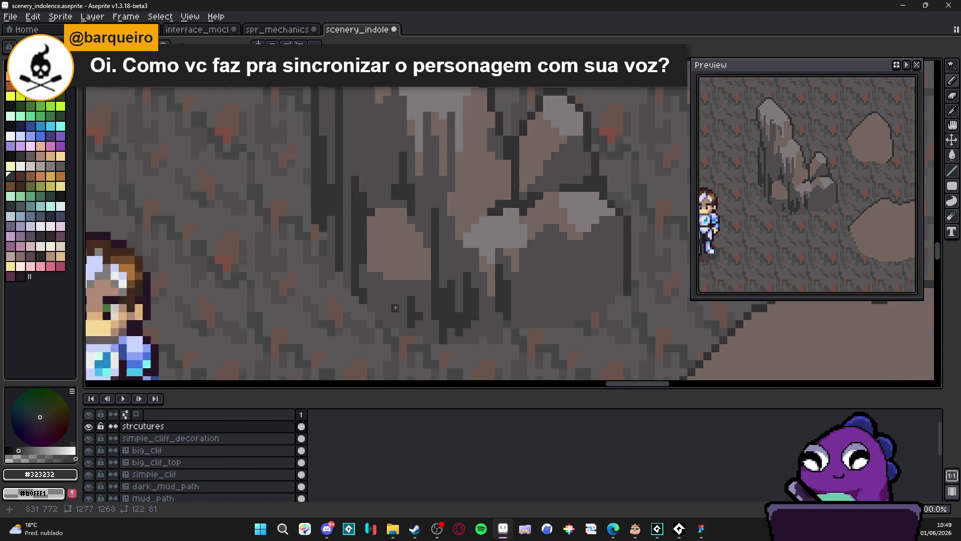
scroll(445, 285, "down", 1)
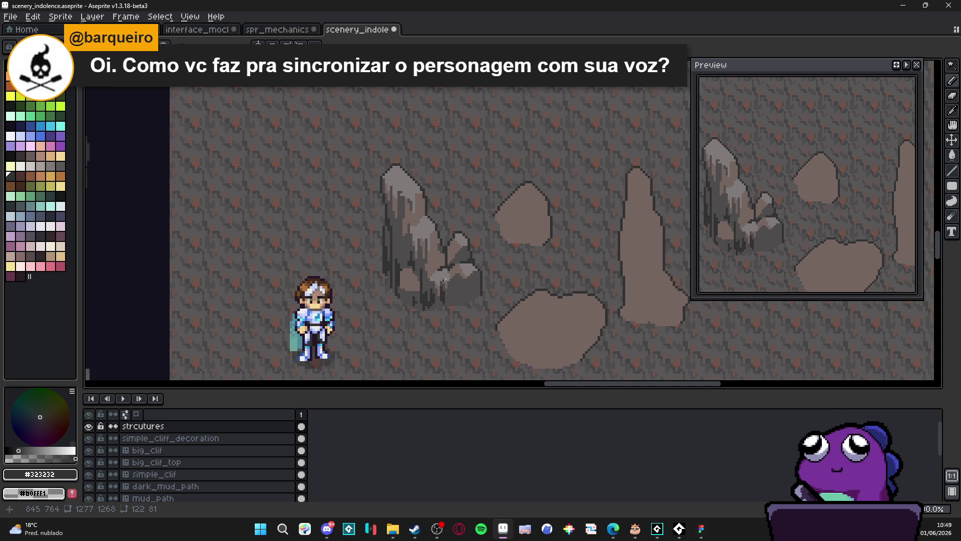
scroll(406, 249, "up", 1)
scroll(406, 249, "down", 1)
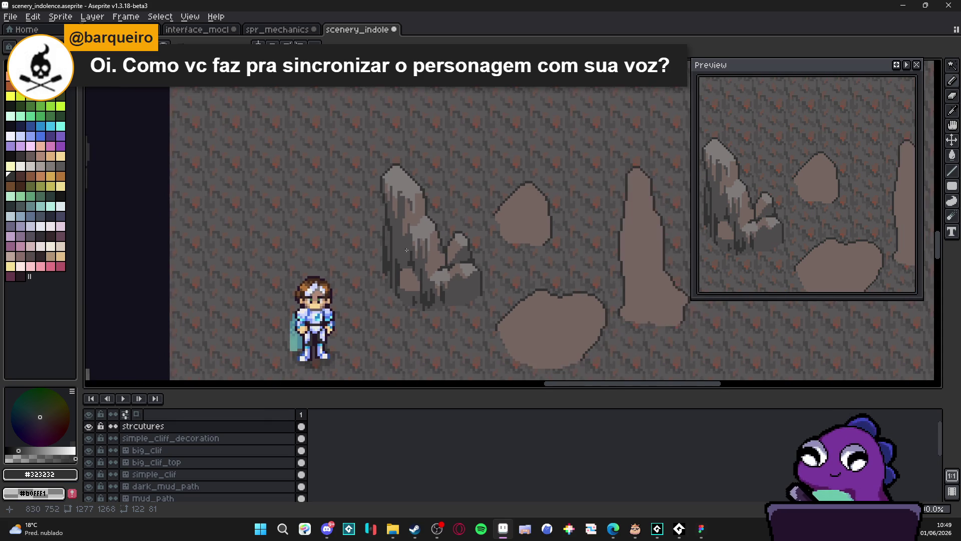
scroll(419, 260, "down", 2)
scroll(419, 261, "up", 2)
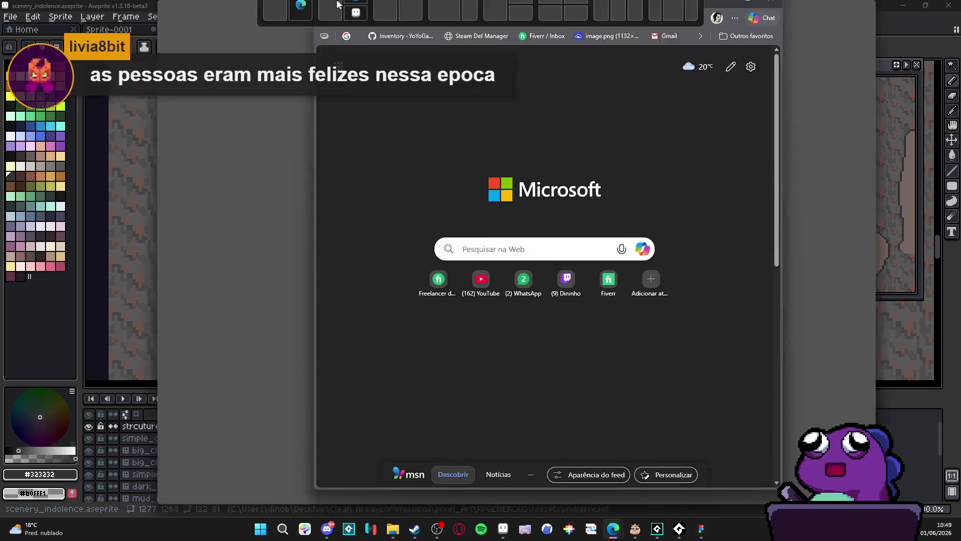
Step: Maximize the Edge window and go to crazygames.com via the address-bar suggestion
left_click_drag(339, 25, 331, 2)
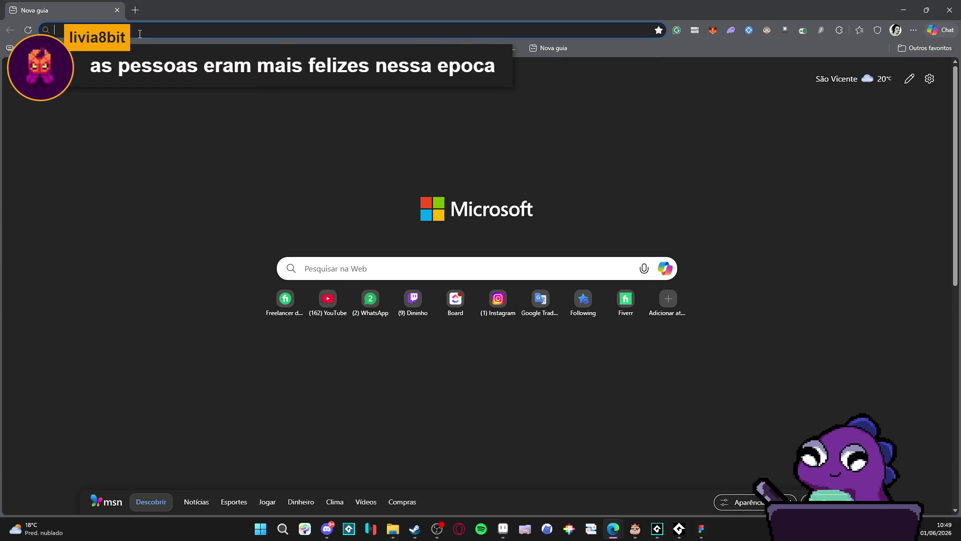
type("crazygame")
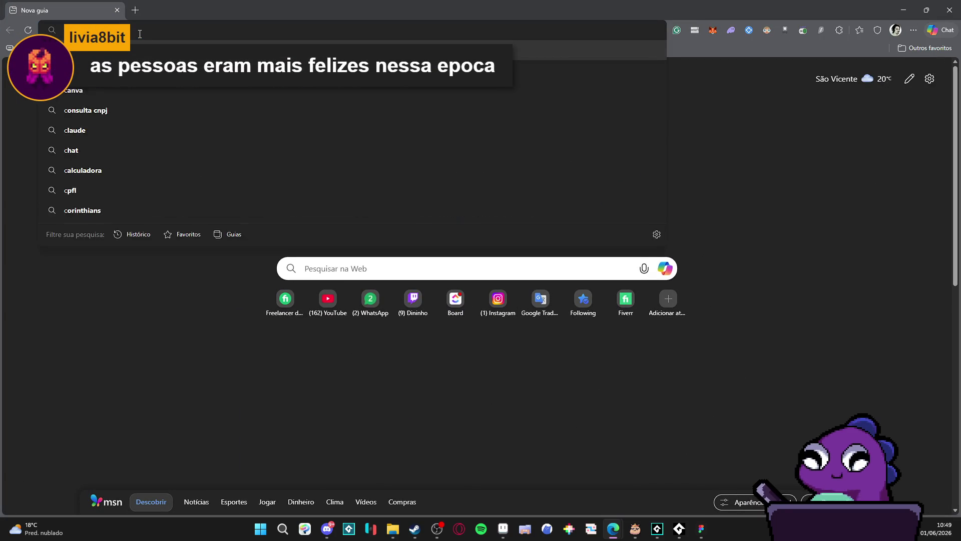
type("s")
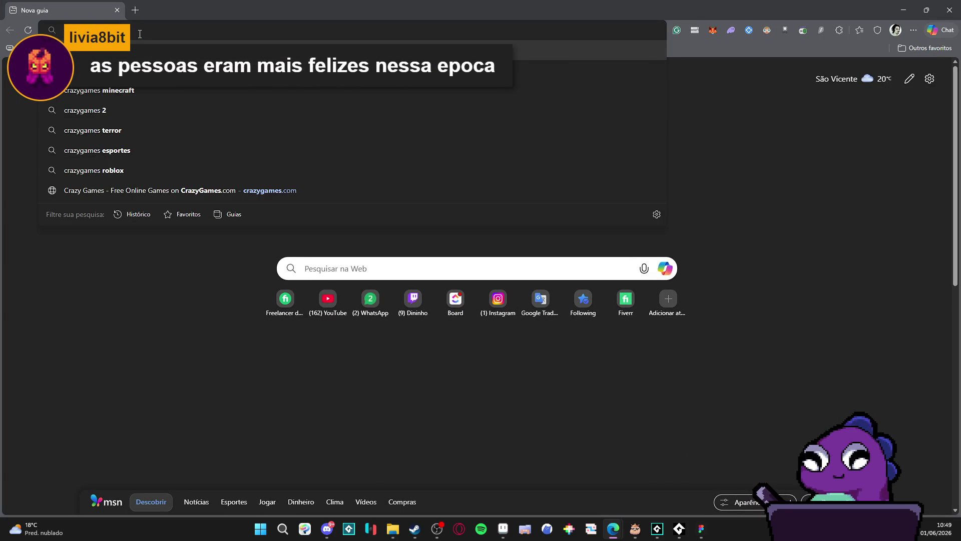
key("Down")
key("Down")
key("Down")
key("Return")
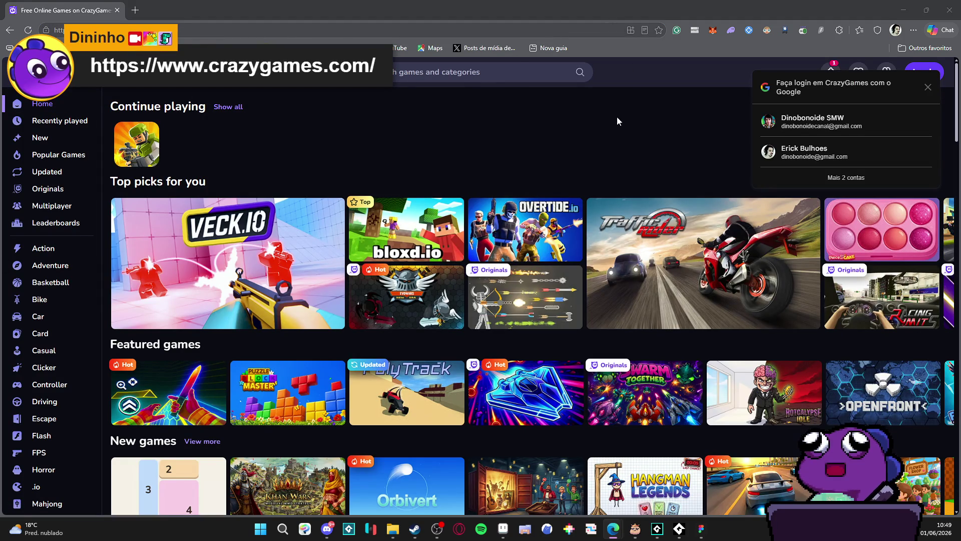
Step: Back in Aseprite, pencil a dark vertical streak on the rock, then eyedrop the #4f4d4d gray
key("alt+Tab")
scroll(450, 304, "up", 1)
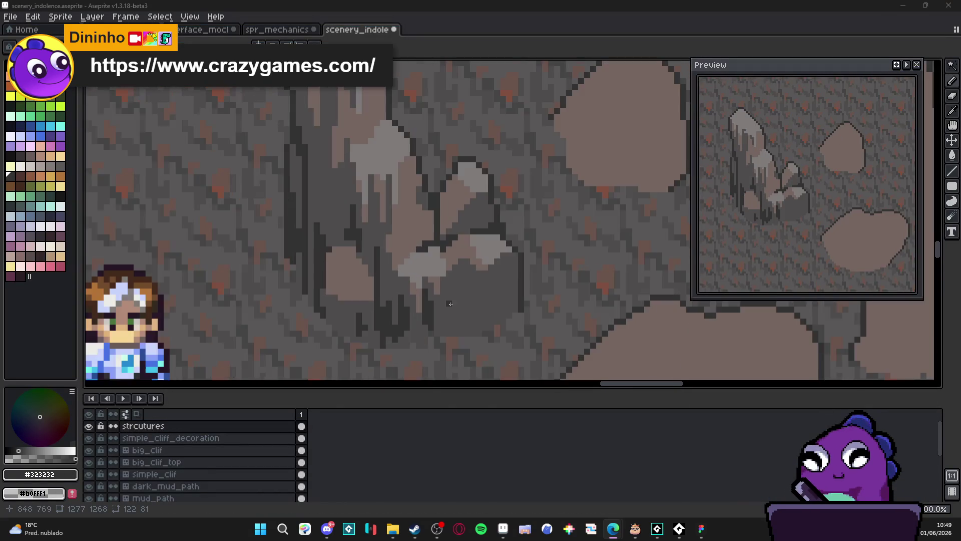
scroll(450, 304, "up", 2)
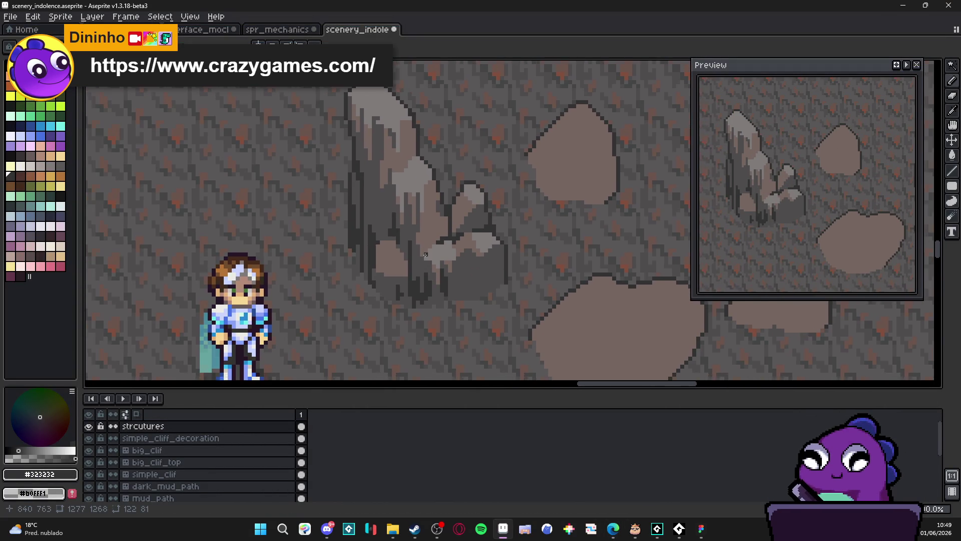
scroll(417, 286, "down", 1)
scroll(405, 253, "up", 5)
scroll(405, 253, "up", 1)
mouse_move(403, 240)
left_mouse_down()
mouse_move(404, 296)
mouse_move(396, 239)
mouse_move(384, 250)
mouse_move(383, 227)
left_mouse_up()
left_click(435, 266, "alt")
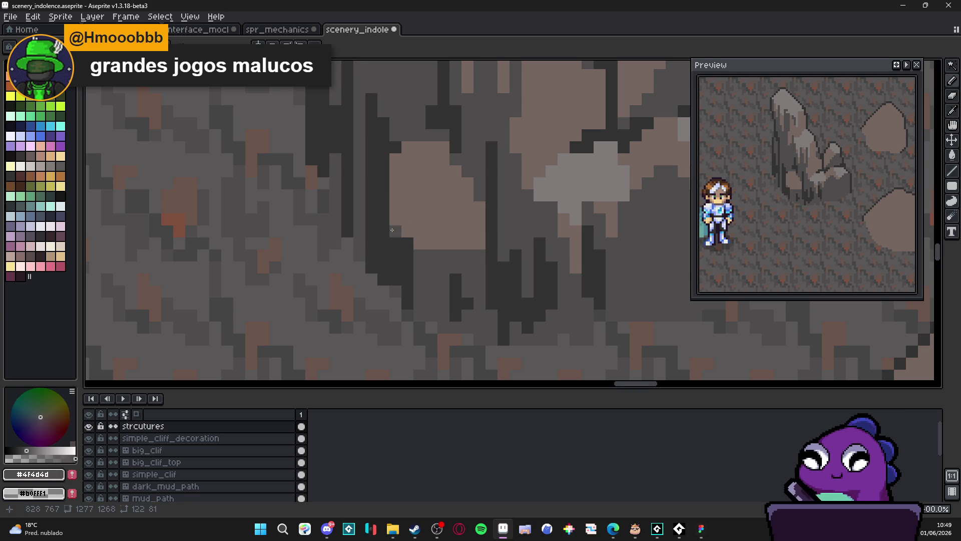
scroll(443, 249, "down", 3)
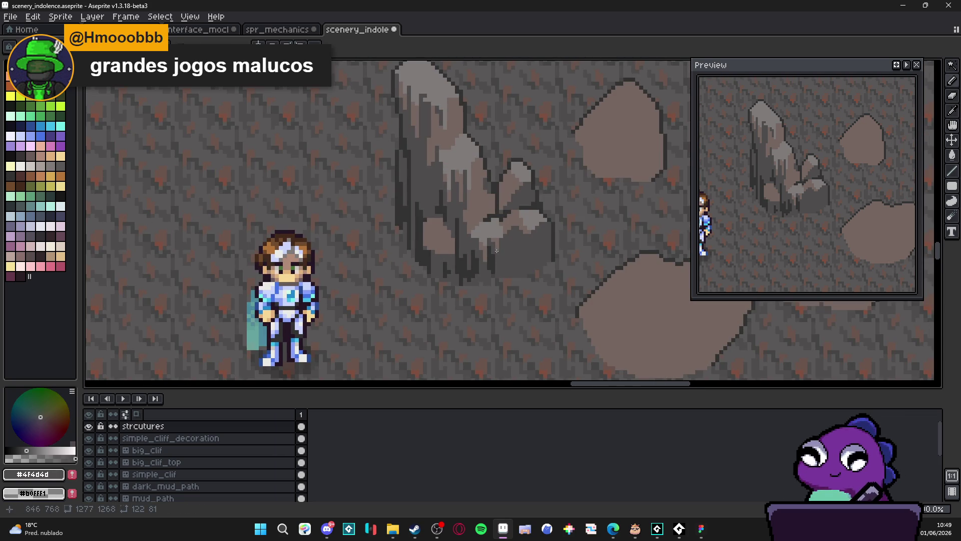
scroll(431, 232, "up", 2)
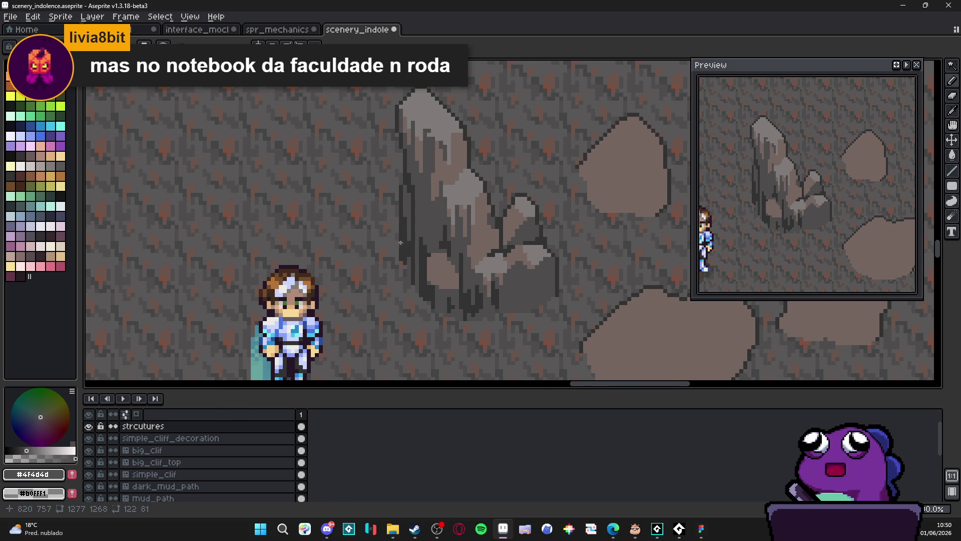
Step: Eyedrop the dark #323232 outline colour and pencil short drips along the rock's lower outline
scroll(298, 342, "down", 2)
scroll(449, 255, "up", 2)
scroll(449, 255, "up", 1)
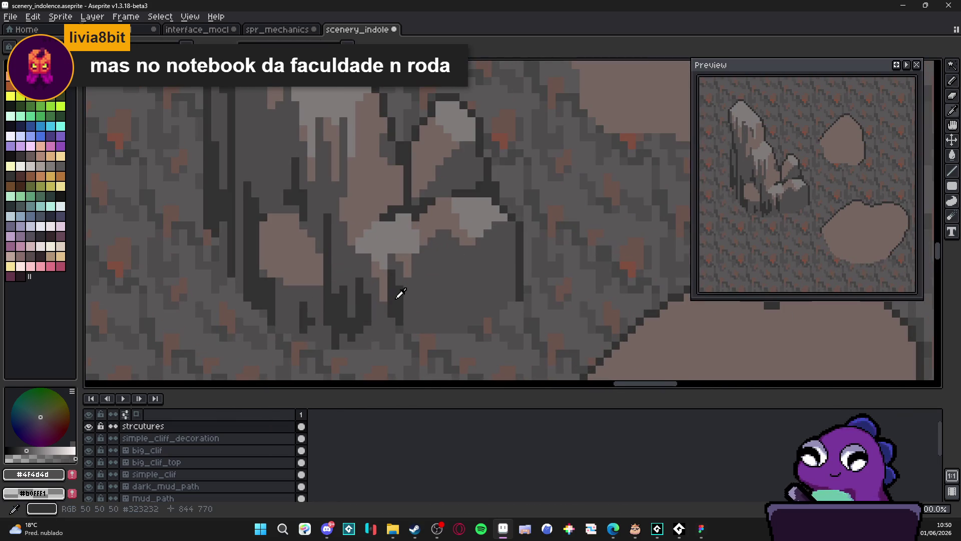
left_click(398, 294, "alt")
mouse_move(419, 285)
left_mouse_down()
mouse_move(417, 300)
mouse_move(434, 317)
left_mouse_up()
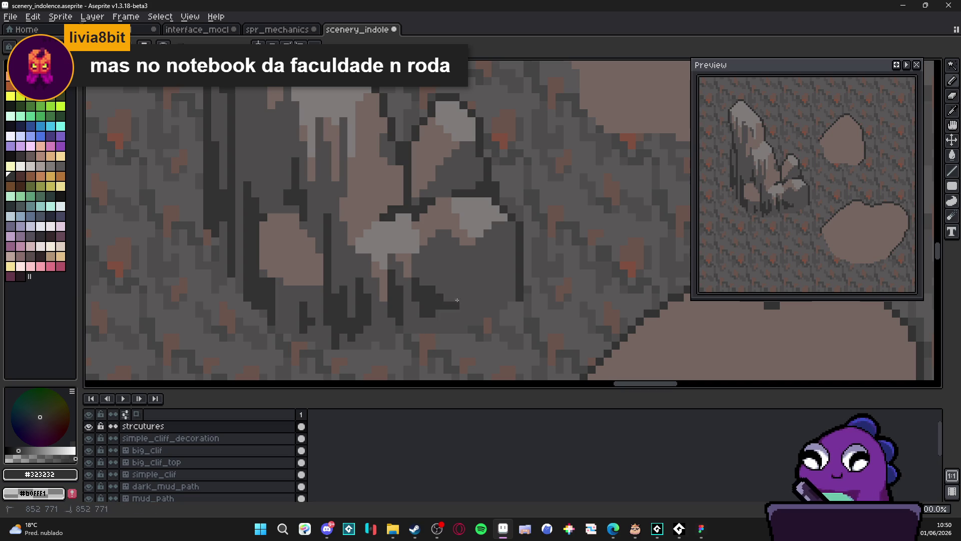
mouse_move(473, 270)
left_mouse_down()
mouse_move(462, 327)
mouse_move(418, 318)
mouse_move(444, 333)
left_mouse_up()
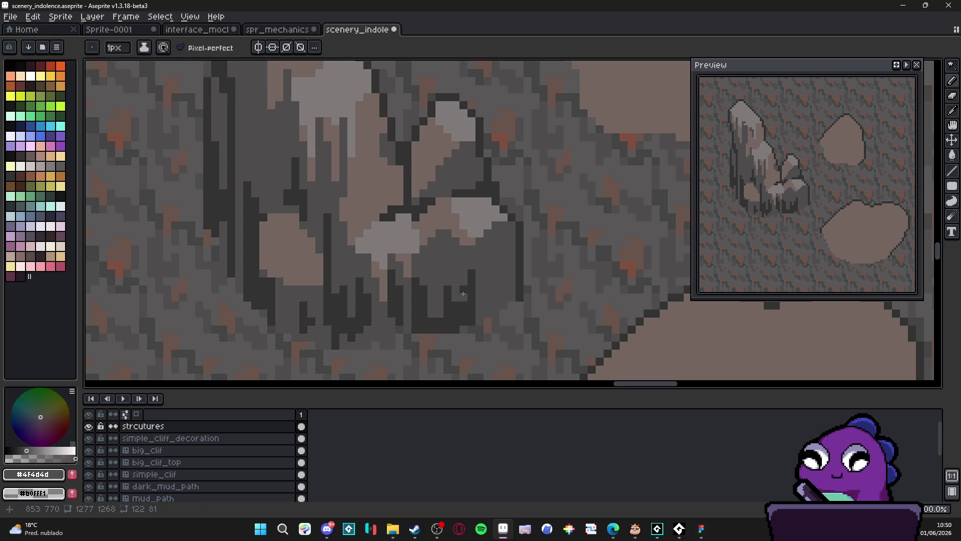
scroll(474, 279, "down", 5)
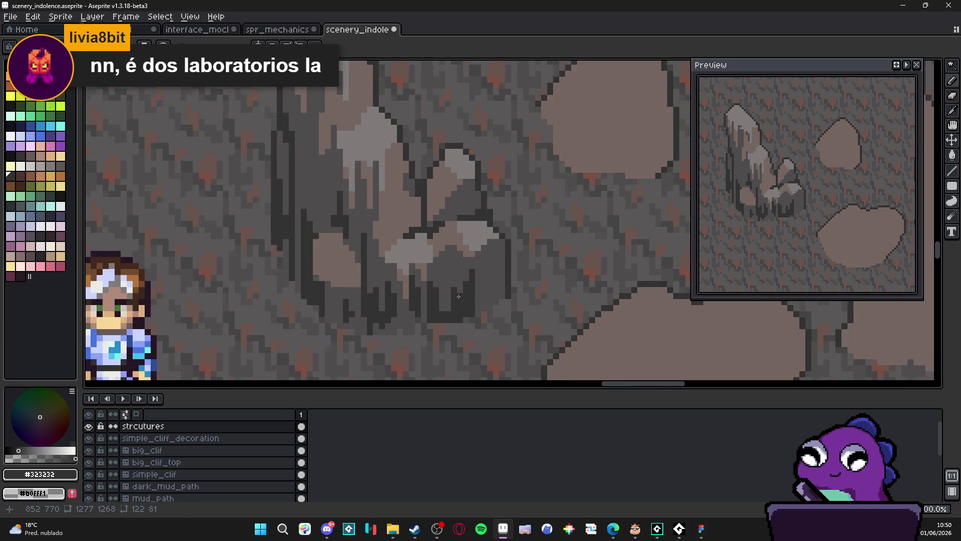
Step: Eyedrop rock pixels (#756661, #323232, #807b7a) until the foreground colour is #4f4d4d
scroll(419, 271, "down", 2)
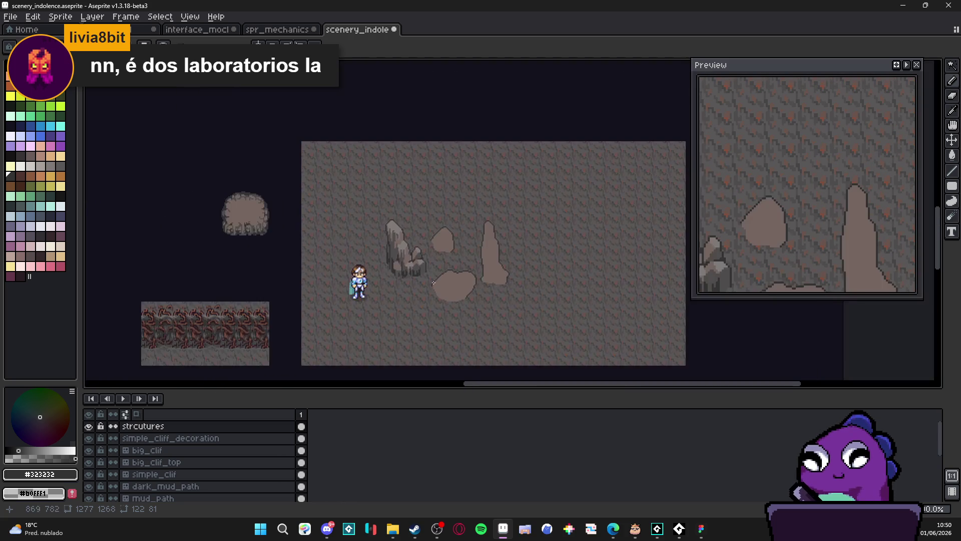
scroll(413, 263, "up", 5)
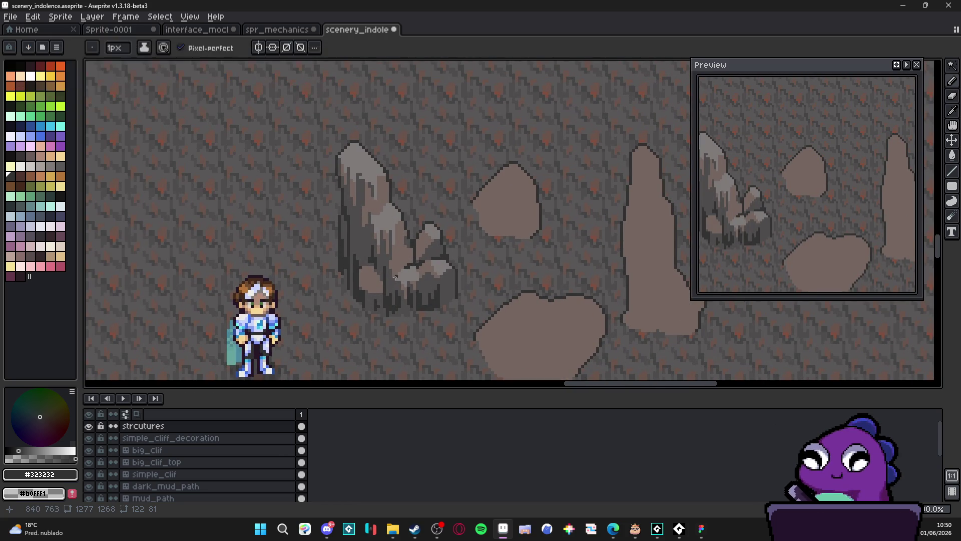
scroll(371, 282, "up", 2)
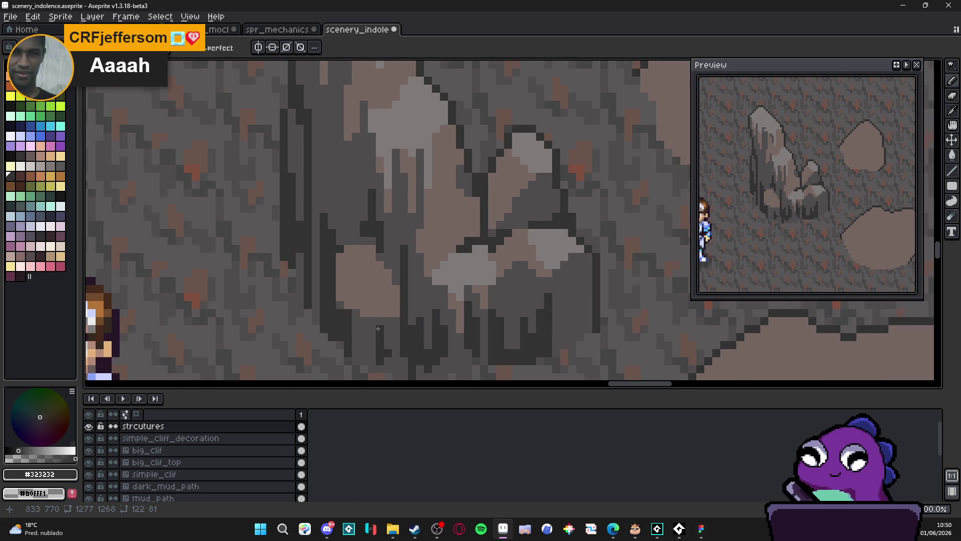
scroll(371, 282, "up", 1)
left_click(365, 311, "alt")
left_click(352, 336, "alt")
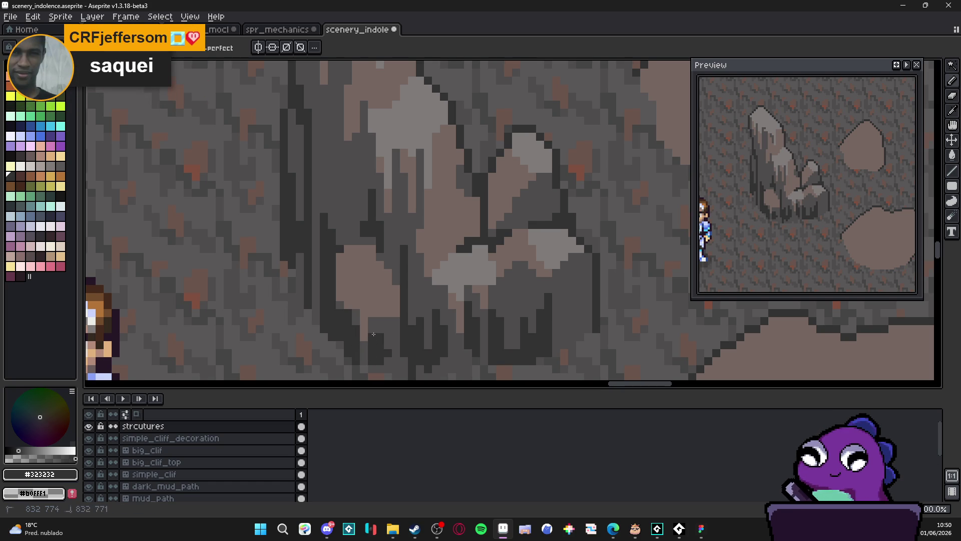
key("alt")
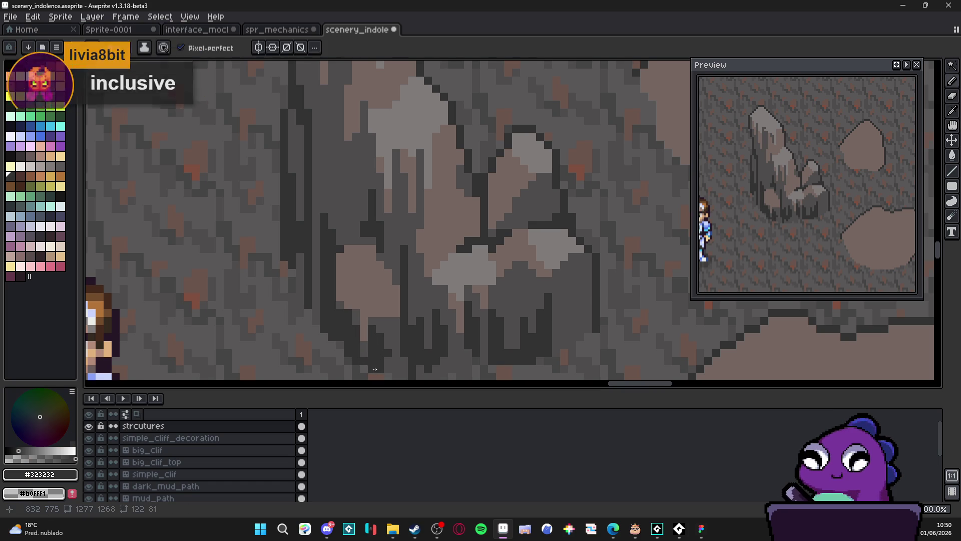
key("alt")
left_click(379, 334)
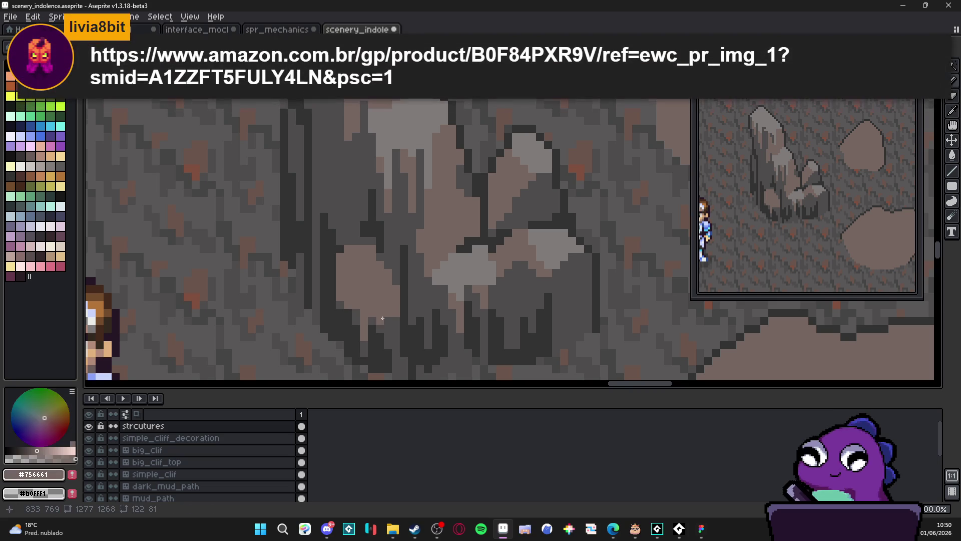
left_click(456, 278)
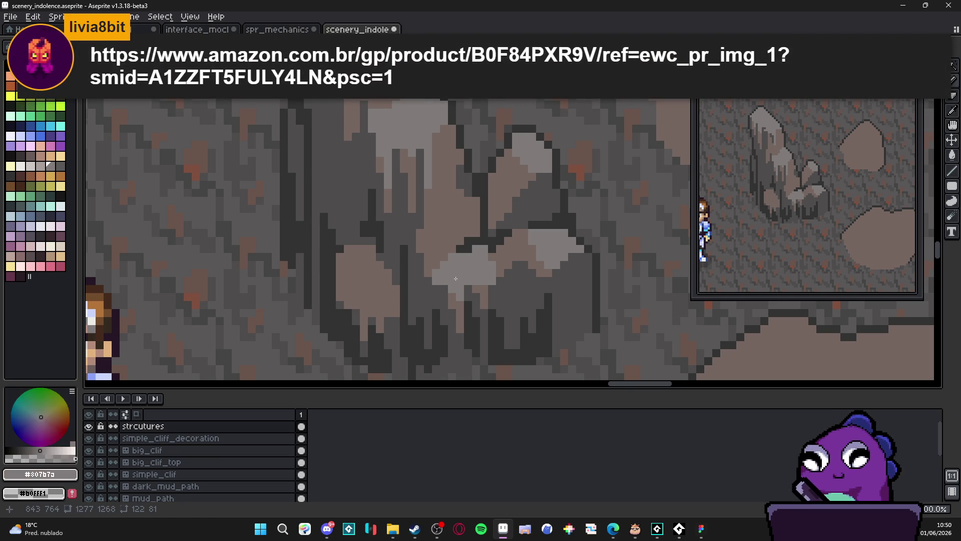
scroll(341, 295, "up", 2)
left_click(360, 310, "alt")
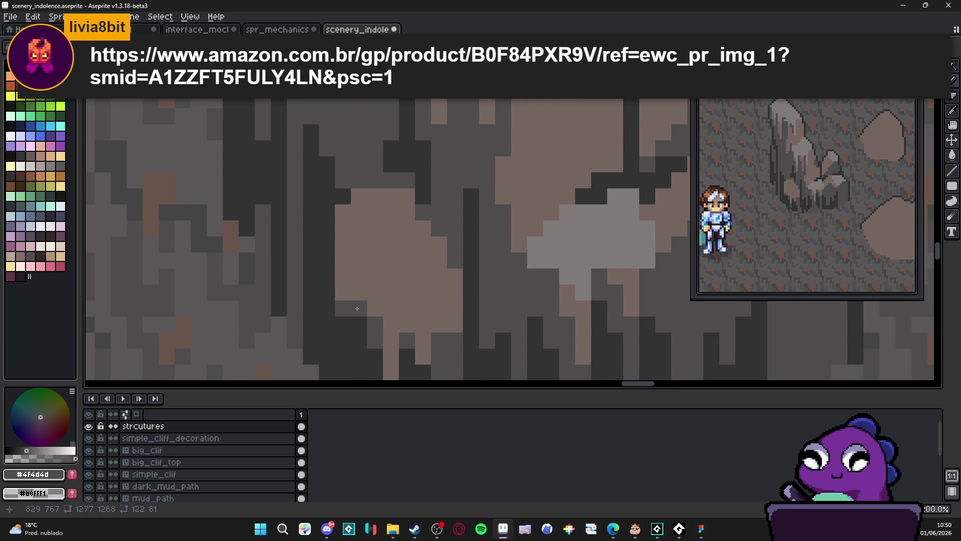
Step: Eyedrop the darkest grey #323232 from the outline, then zoom out over the whole scene
scroll(358, 300, "down", 1)
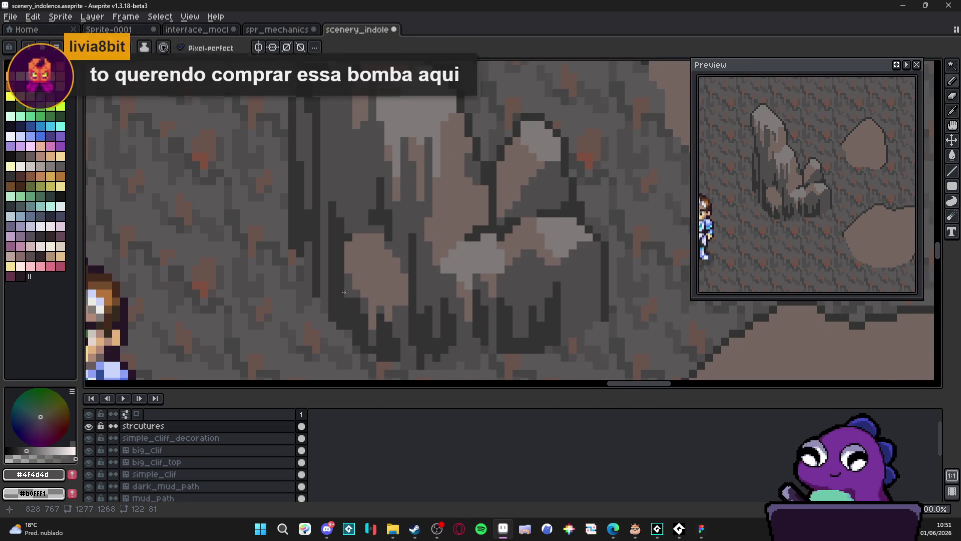
scroll(357, 299, "up", 1)
left_click(358, 300, "alt")
scroll(358, 300, "down", 2)
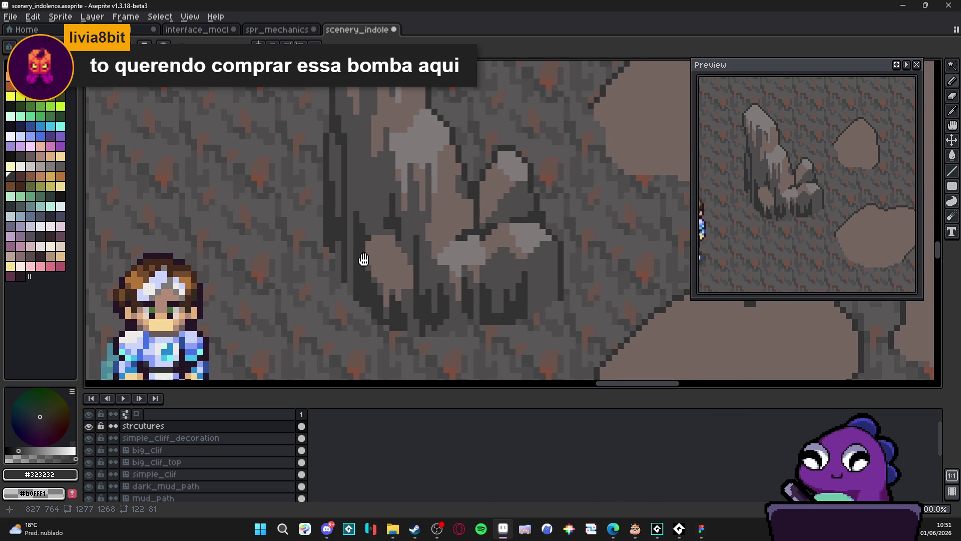
scroll(362, 260, "down", 1)
scroll(362, 259, "up", 1)
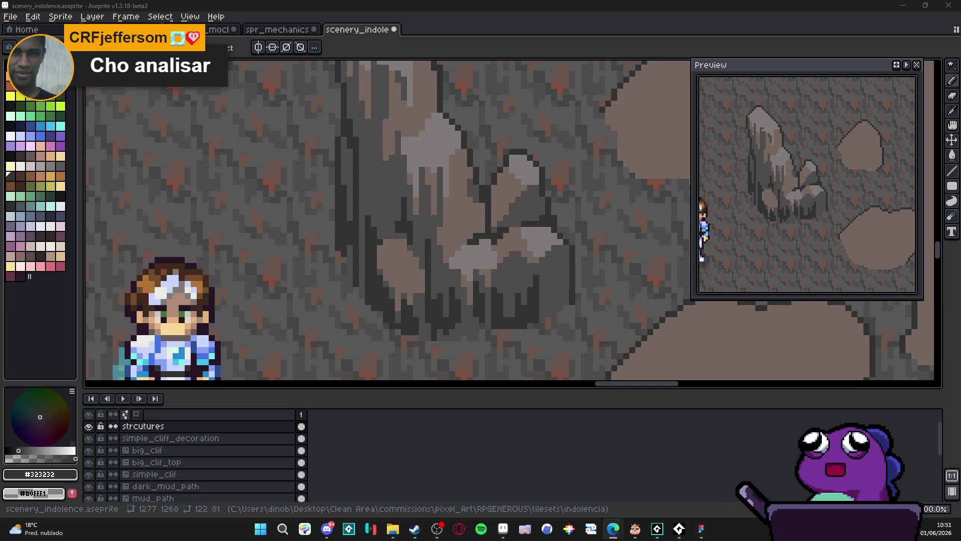
Step: Sample the brownish grey #756661 and pan across the rock formation
scroll(407, 263, "down", 2)
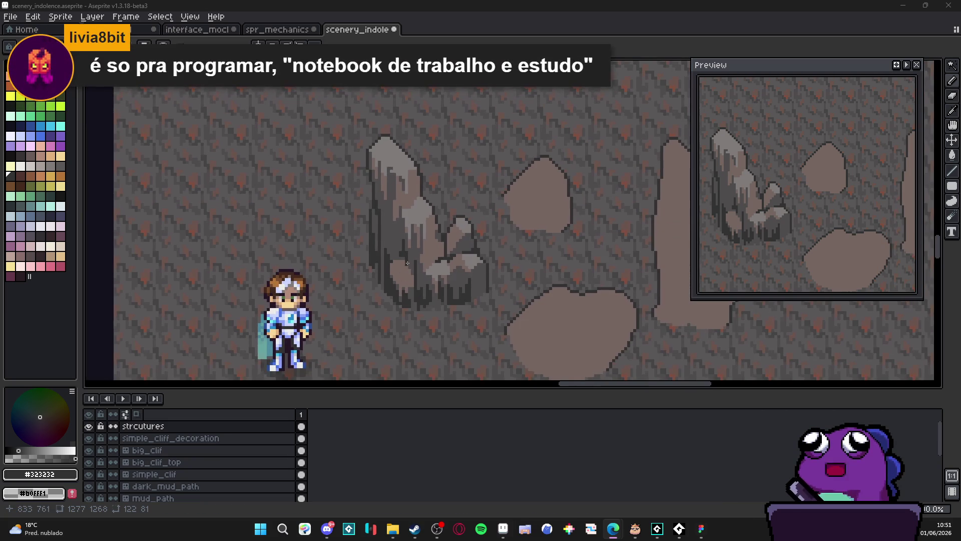
scroll(407, 263, "right", 2)
scroll(456, 301, "up", 3)
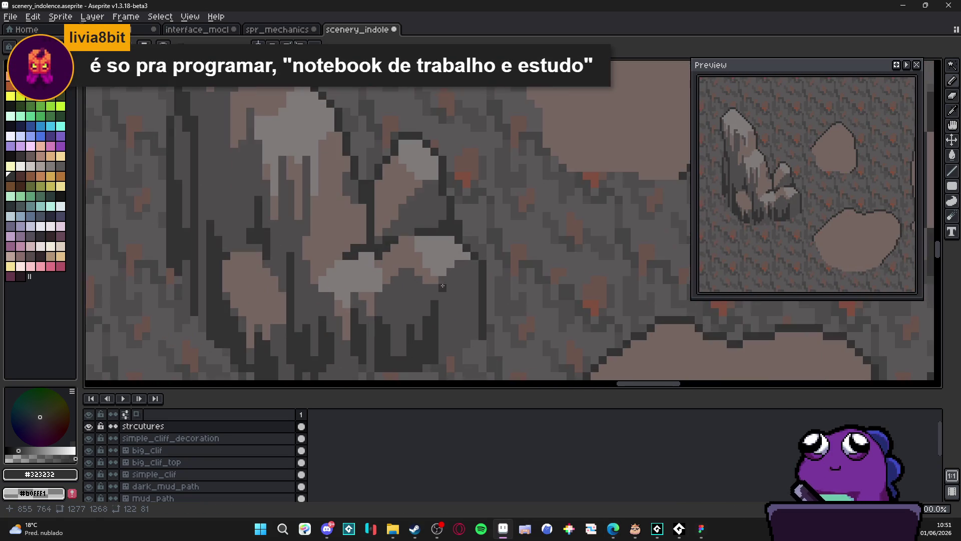
left_click(435, 272, "alt")
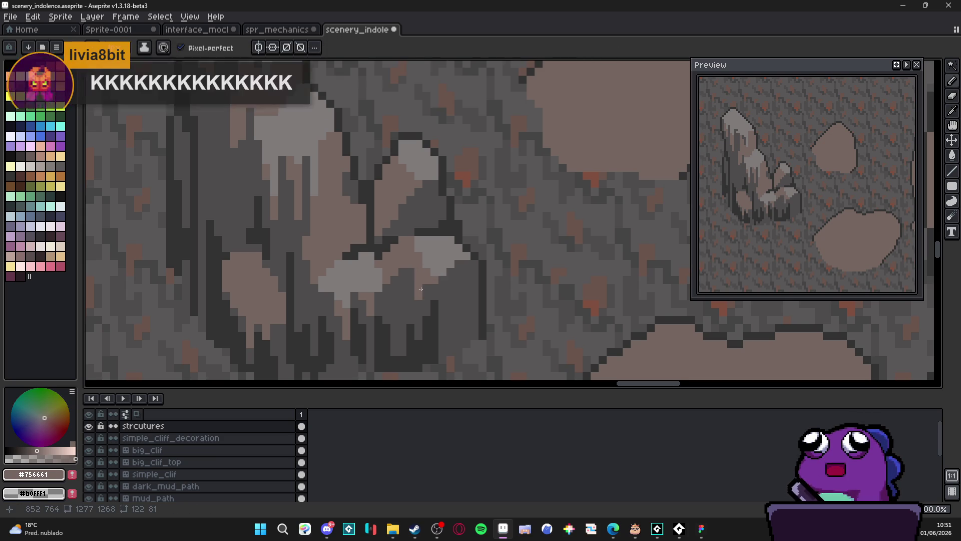
scroll(418, 296, "down", 3)
scroll(438, 303, "up", 3)
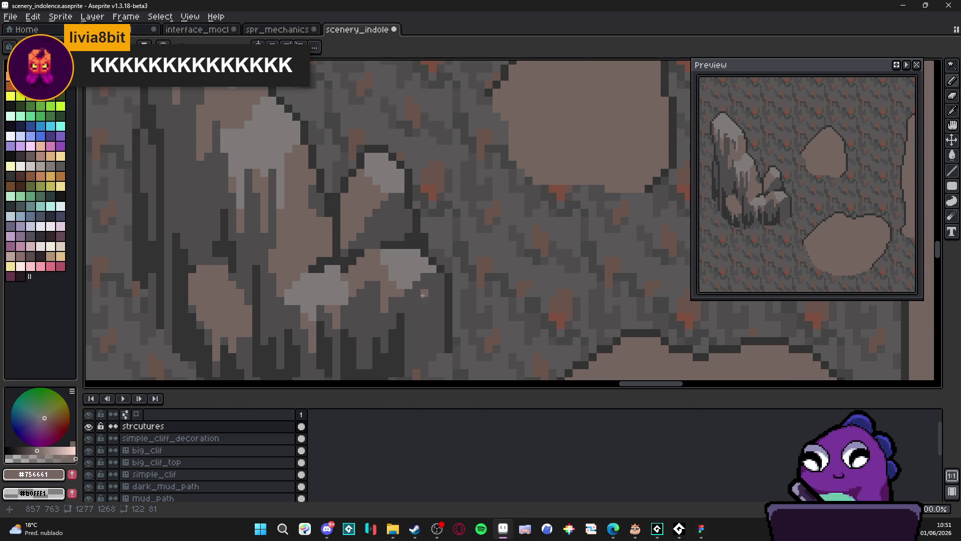
scroll(425, 290, "down", 1)
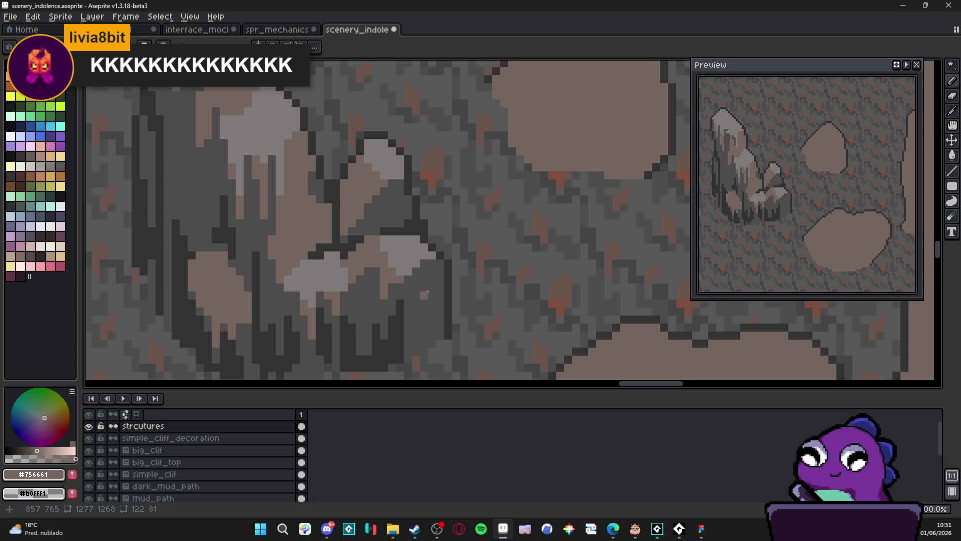
left_click_drag(427, 279, 458, 279)
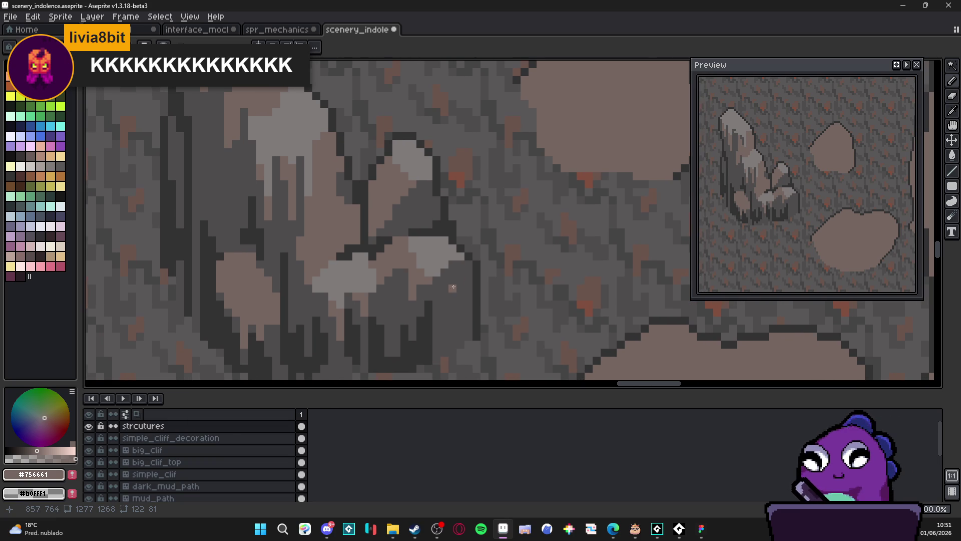
scroll(463, 281, "down", 2)
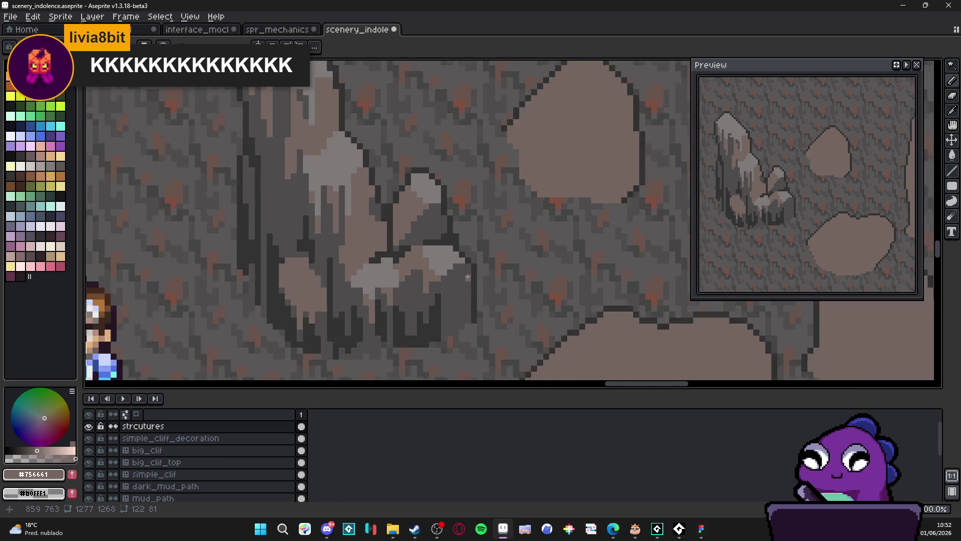
scroll(446, 284, "up", 3)
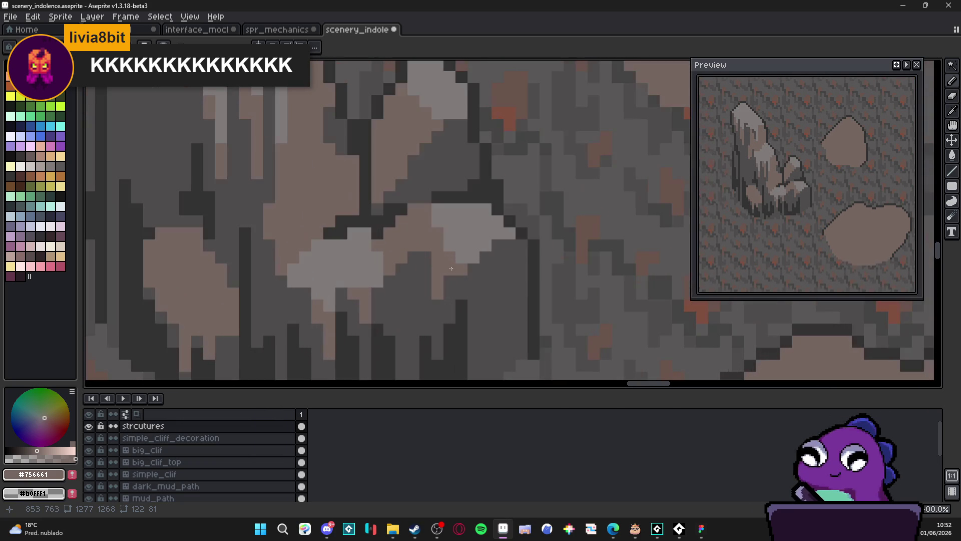
scroll(438, 254, "down", 2)
scroll(377, 266, "up", 1)
scroll(377, 266, "up", 1)
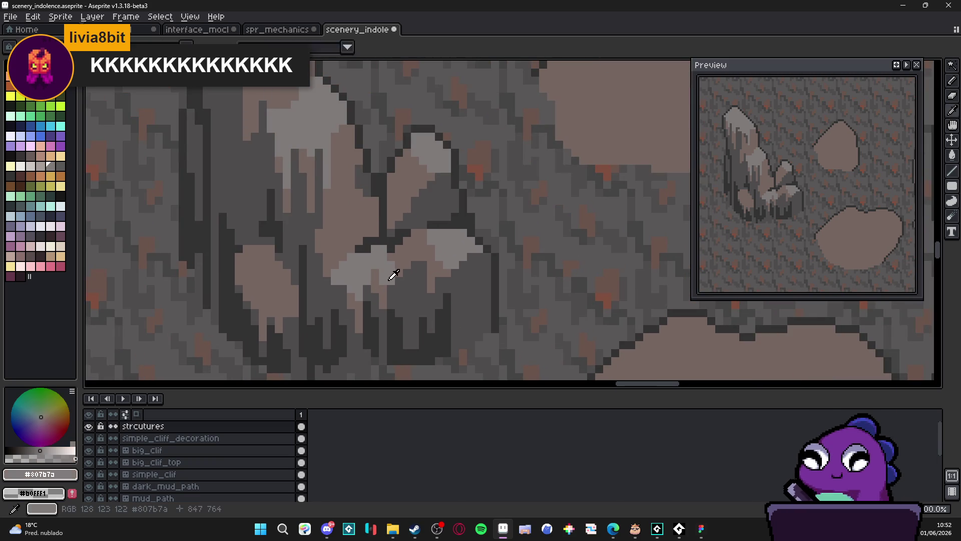
Step: Switch to the Pencil and eyedrop between #4f4d4d and #756661 on the rock
key("b")
left_click(393, 301, "alt")
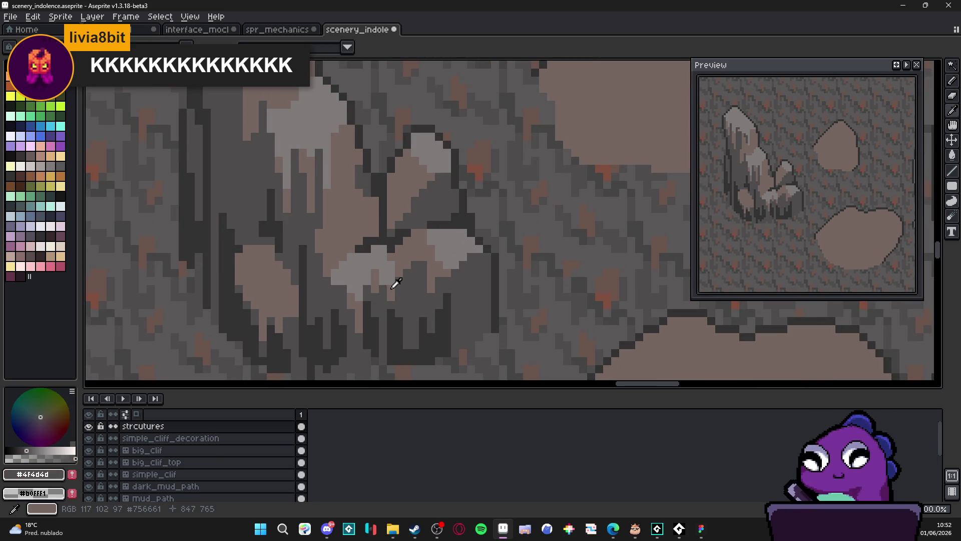
left_click(385, 287, "alt")
left_click(392, 303, "alt")
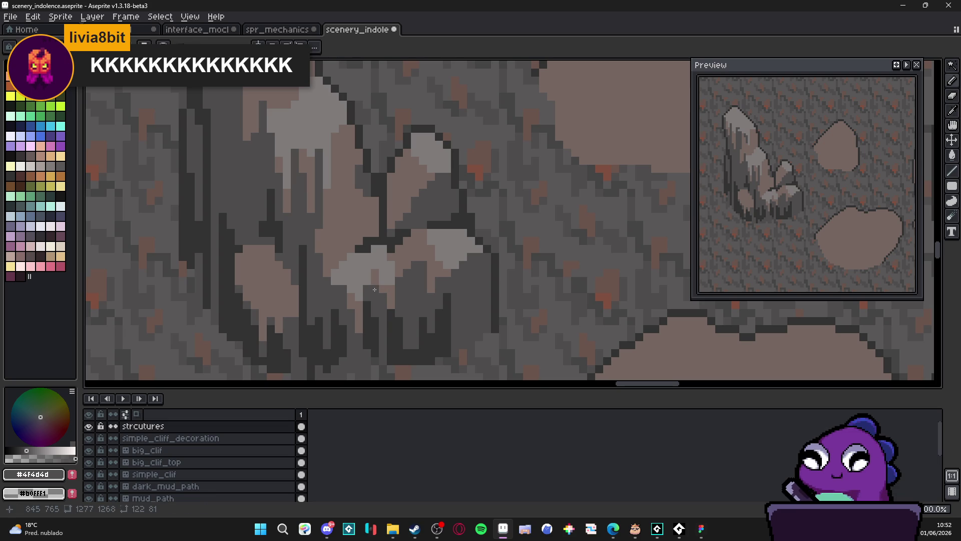
left_click(371, 290, "alt")
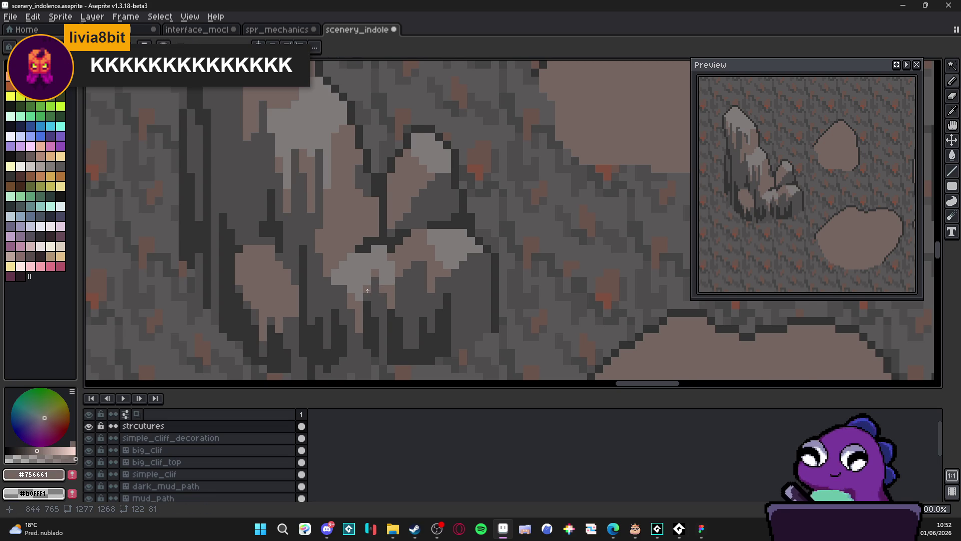
scroll(367, 291, "down", 1)
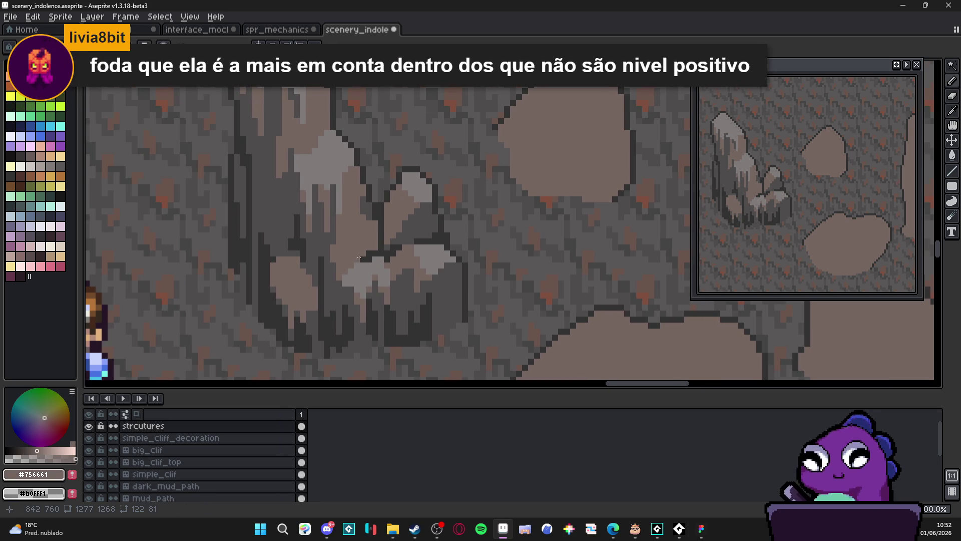
scroll(361, 253, "up", 1)
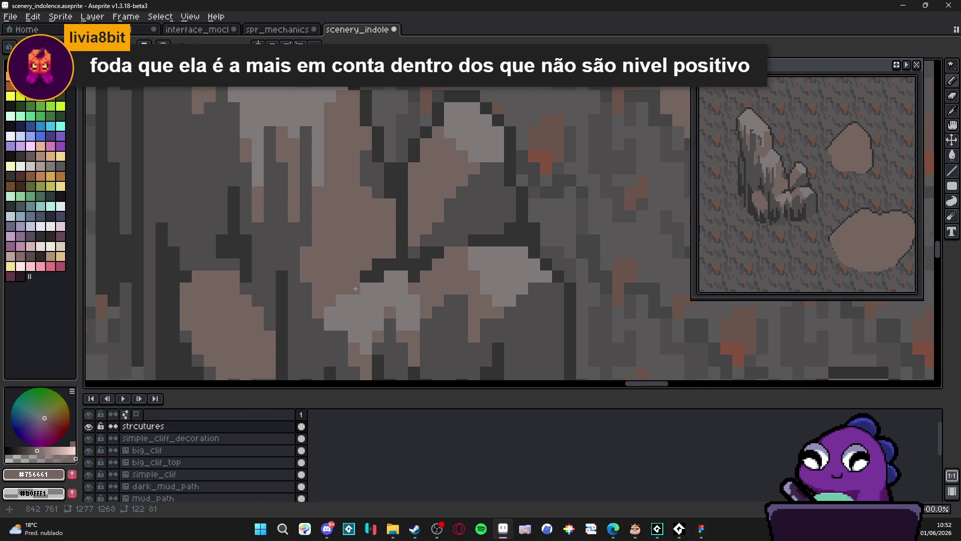
scroll(419, 290, "down", 2)
scroll(404, 256, "up", 2)
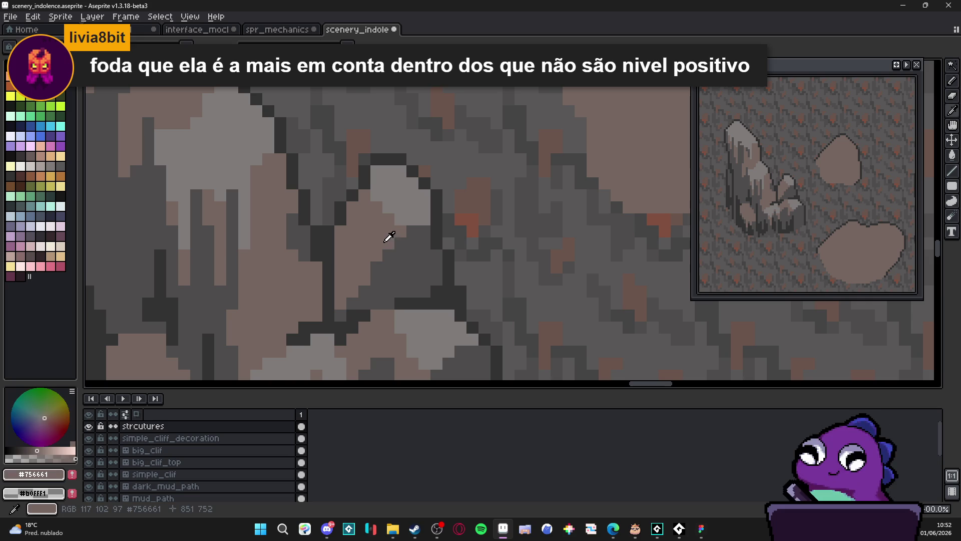
left_click(386, 291, "alt")
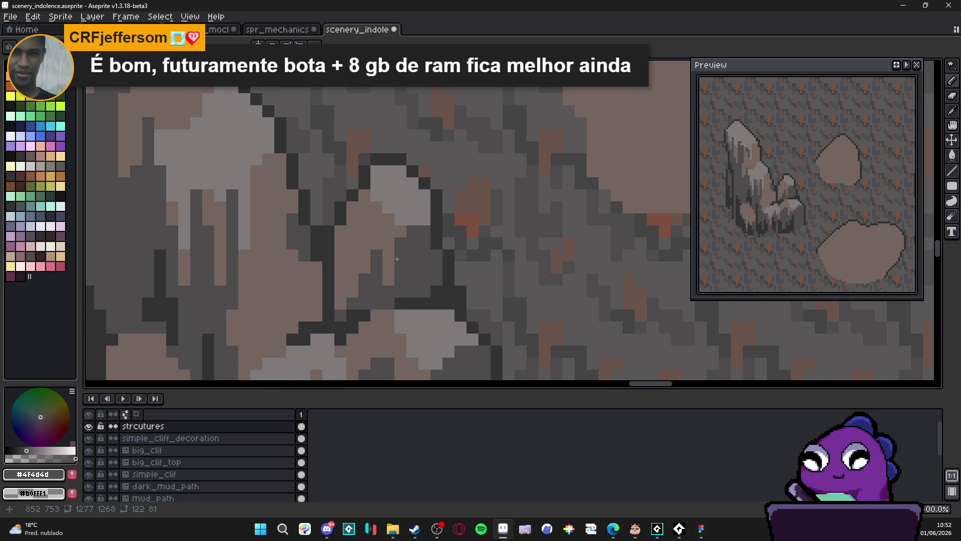
scroll(421, 275, "up", 1)
Step: Pick #323232 and paint a short dark column with a few extra pixels in the crevice
left_click(414, 307, "alt")
mouse_move(393, 295)
left_mouse_down()
mouse_move(394, 263)
mouse_move(441, 245)
left_mouse_up()
left_click(405, 298)
left_click(426, 295)
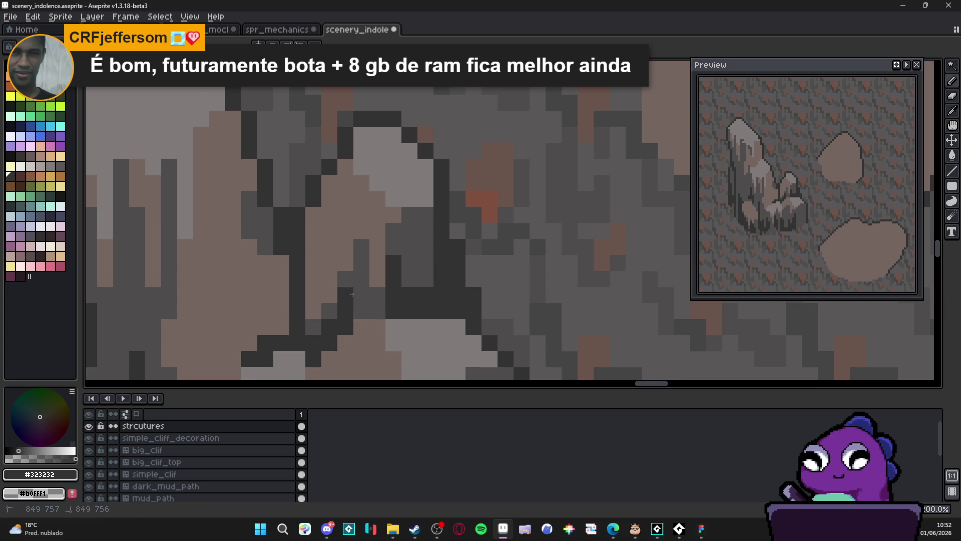
scroll(378, 318, "down", 2)
scroll(357, 308, "down", 2)
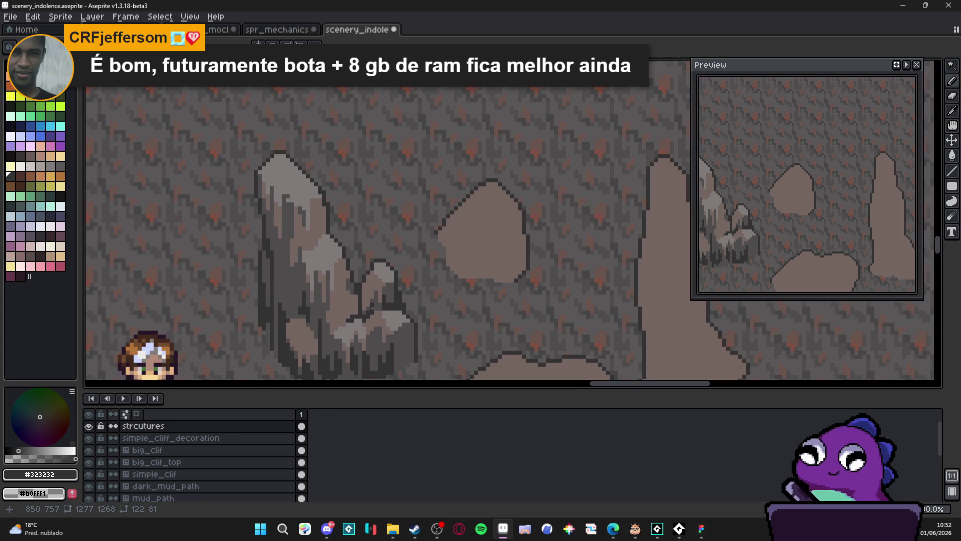
Step: Sample brown #756661 and repaint rows across the light block and the rock's top edge
scroll(409, 252, "up", 2)
scroll(409, 253, "up", 1)
left_click(381, 230, "alt")
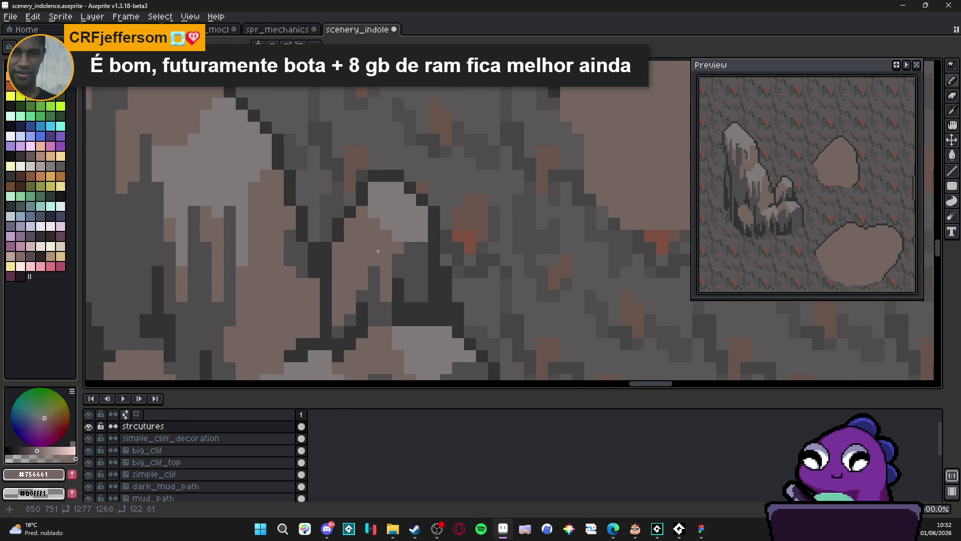
left_click_drag(379, 227, 409, 236)
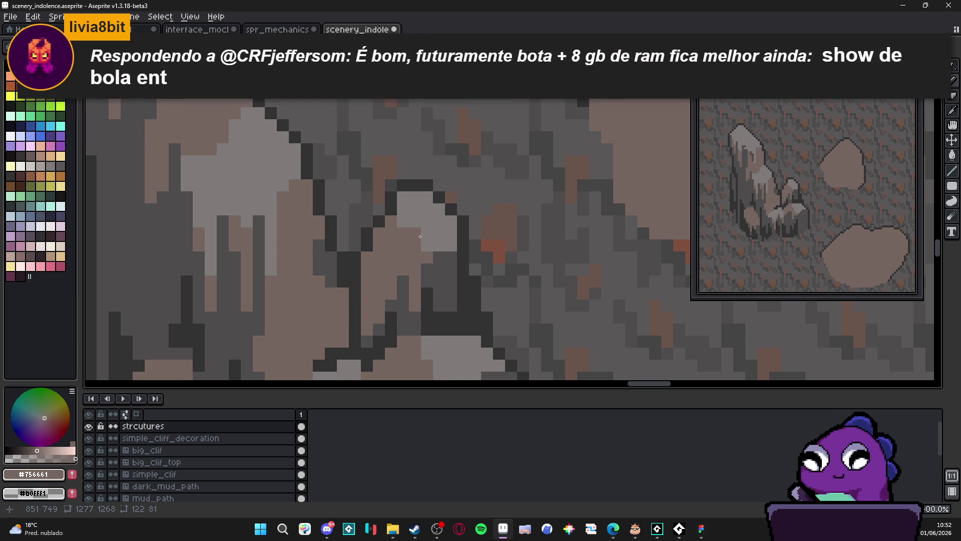
left_click_drag(420, 236, 418, 244)
left_click_drag(419, 205, 397, 204)
scroll(448, 229, "down", 3)
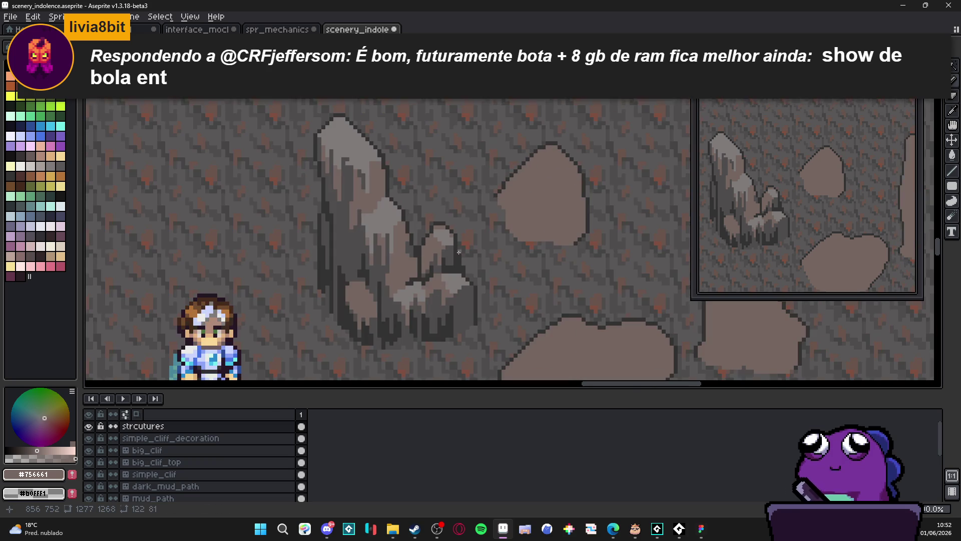
scroll(322, 116, "up", 3)
left_click_drag(322, 117, 299, 114)
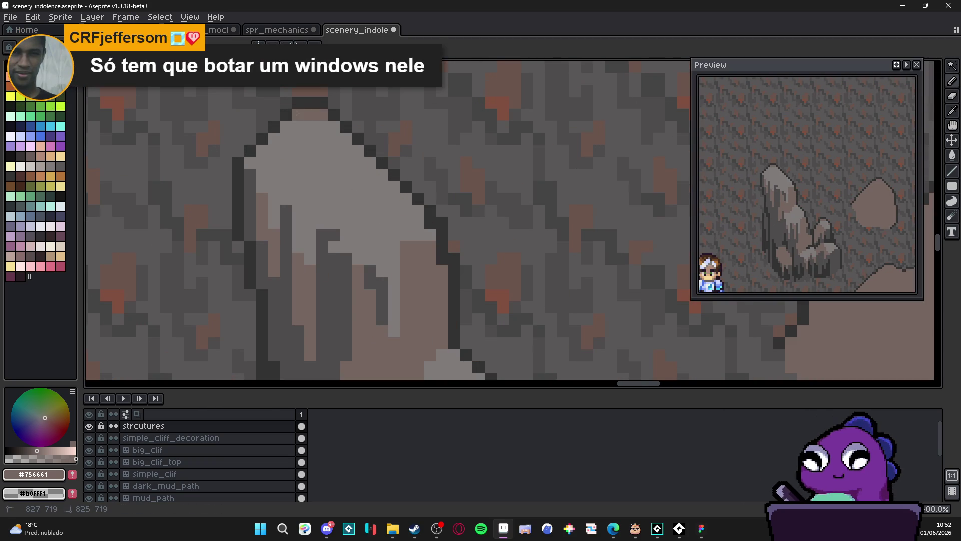
Step: Darken a pixel on the tall rock's upper-left outline
left_click(252, 162)
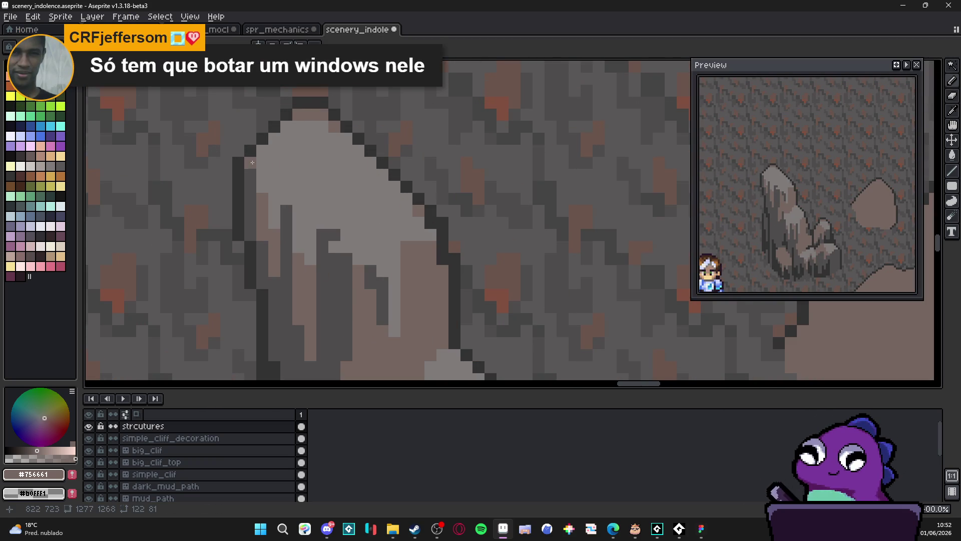
scroll(272, 170, "down", 3)
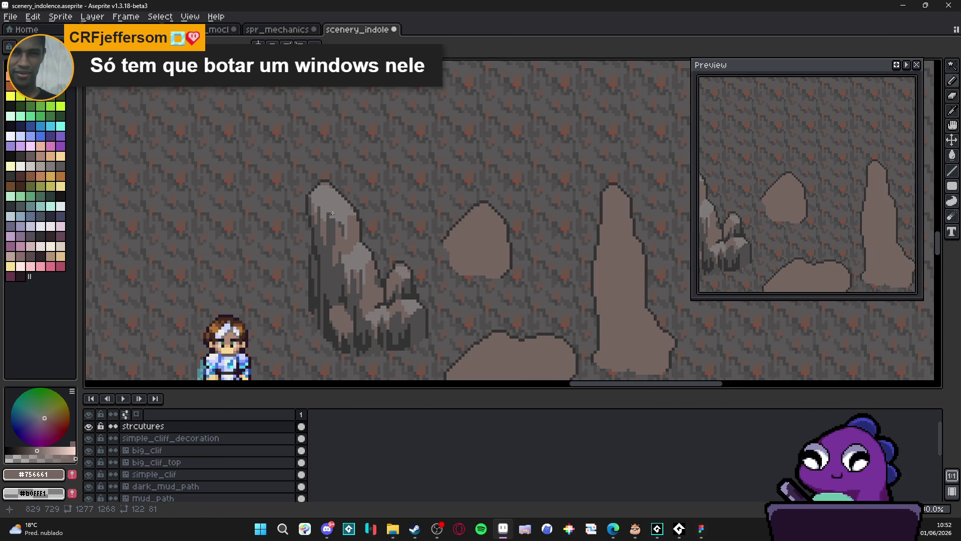
scroll(380, 248, "down", 3)
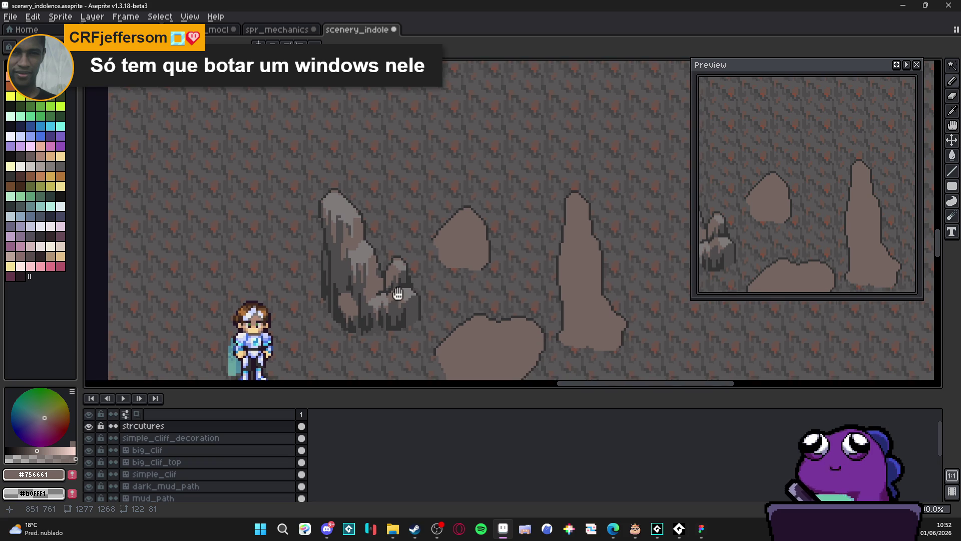
scroll(397, 271, "up", 5)
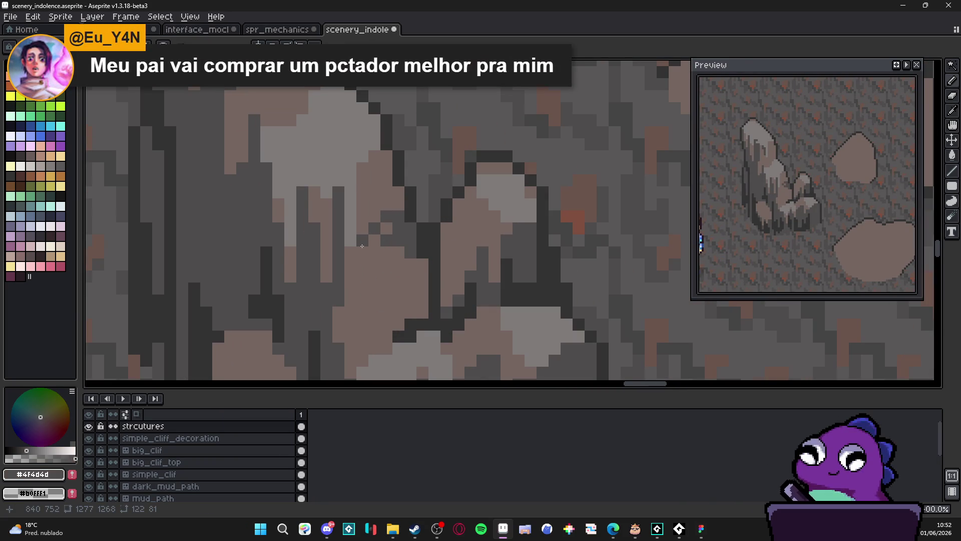
scroll(400, 283, "down", 3)
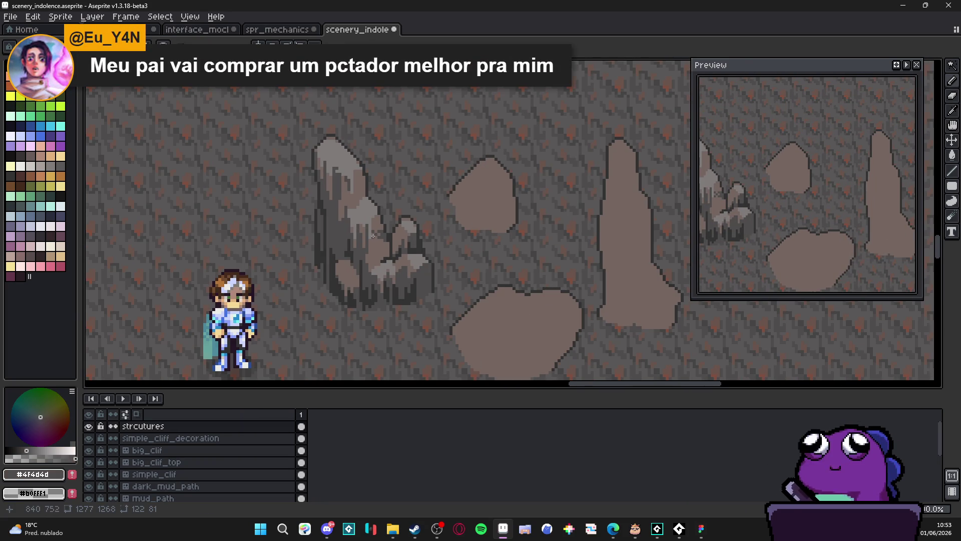
scroll(373, 236, "up", 1)
scroll(380, 230, "up", 1)
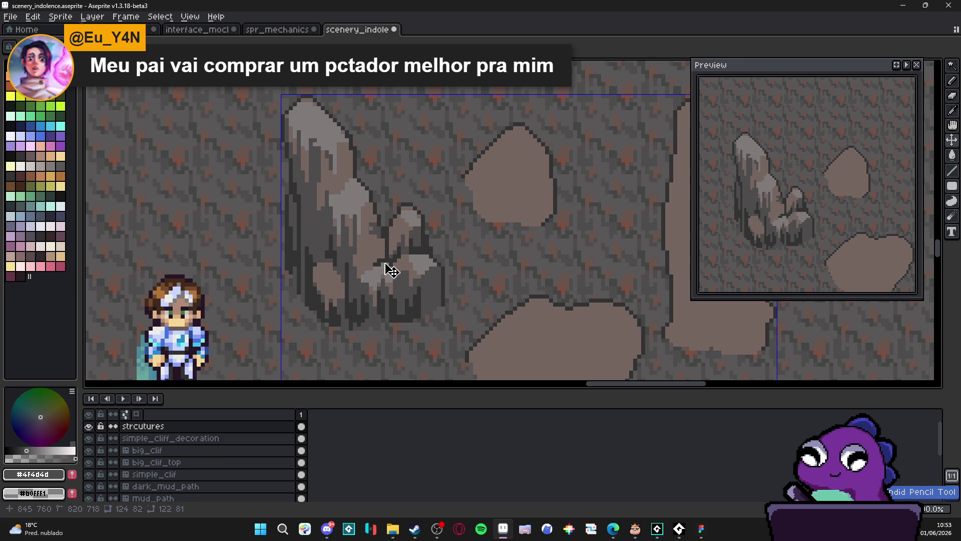
scroll(376, 195, "up", 2)
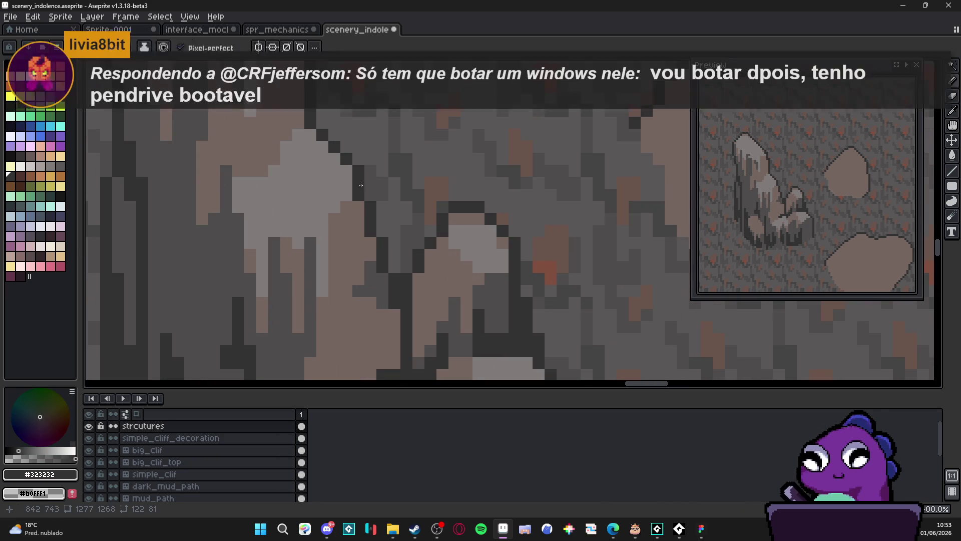
scroll(371, 195, "down", 1)
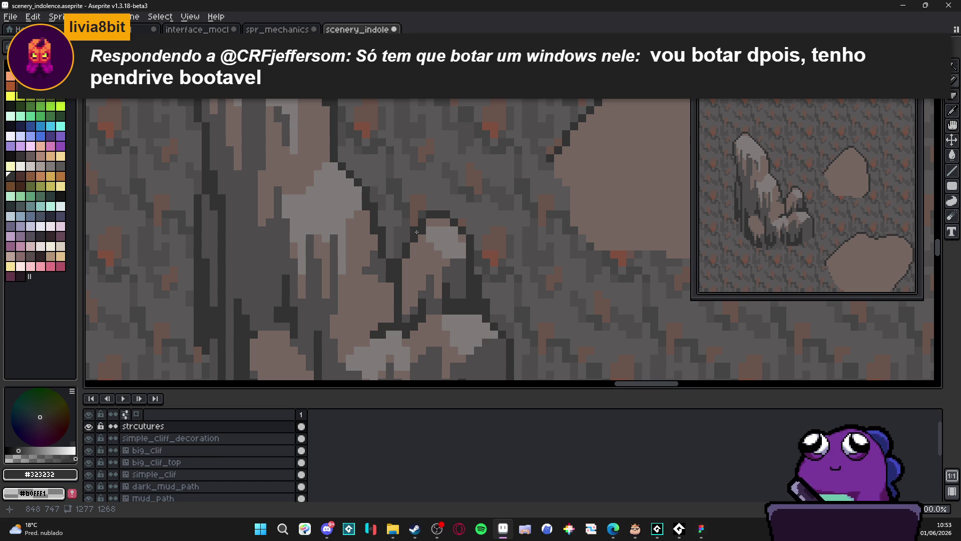
scroll(417, 232, "down", 3)
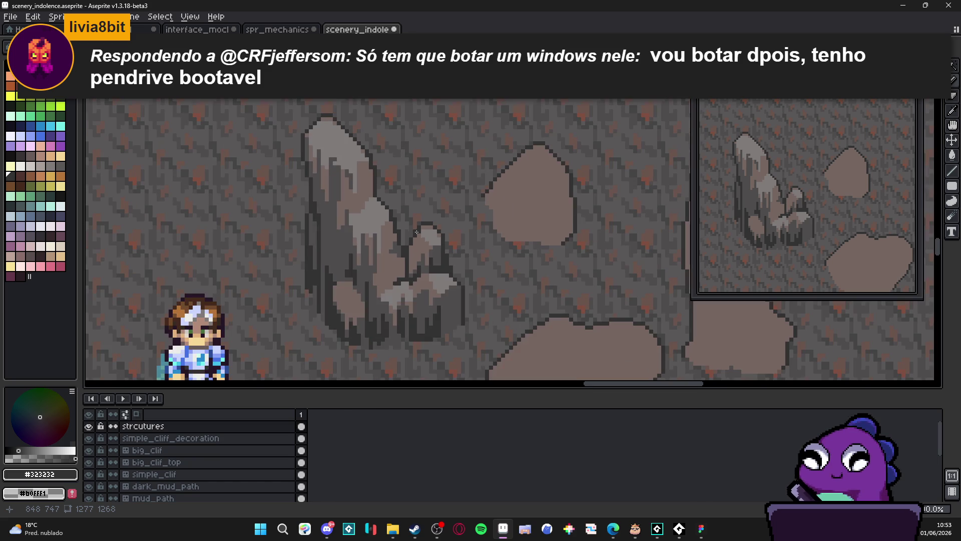
scroll(438, 223, "up", 5)
Step: Eyedrop the light grey #807b7a from the rock highlight
left_click(438, 223, "alt")
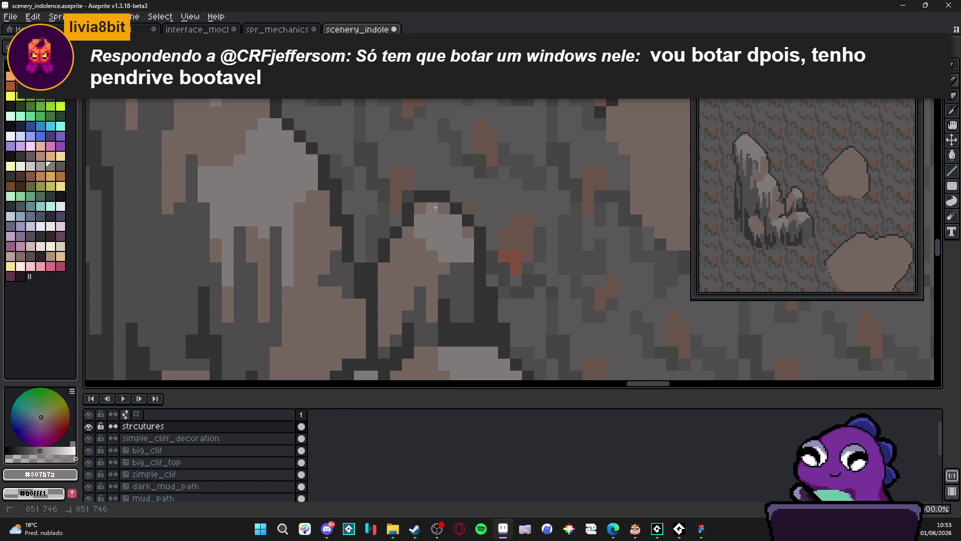
scroll(435, 203, "down", 4)
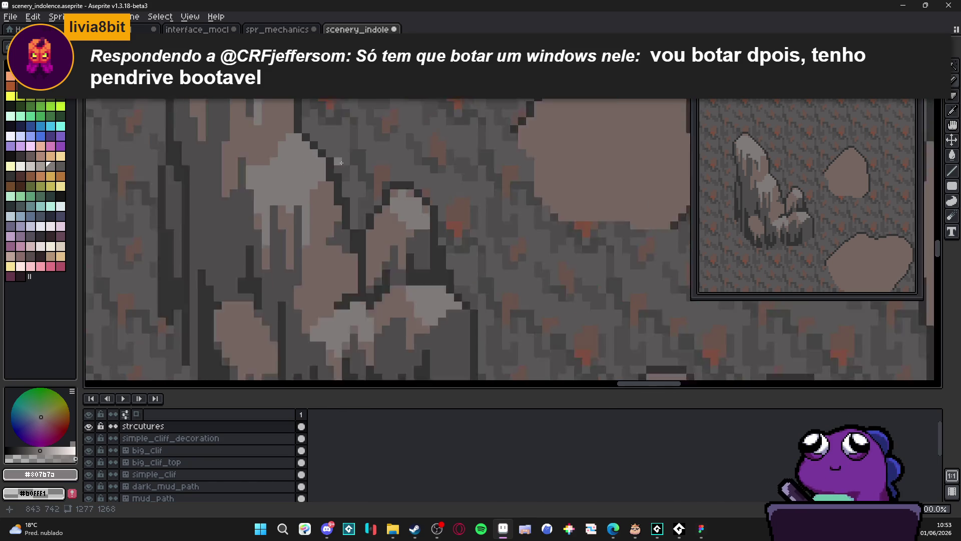
scroll(344, 179, "up", 4)
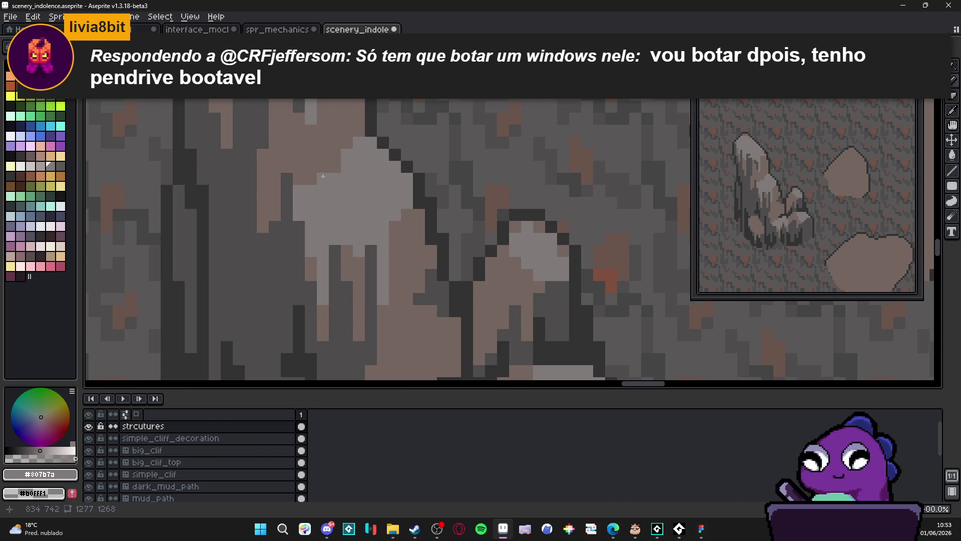
scroll(337, 172, "down", 3)
scroll(366, 203, "up", 1)
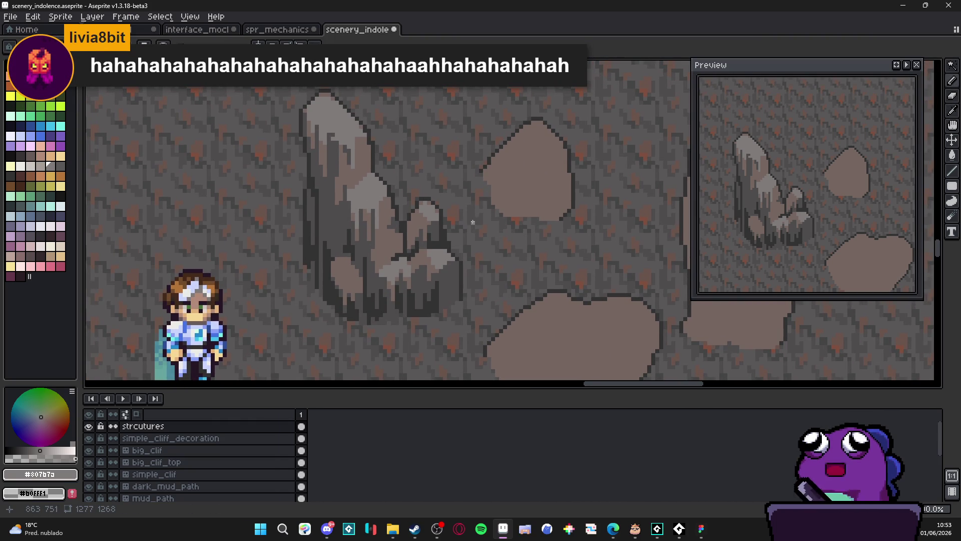
scroll(395, 216, "down", 1)
Step: Eyedrop brownish grey #756661 and paint a small patch onto the rock face
scroll(359, 266, "up", 2)
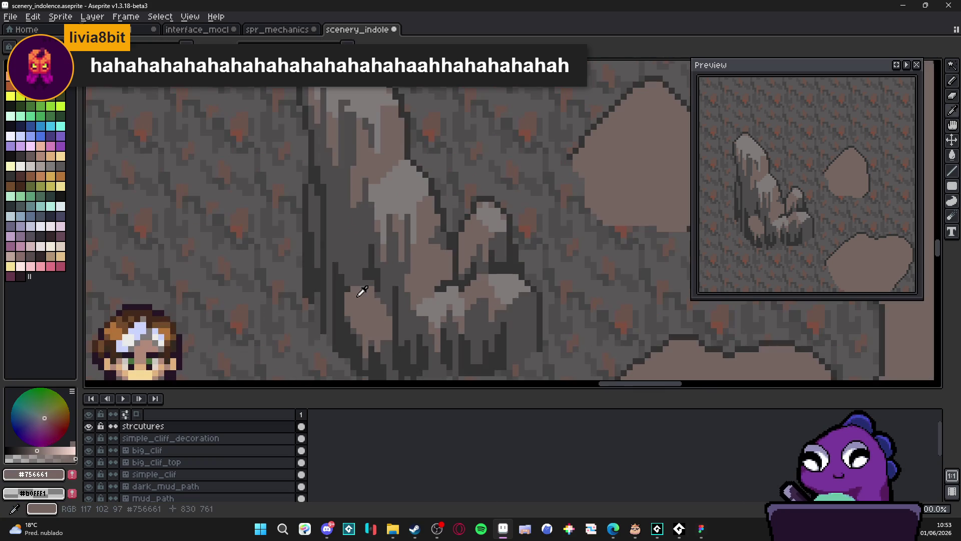
left_click(360, 266, "alt")
scroll(350, 228, "up", 1)
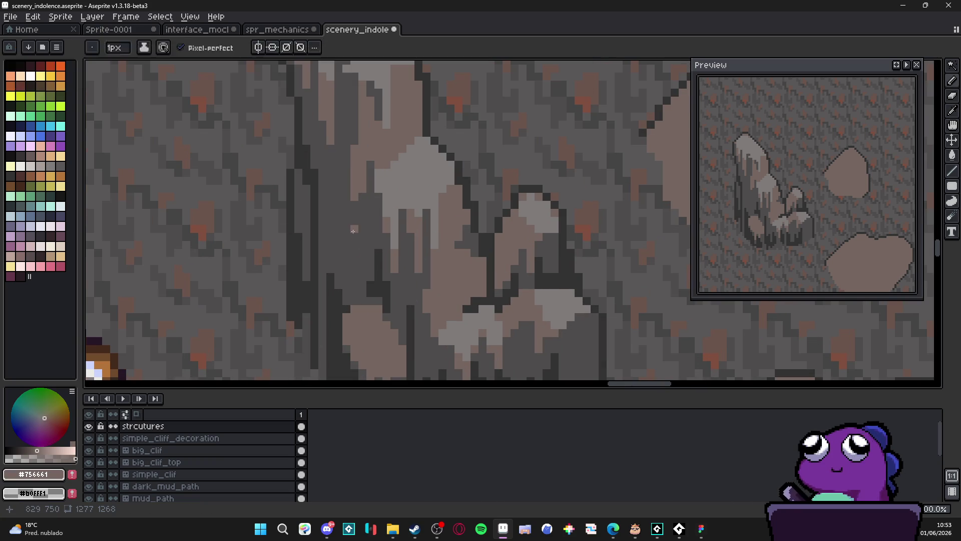
left_click_drag(350, 223, 347, 235)
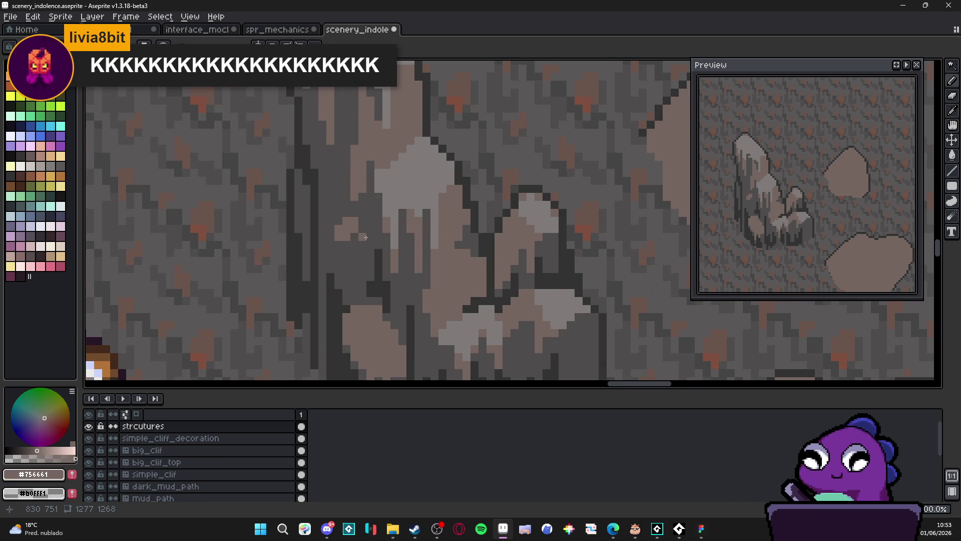
scroll(345, 243, "up", 1)
left_click(344, 258)
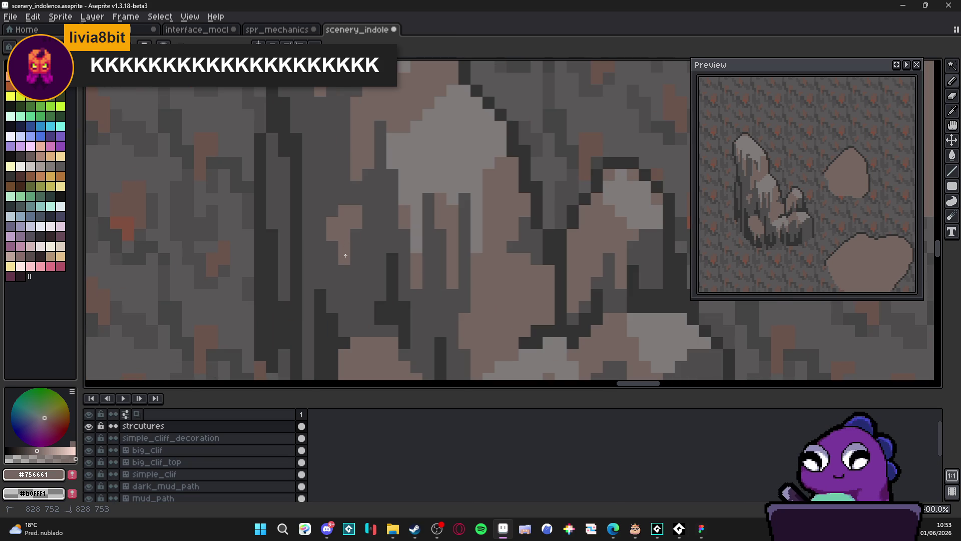
left_click(357, 235)
left_click(368, 234)
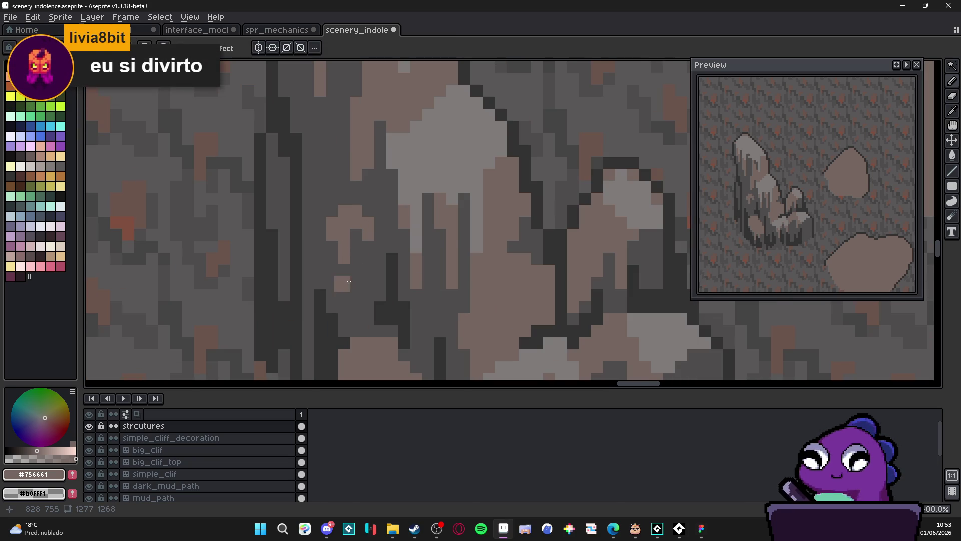
Step: Pick the dark #323232 and add two dark pixels on the rock face
scroll(340, 275, "up", 1)
left_click(313, 317, "alt")
scroll(313, 316, "down", 2)
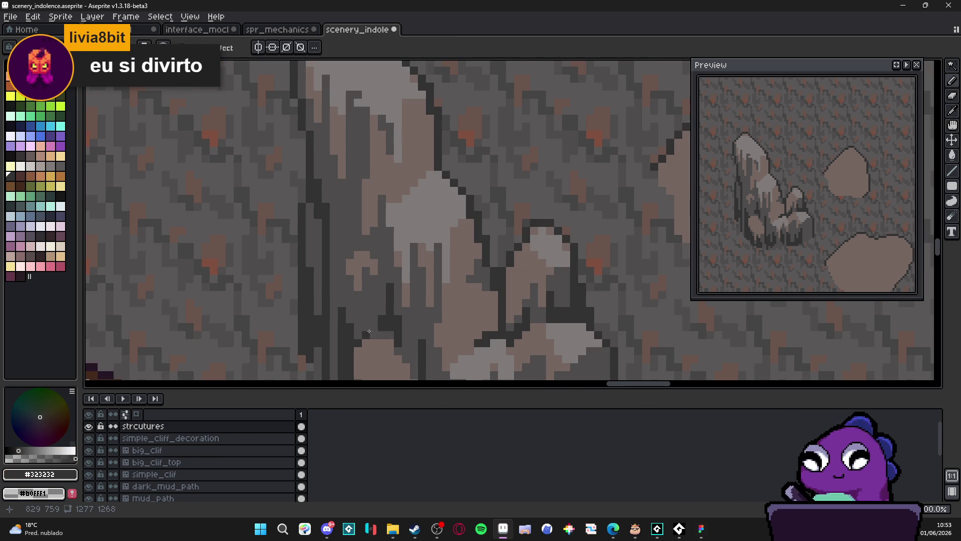
left_click(366, 283)
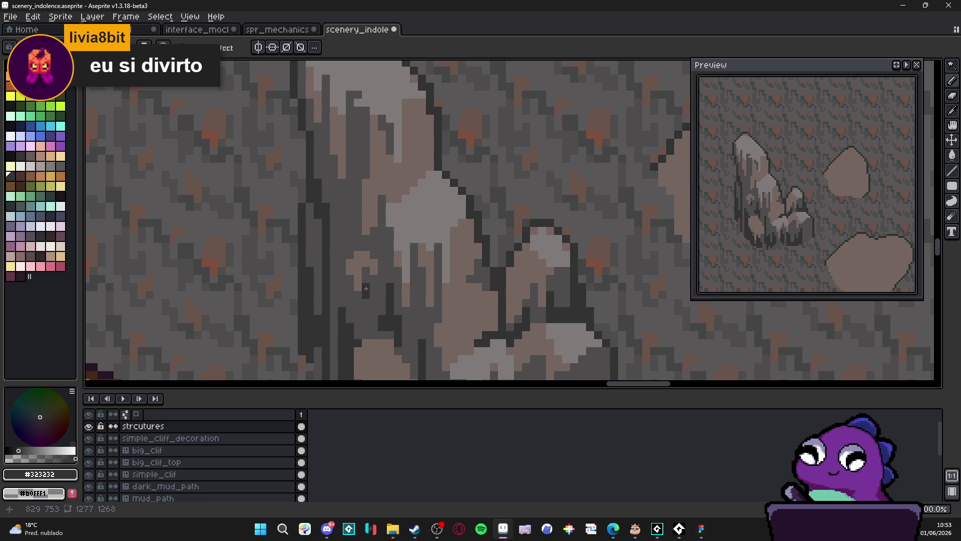
left_click(362, 315)
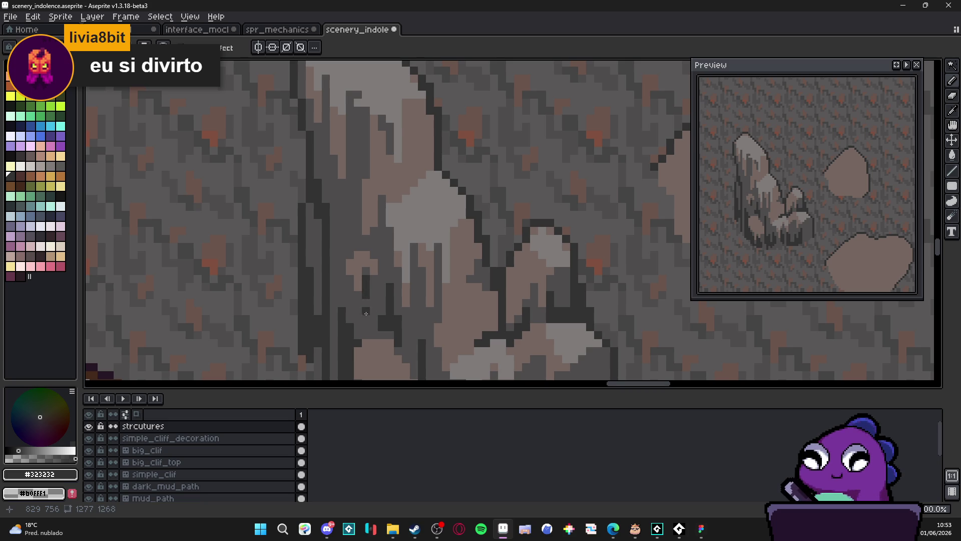
Step: Eyedrop the mid grey #4f4d4d, then the light grey #807b7a
scroll(366, 314, "down", 4)
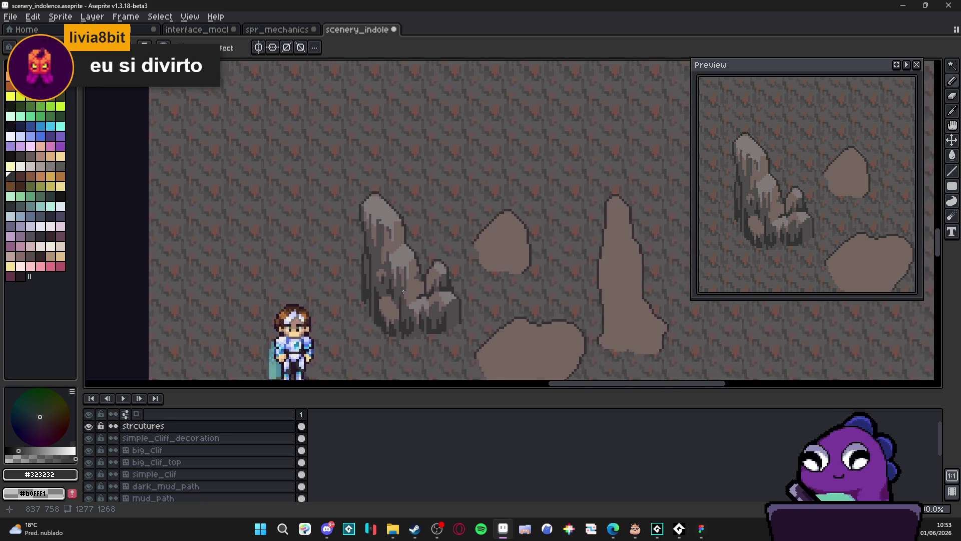
scroll(404, 291, "up", 4)
left_click(403, 281, "alt")
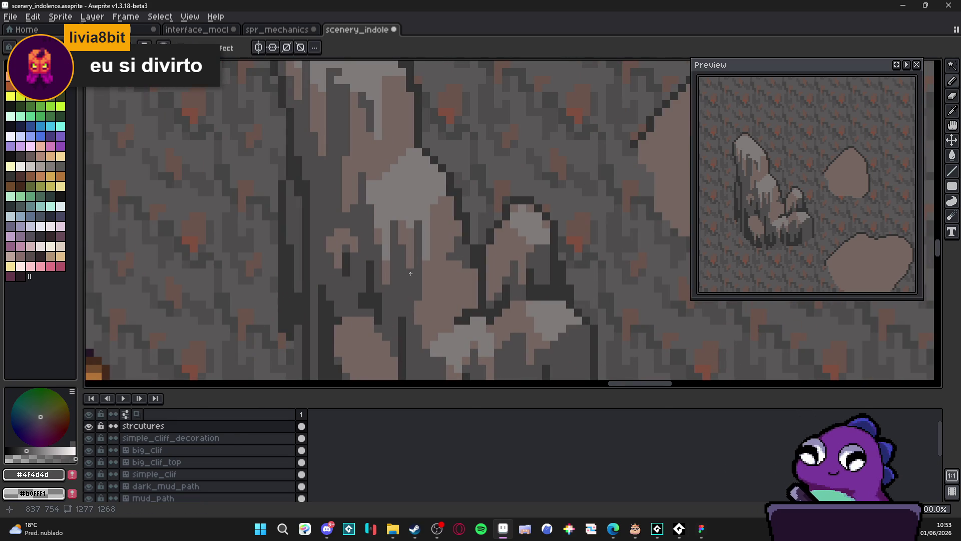
left_click(402, 220, "alt")
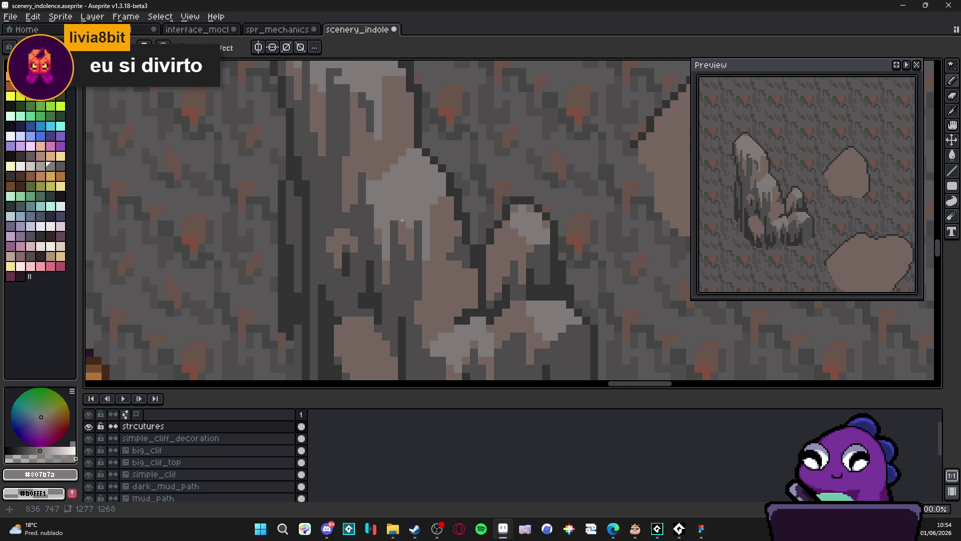
scroll(409, 228, "down", 3)
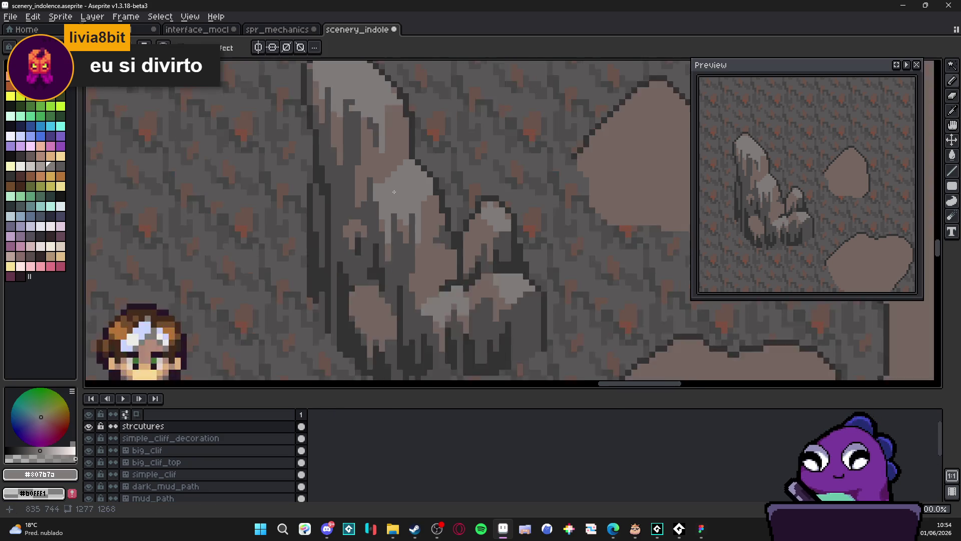
scroll(393, 195, "down", 2)
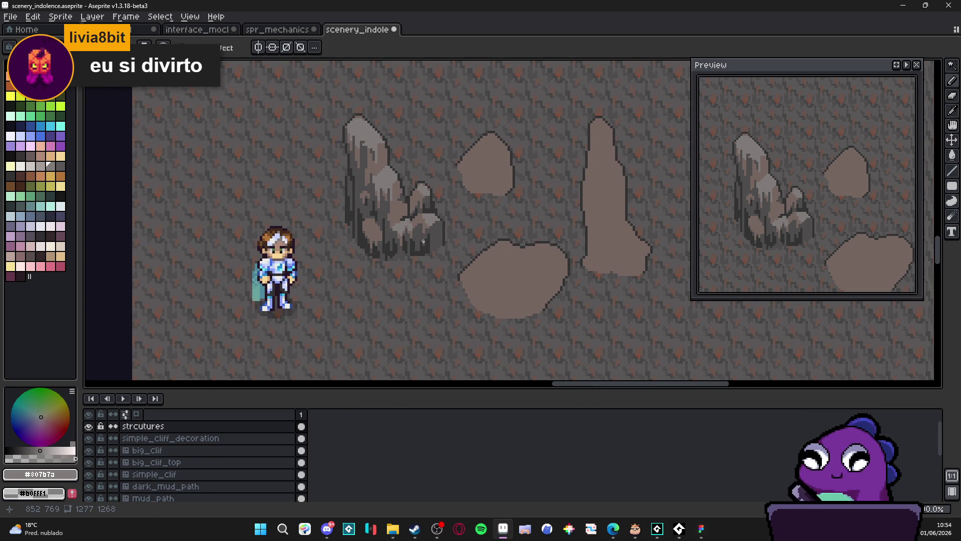
Step: Pick light grey #807b7a and paint several highlight pixels on the rock
scroll(426, 234, "up", 2)
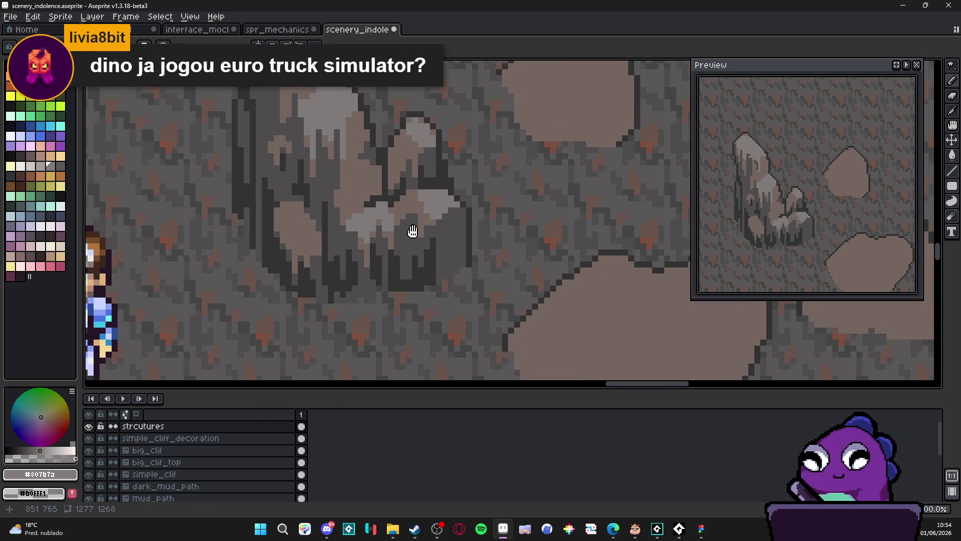
scroll(419, 230, "down", 1)
left_click_drag(420, 230, 439, 236)
scroll(440, 235, "up", 2)
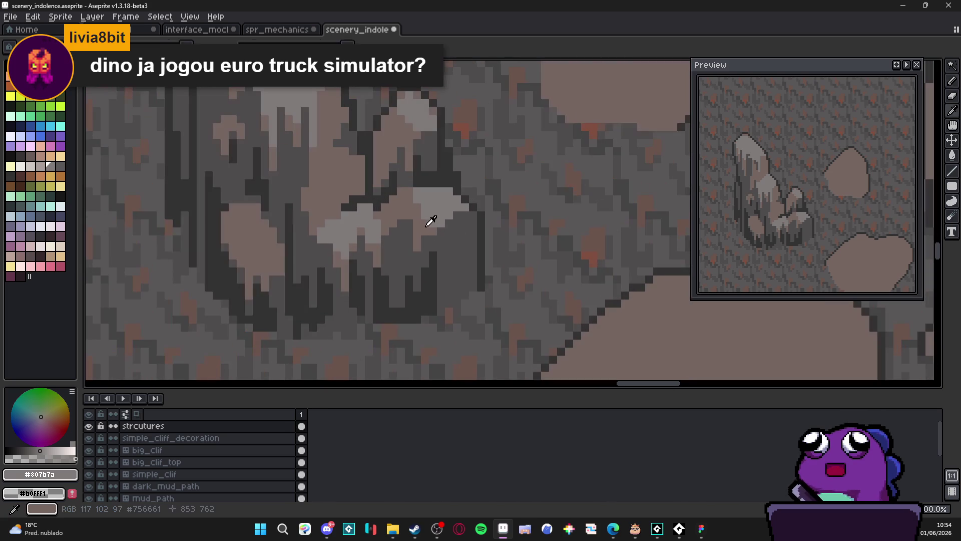
scroll(459, 212, "down", 2)
scroll(441, 215, "up", 1)
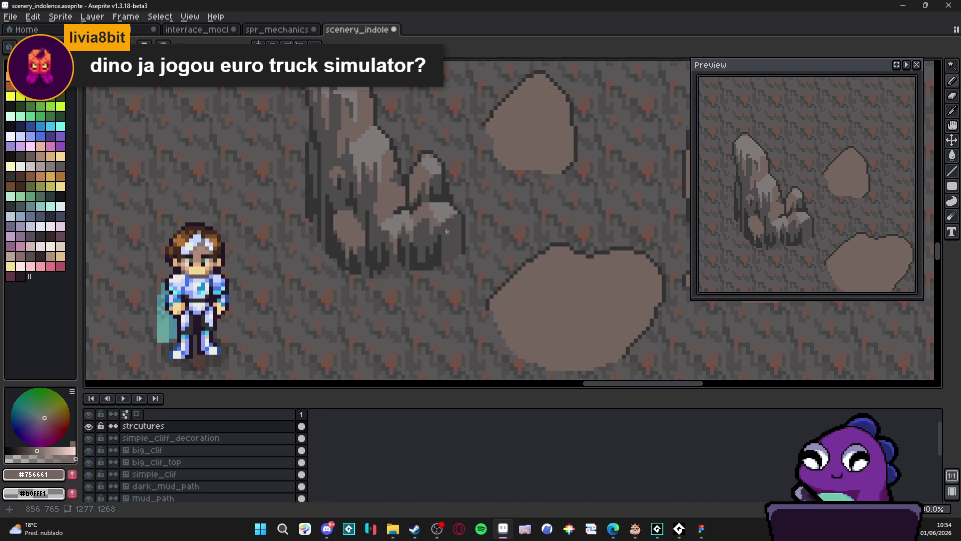
scroll(445, 229, "up", 2)
scroll(437, 237, "down", 2)
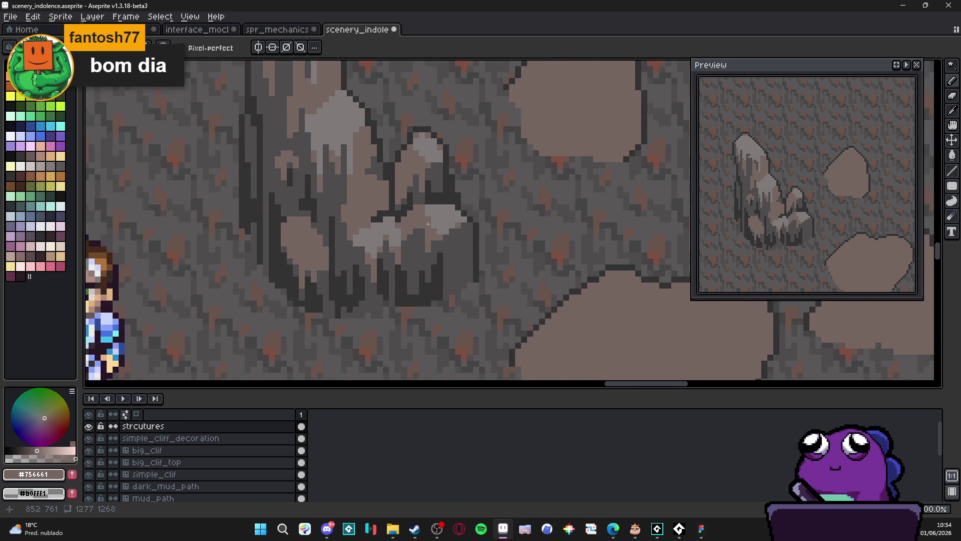
scroll(428, 223, "up", 1)
left_click(435, 205, "alt")
left_click_drag(408, 197, 436, 216)
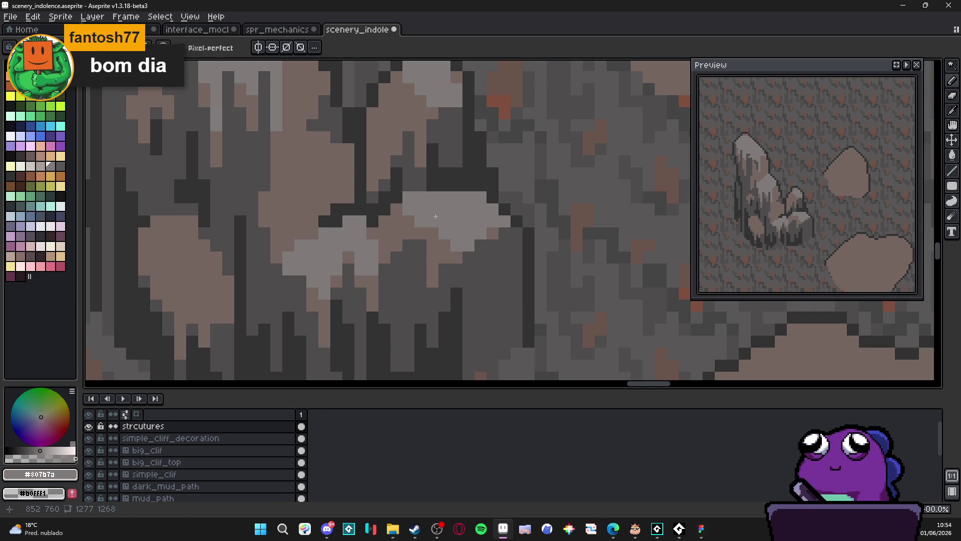
left_click(433, 232)
left_click(421, 245)
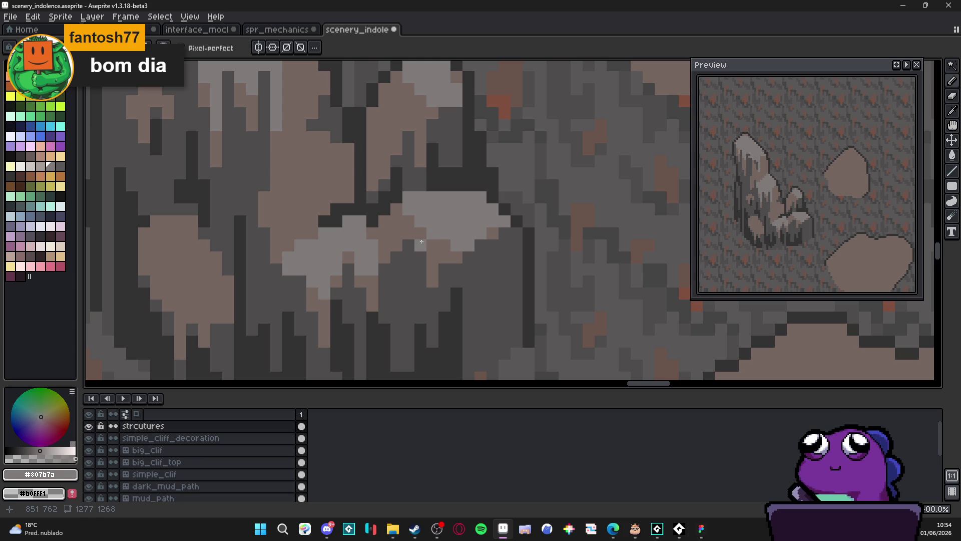
left_click(410, 240, "alt")
Step: Eyedrop #4f4d4d, then settle on the brown #756661 as the drawing colour
left_click(410, 241, "alt")
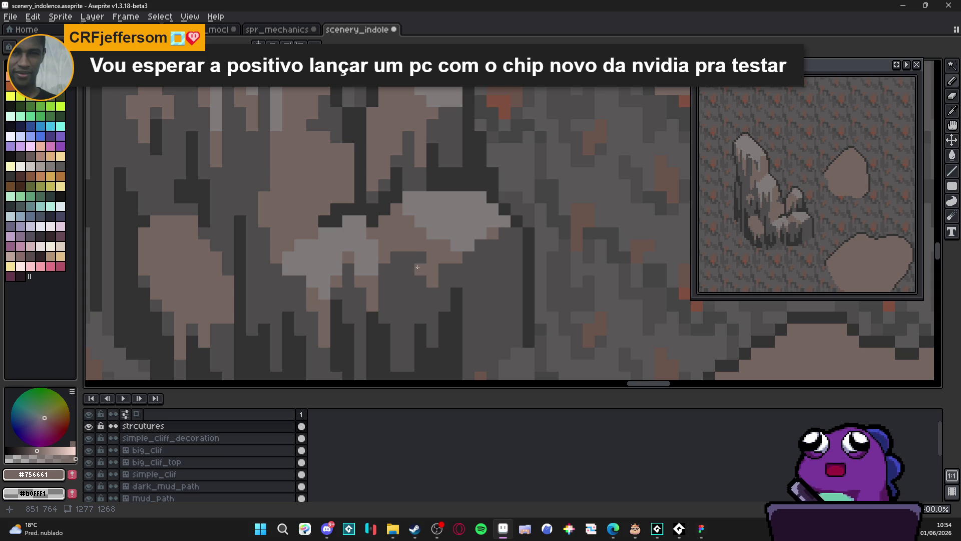
left_click(425, 253, "alt")
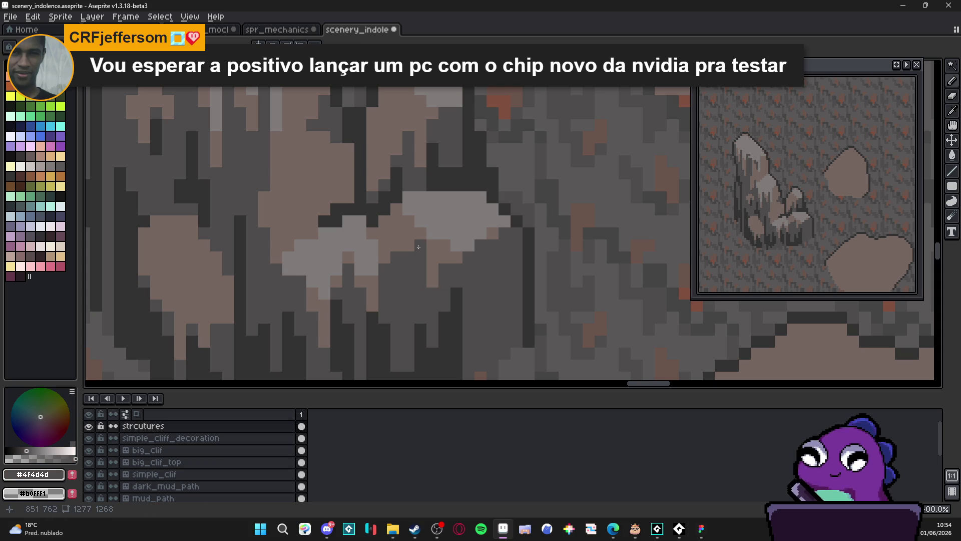
left_click(453, 250, "alt")
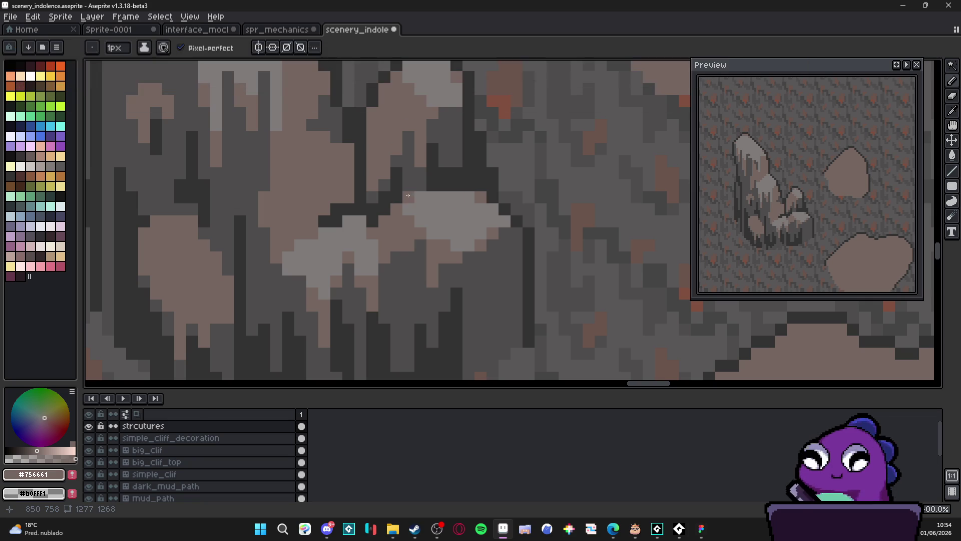
Step: Pick dark grey #323232 and draw vertical drip lines down the rock's left side
left_click_drag(415, 201, 445, 215)
scroll(445, 215, "down", 4)
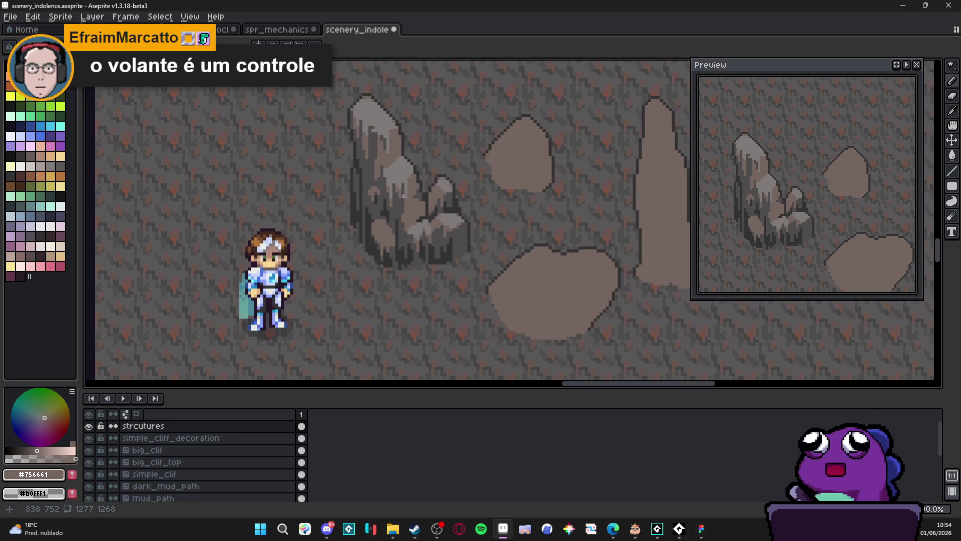
scroll(404, 217, "up", 3)
left_click(364, 205, "alt")
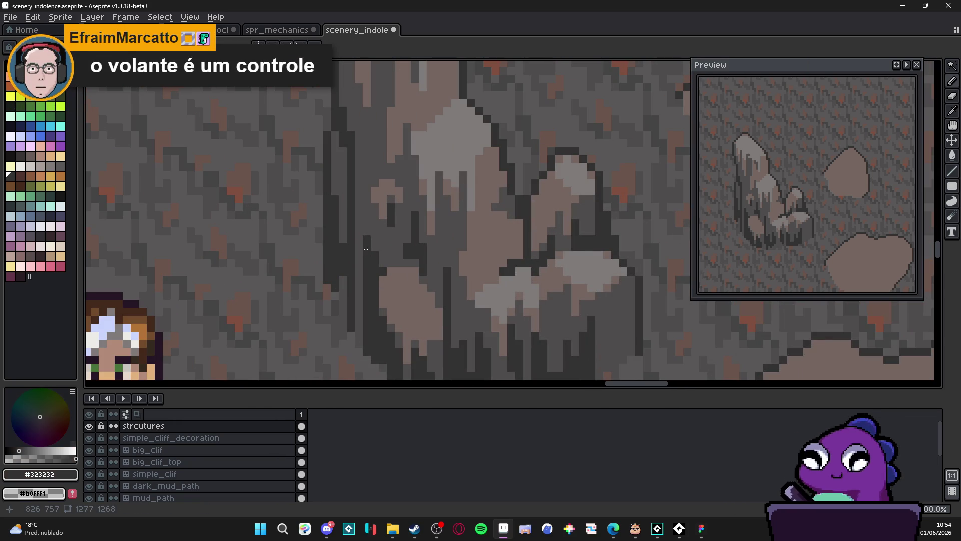
left_click_drag(363, 200, 374, 184)
left_click(381, 222)
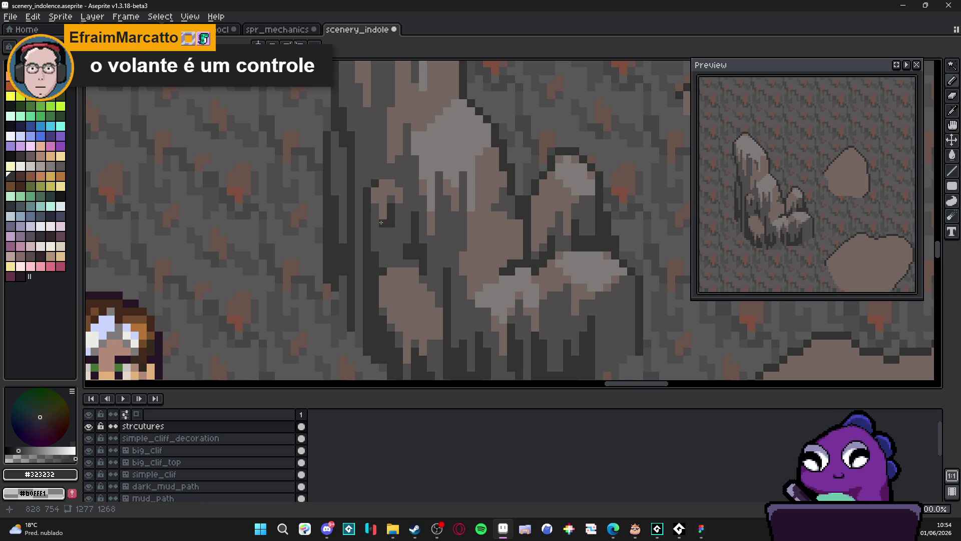
scroll(359, 220, "up", 1)
mouse_move(358, 220)
left_mouse_down()
mouse_move(358, 352)
mouse_move(345, 247)
left_mouse_up()
left_click_drag(345, 248, 348, 295)
Step: Zoom in and out repeatedly to check the new dark drips on the rock
scroll(369, 269, "down", 4)
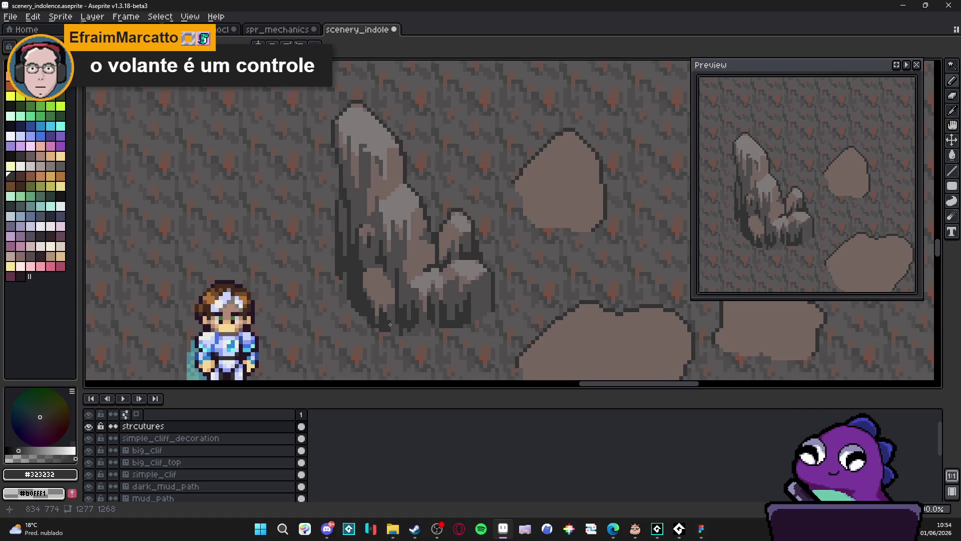
scroll(358, 232, "up", 4)
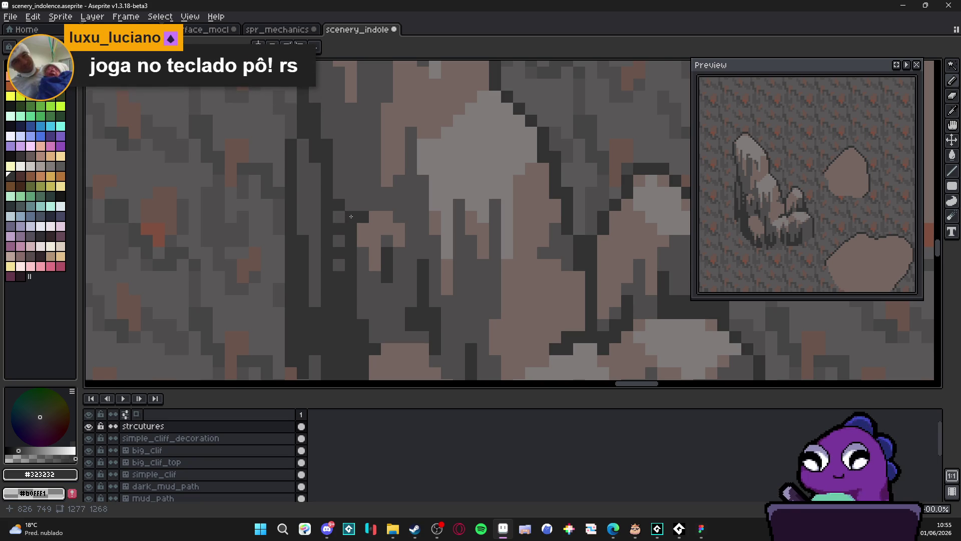
scroll(351, 216, "down", 5)
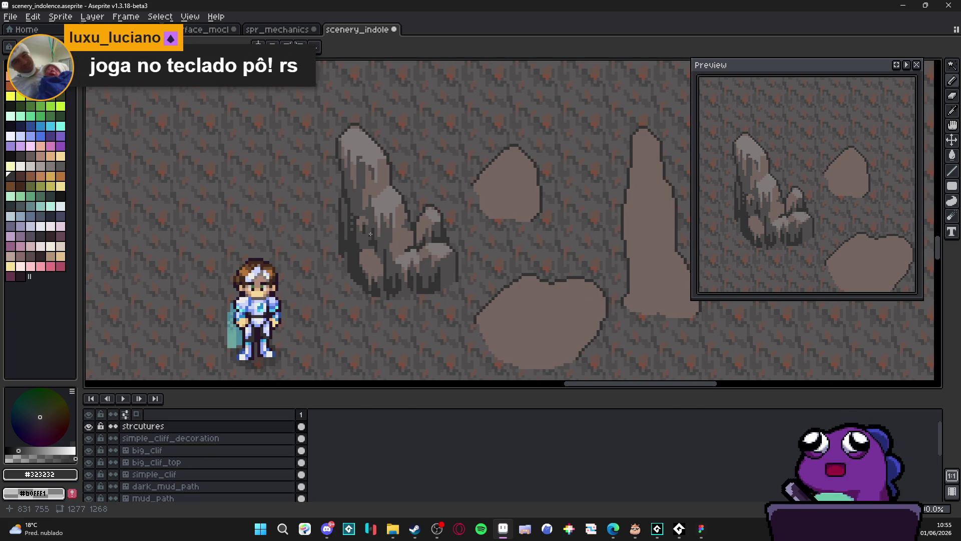
scroll(371, 233, "up", 5)
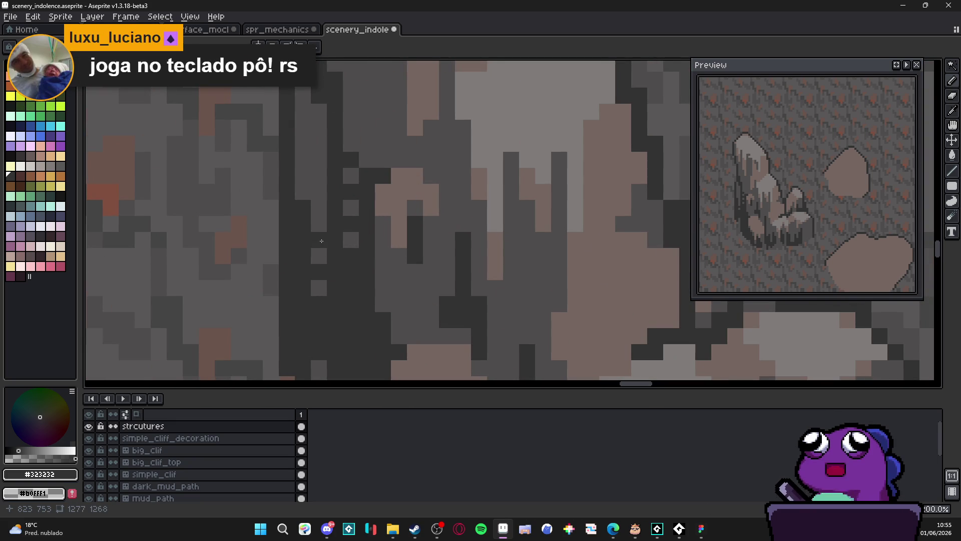
scroll(323, 235, "down", 5)
scroll(326, 216, "up", 5)
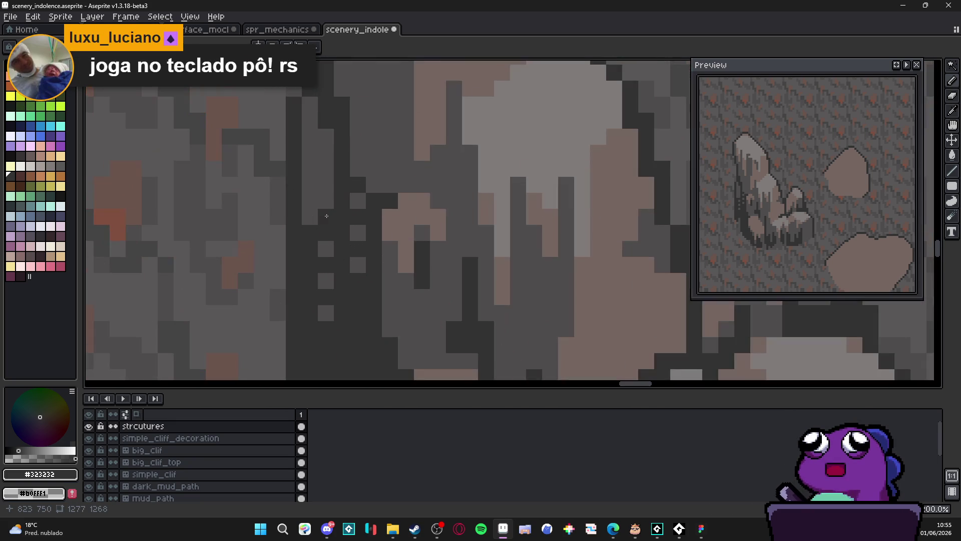
scroll(329, 190, "down", 1)
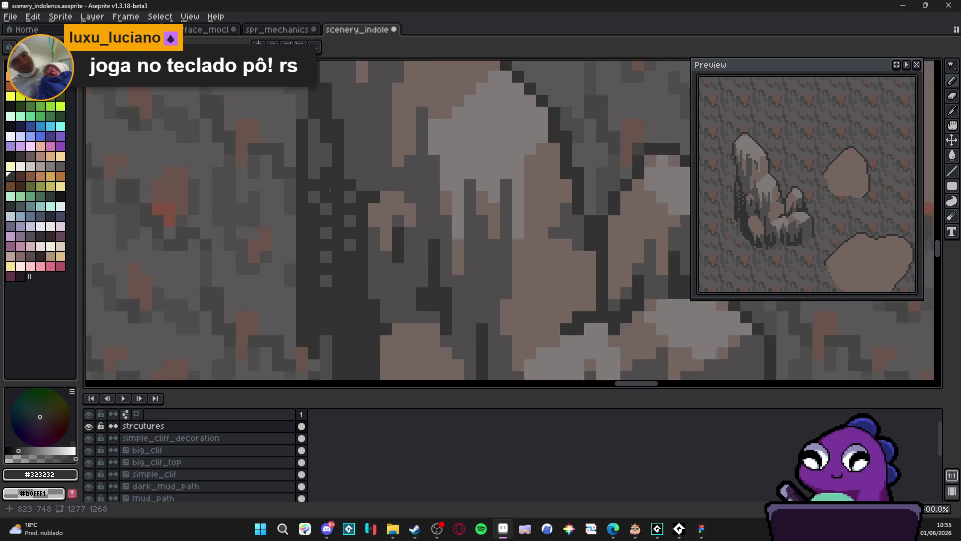
scroll(329, 189, "up", 1)
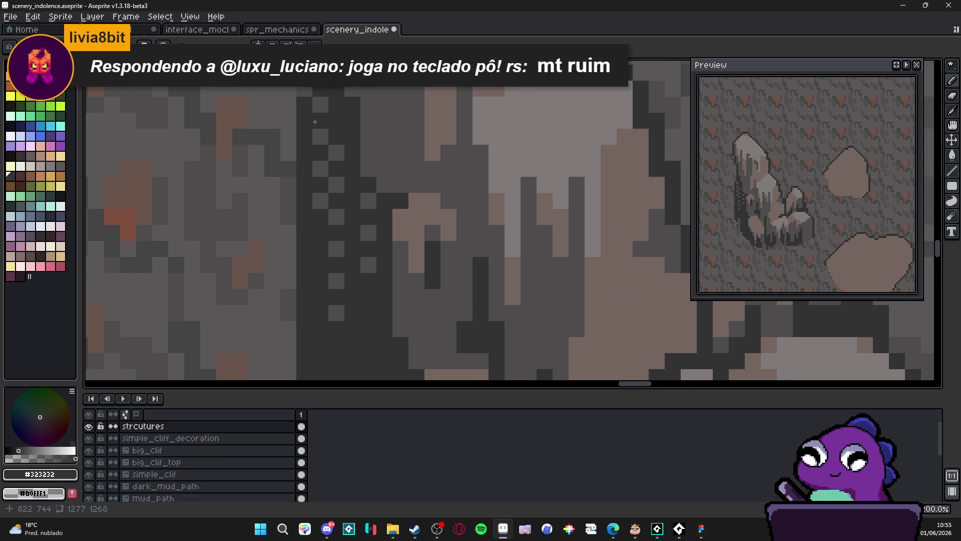
scroll(315, 122, "down", 4)
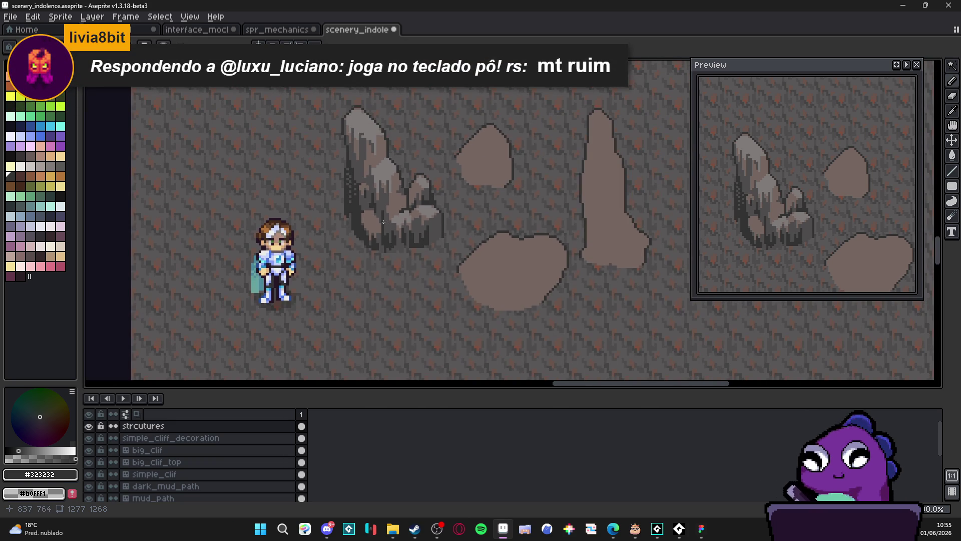
scroll(347, 192, "up", 4)
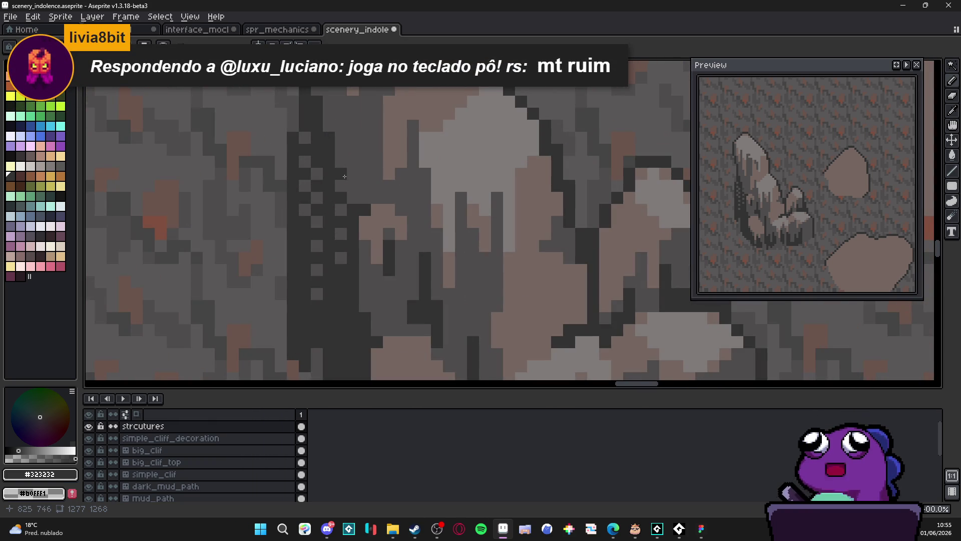
scroll(344, 175, "down", 4)
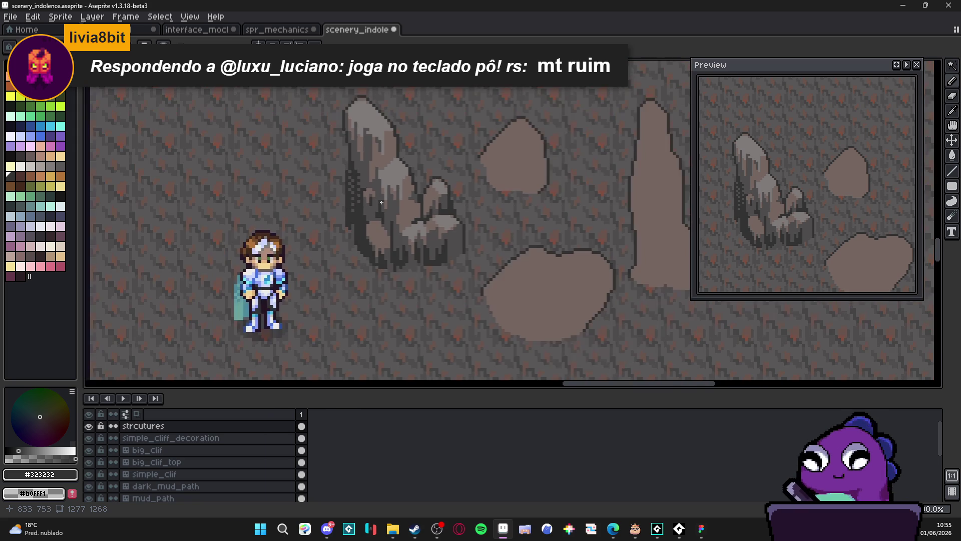
scroll(381, 202, "down", 1)
scroll(388, 210, "down", 2)
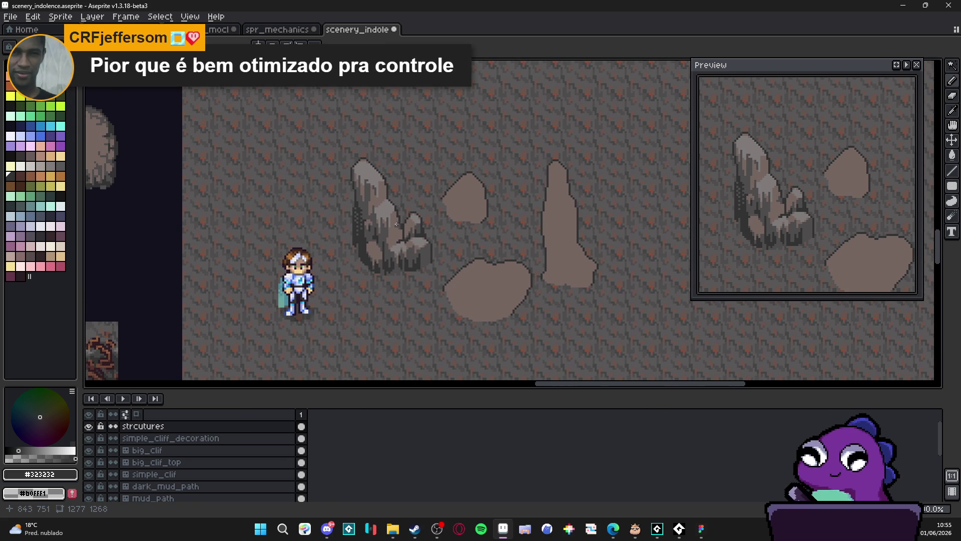
scroll(426, 252, "down", 1)
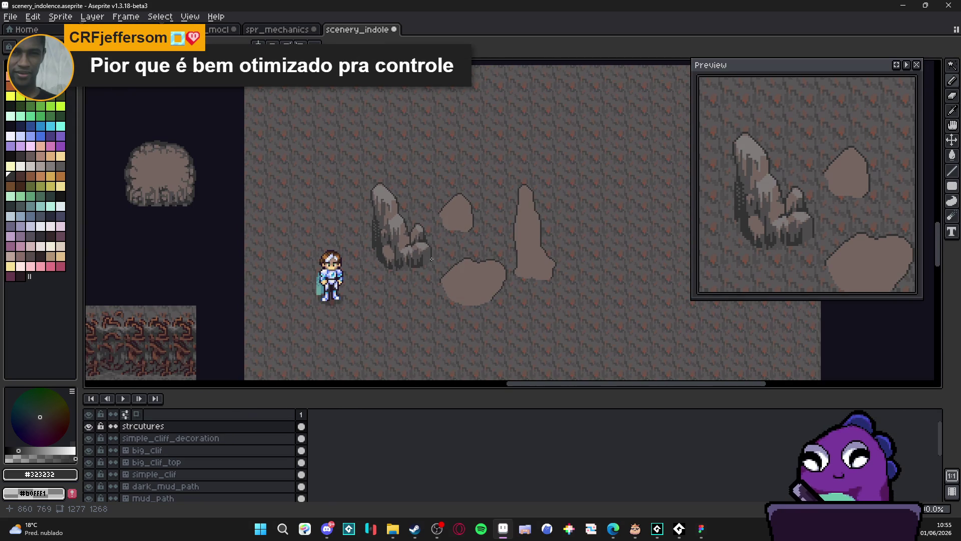
scroll(417, 272, "up", 5)
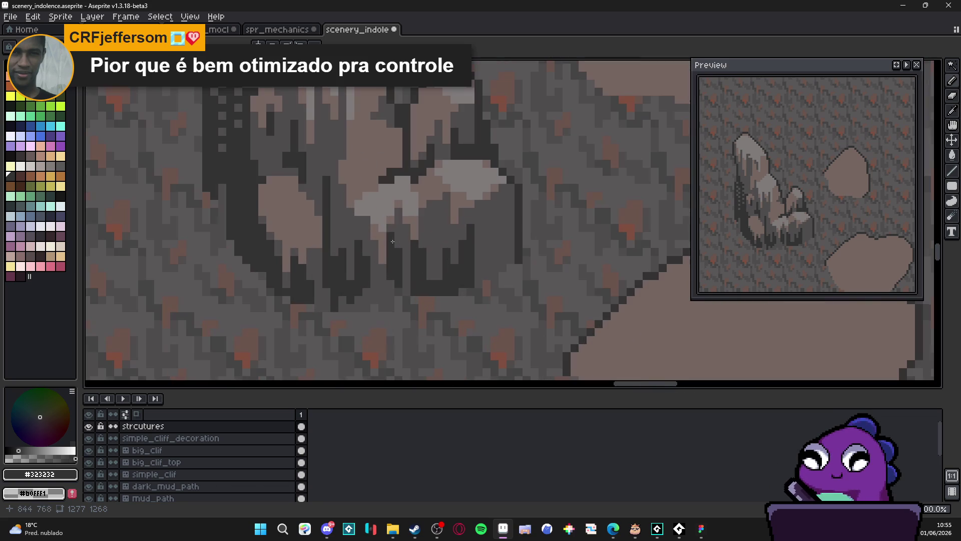
Step: Eyedrop brown #756661 from the rock, then switch to its light grey #807b7a
left_click(387, 233, "alt")
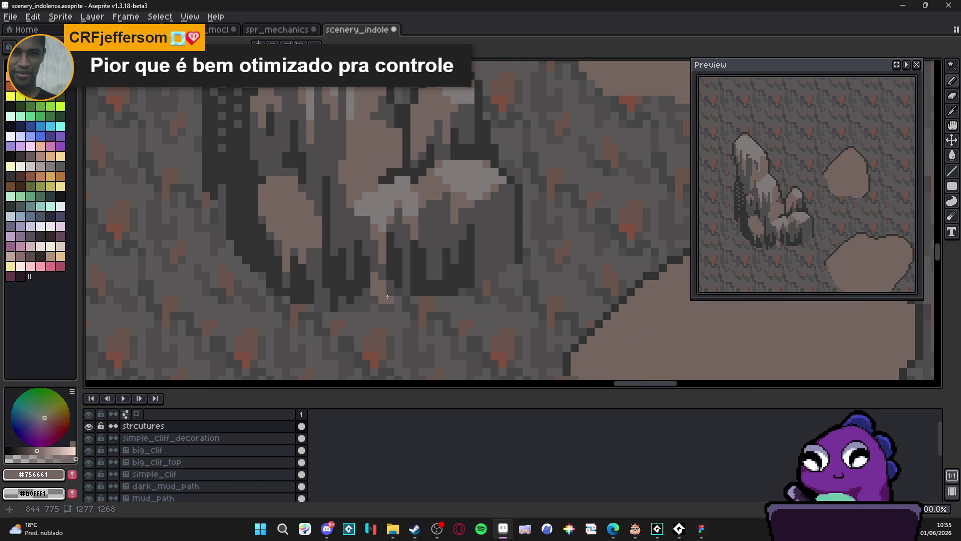
left_click_drag(469, 257, 462, 258)
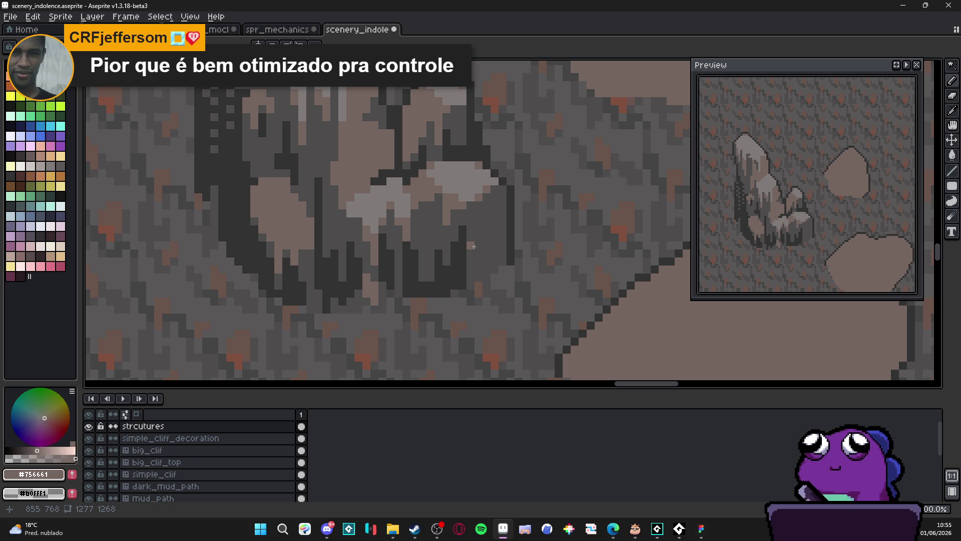
scroll(468, 205, "down", 3)
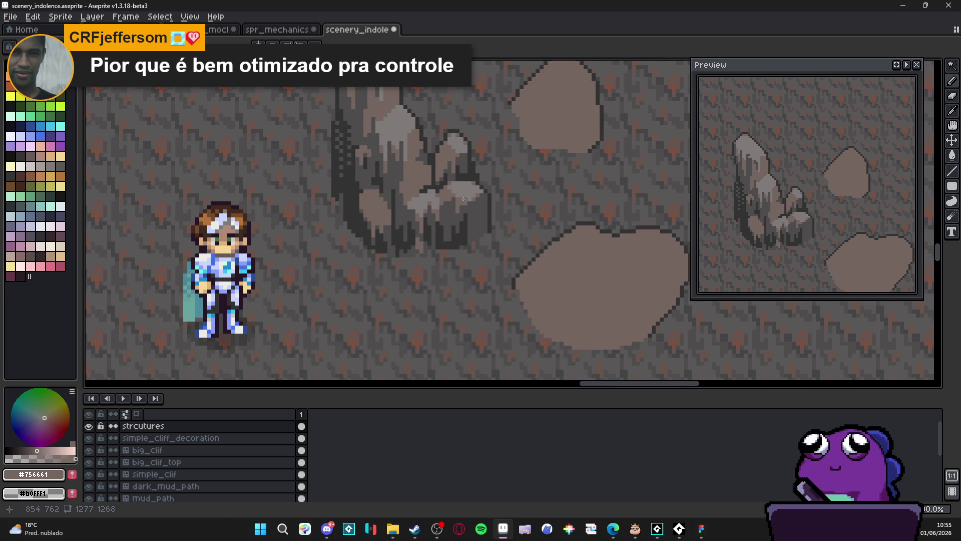
scroll(450, 212, "up", 1)
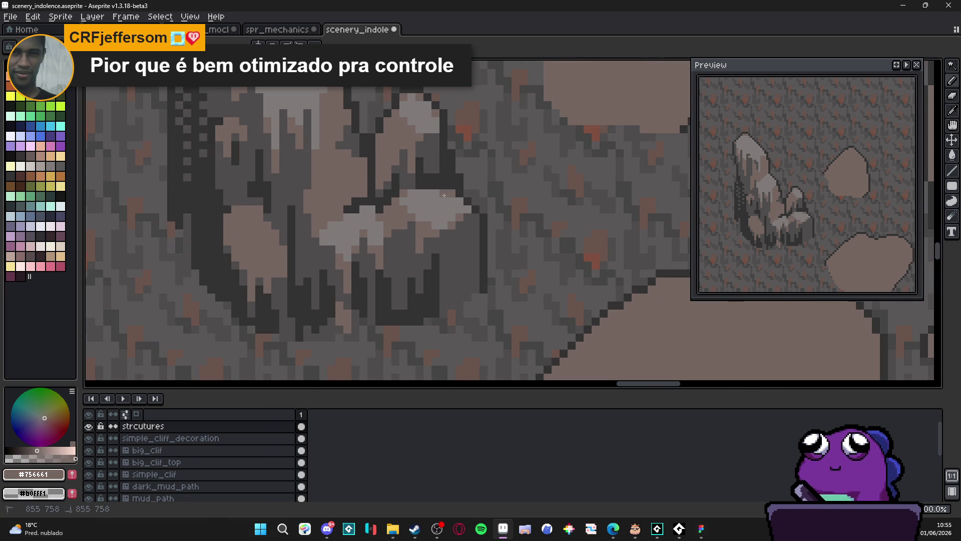
scroll(474, 219, "up", 1)
scroll(473, 219, "up", 1)
scroll(463, 240, "down", 2)
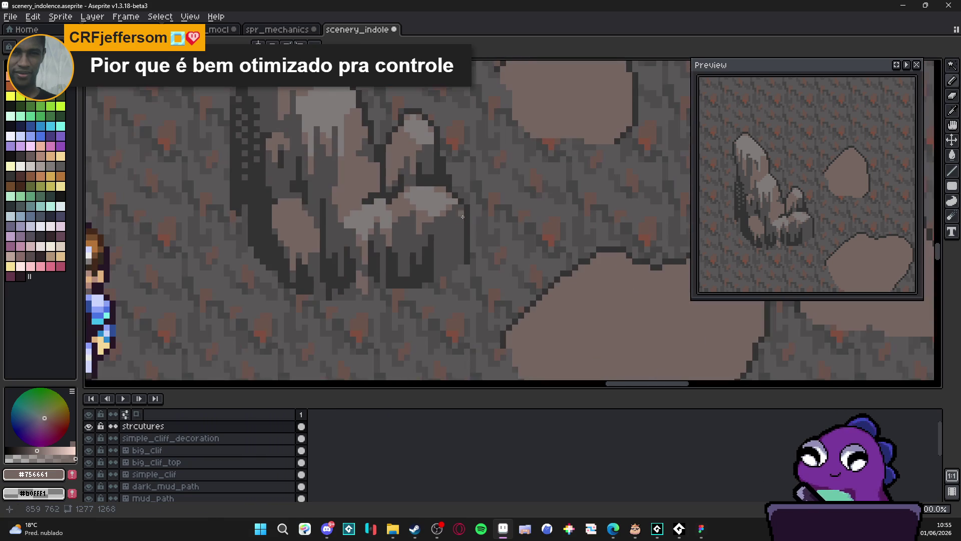
scroll(456, 260, "up", 1)
scroll(456, 259, "down", 2)
scroll(372, 190, "up", 3)
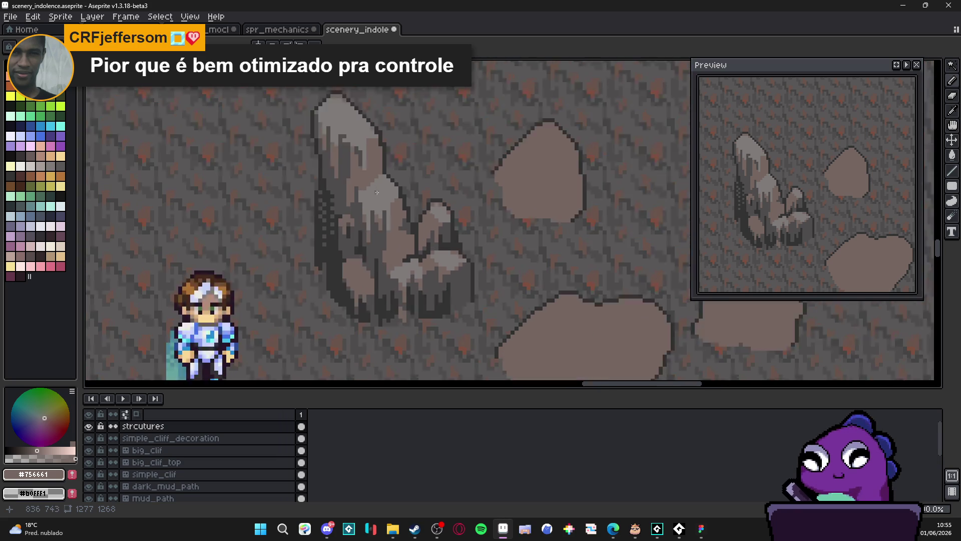
scroll(372, 190, "down", 1)
scroll(380, 215, "down", 1)
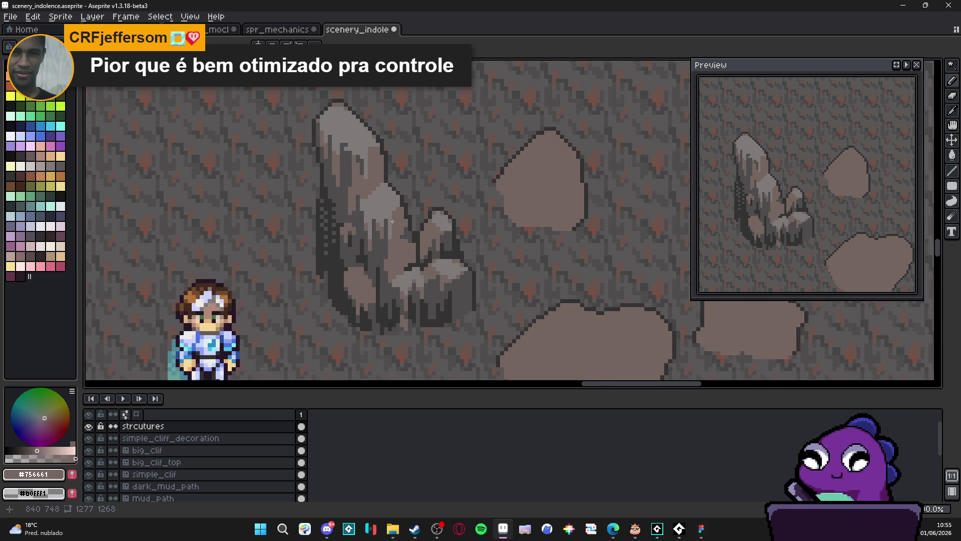
scroll(398, 205, "up", 1)
left_click(398, 206, "alt")
scroll(409, 258, "up", 1)
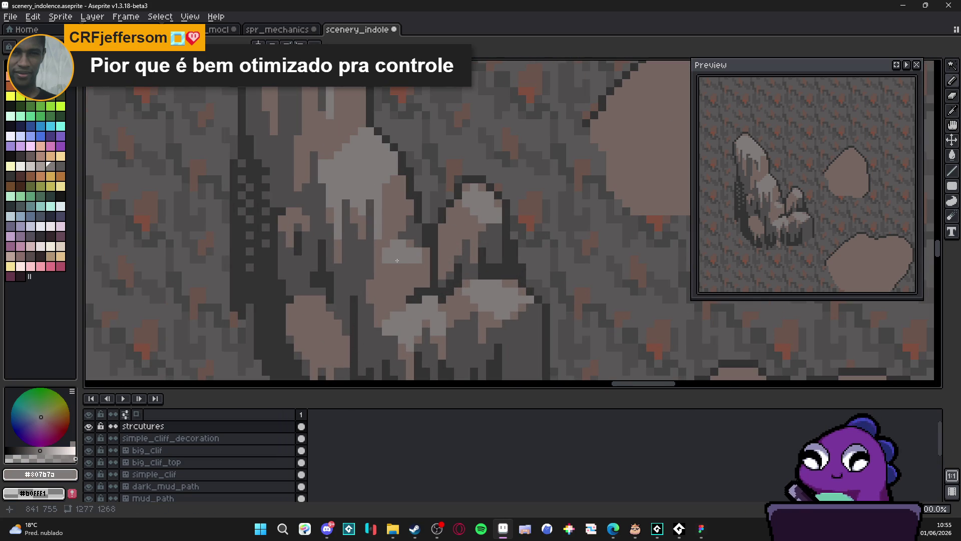
Step: Enlarge the light grey highlight patch on the rock's lower face, adding one darker pixel below
left_click(386, 255)
left_click(398, 265)
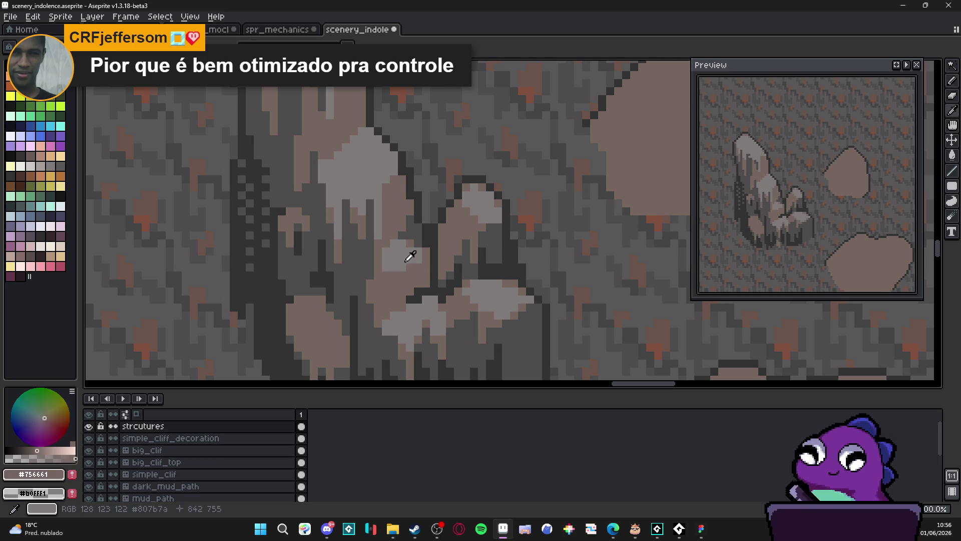
left_click(386, 244)
left_click(383, 236, "alt")
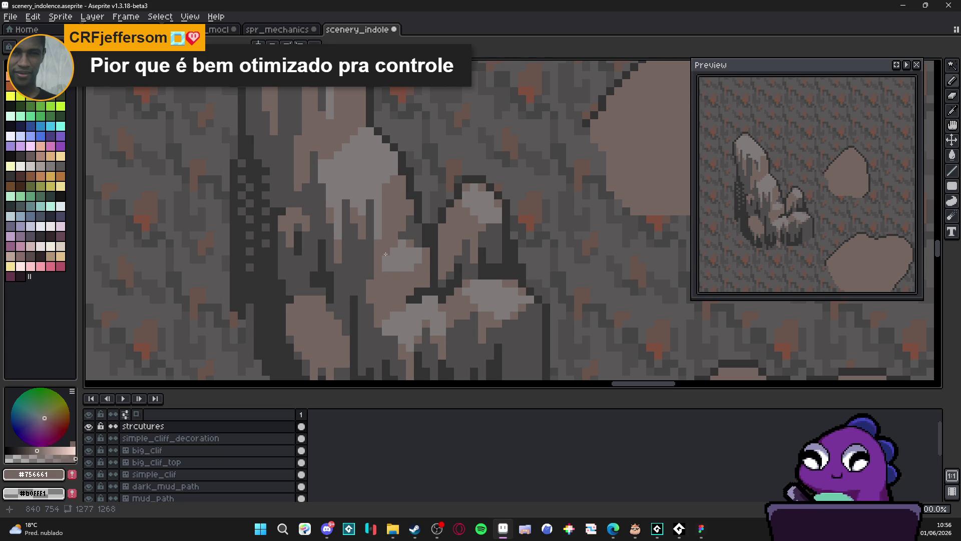
left_click(386, 252)
left_click(399, 255, "alt")
Step: Sample the rock's mauve #756661 mid-tone as the drawing colour
scroll(400, 255, "down", 4)
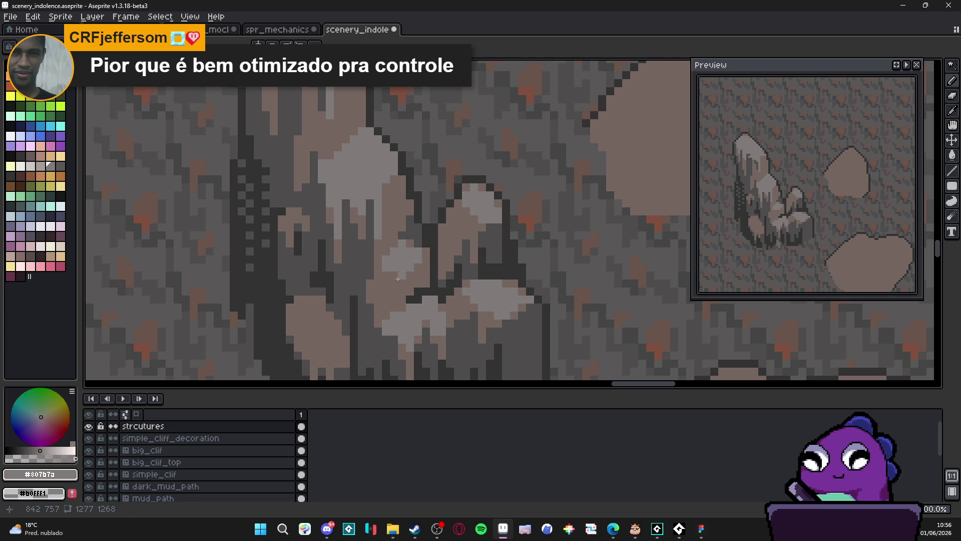
scroll(394, 304, "down", 1)
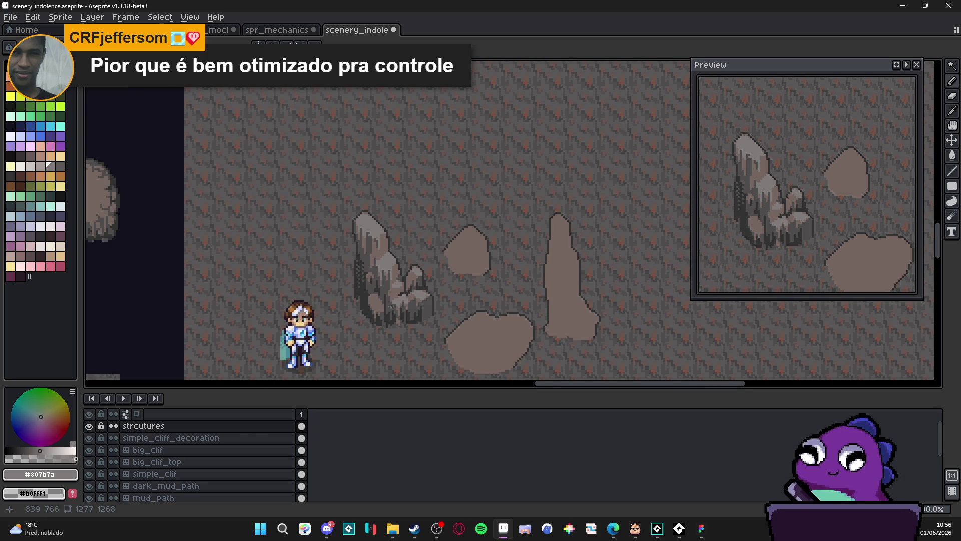
scroll(393, 297, "up", 3)
left_click(373, 282, "alt")
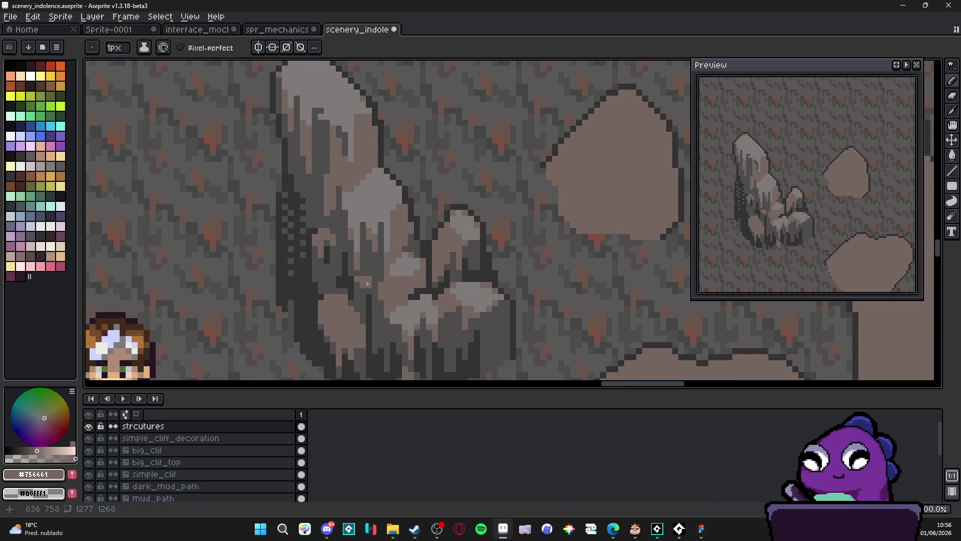
scroll(395, 319, "down", 2)
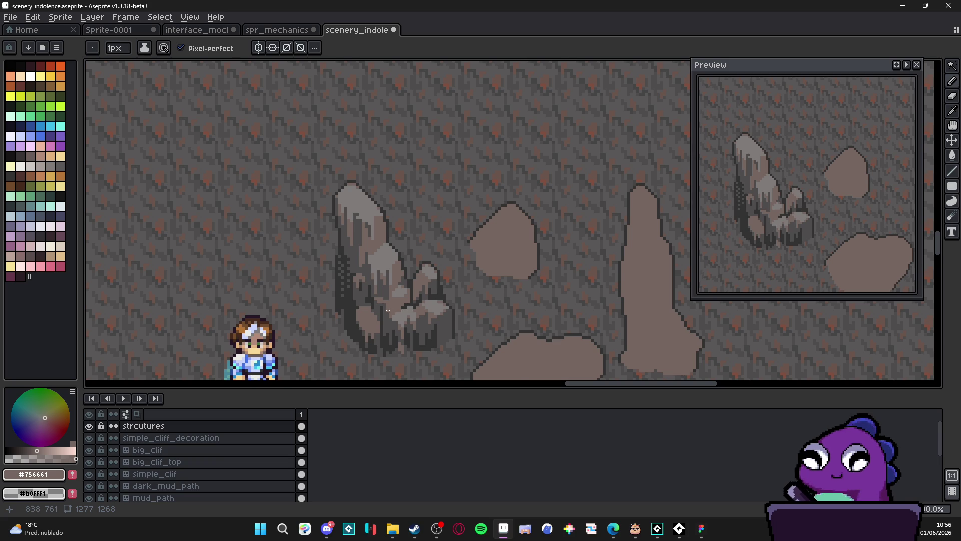
scroll(402, 306, "up", 3)
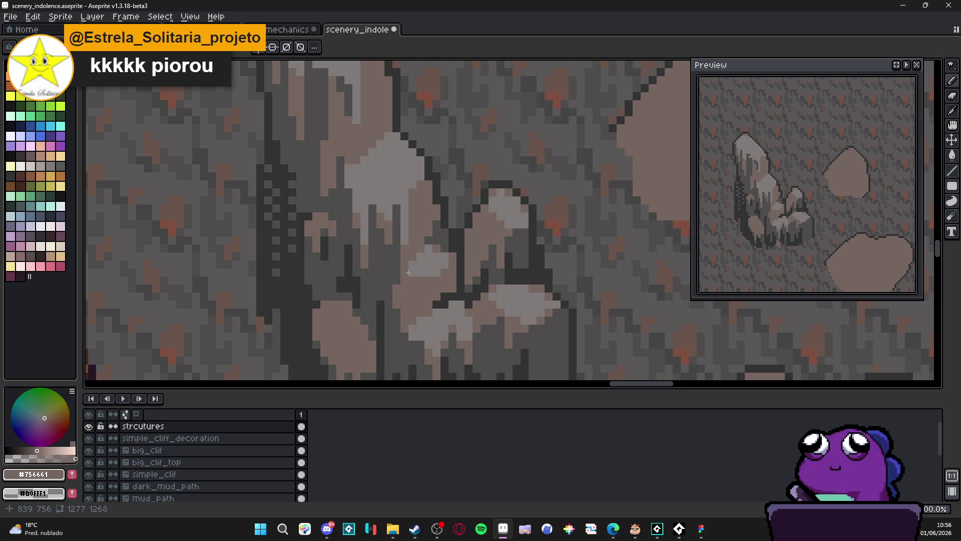
scroll(408, 273, "down", 2)
scroll(380, 280, "up", 2)
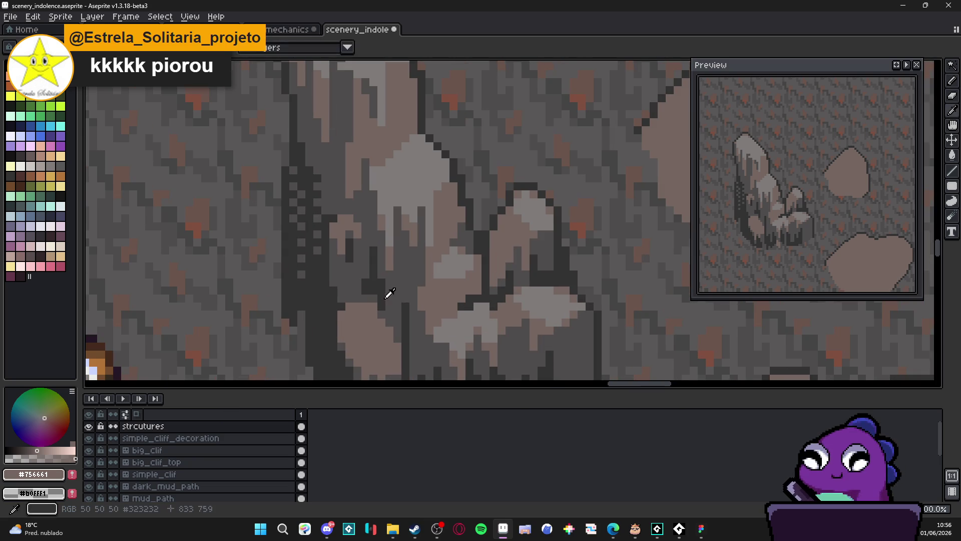
Step: Sample the rock's darkest outline grey and zoom around the pink stone chunk
left_click(390, 293)
key("m")
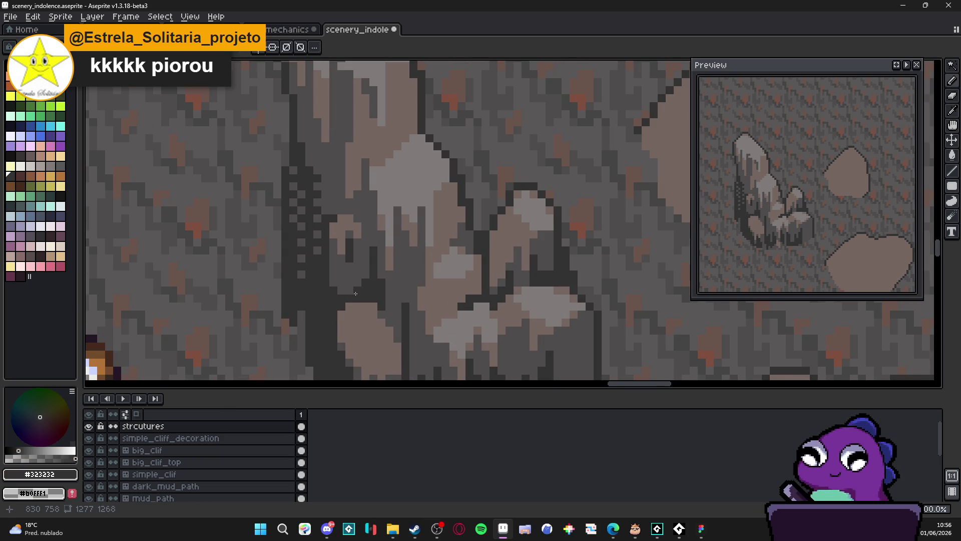
scroll(340, 283, "down", 3)
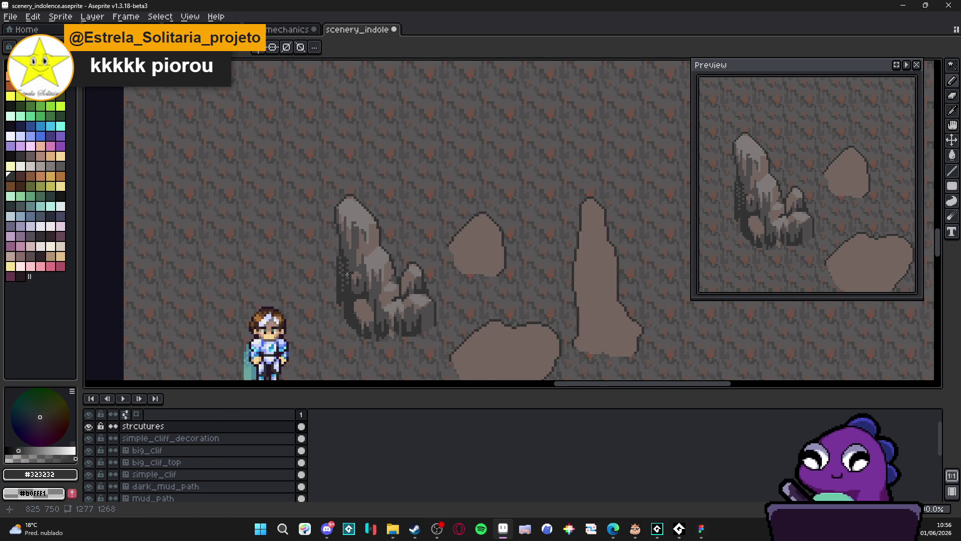
scroll(353, 254, "up", 2)
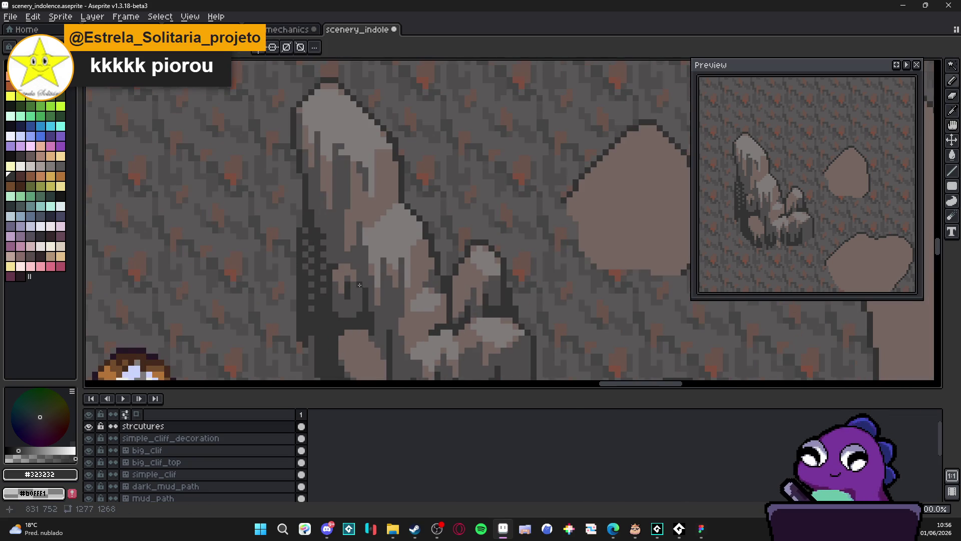
scroll(363, 301, "up", 1)
scroll(362, 308, "down", 3)
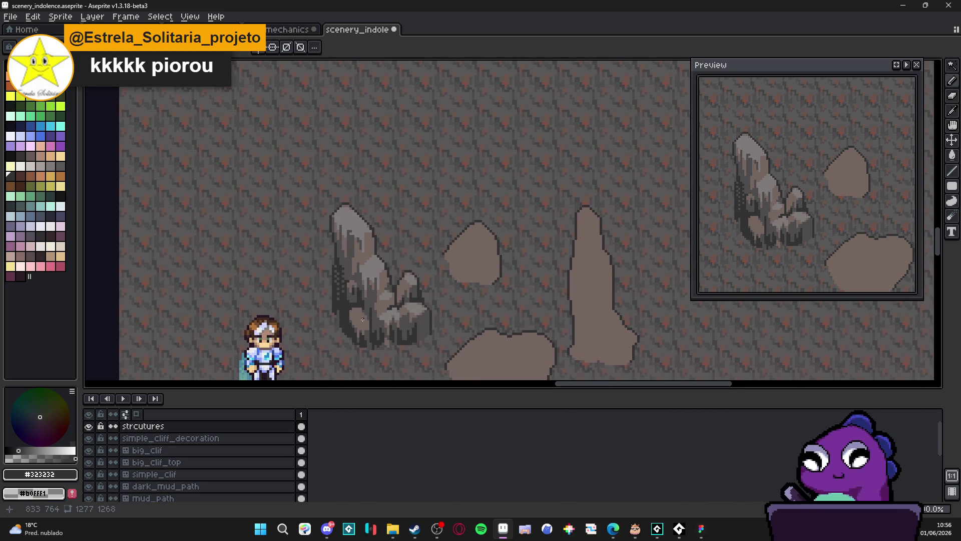
scroll(359, 299, "up", 4)
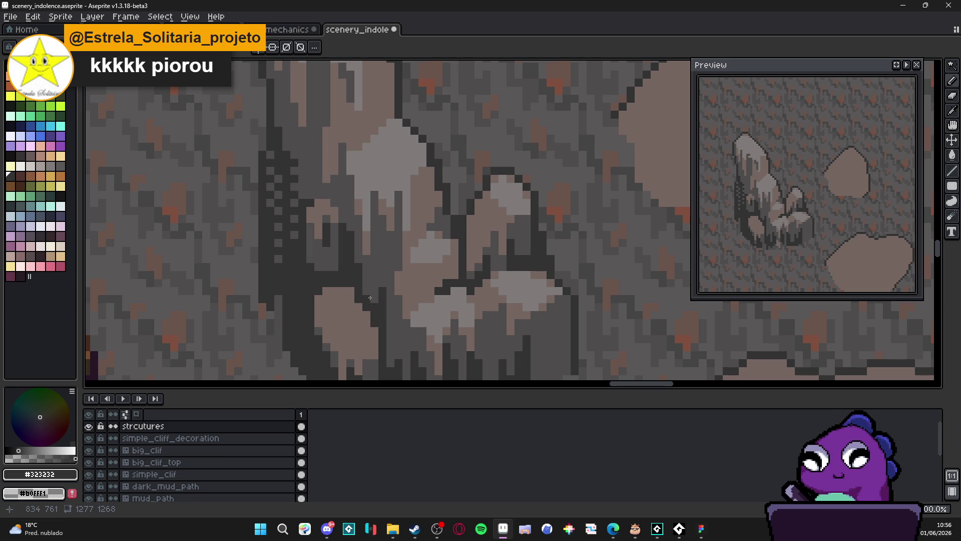
scroll(379, 273, "down", 1)
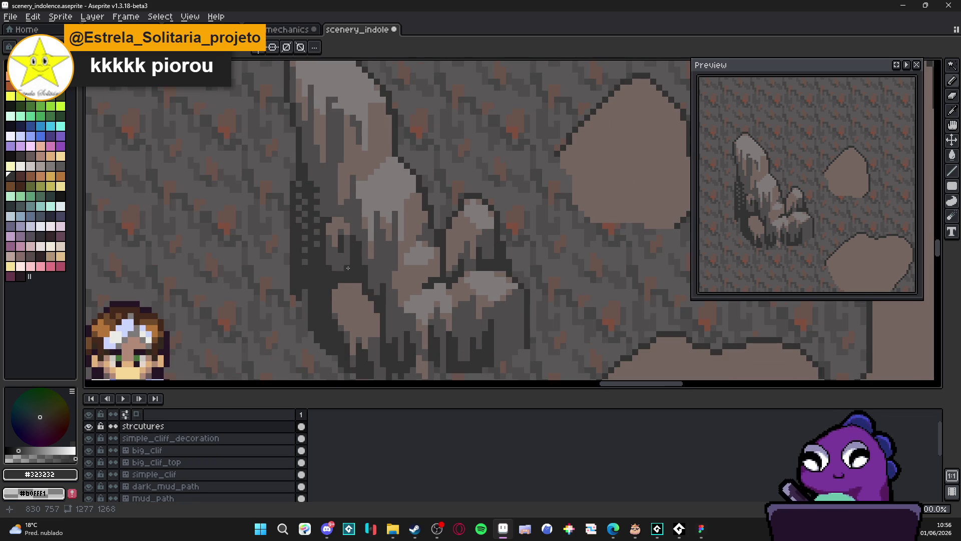
scroll(372, 342, "up", 1)
Step: Paint dark grey #4f4d4d over the pink chunk's top, then resample mauve #756661
left_click(374, 342, "alt")
mouse_move(355, 276)
left_mouse_down()
mouse_move(341, 268)
mouse_move(324, 281)
mouse_move(365, 283)
mouse_move(324, 290)
mouse_move(345, 292)
left_mouse_up()
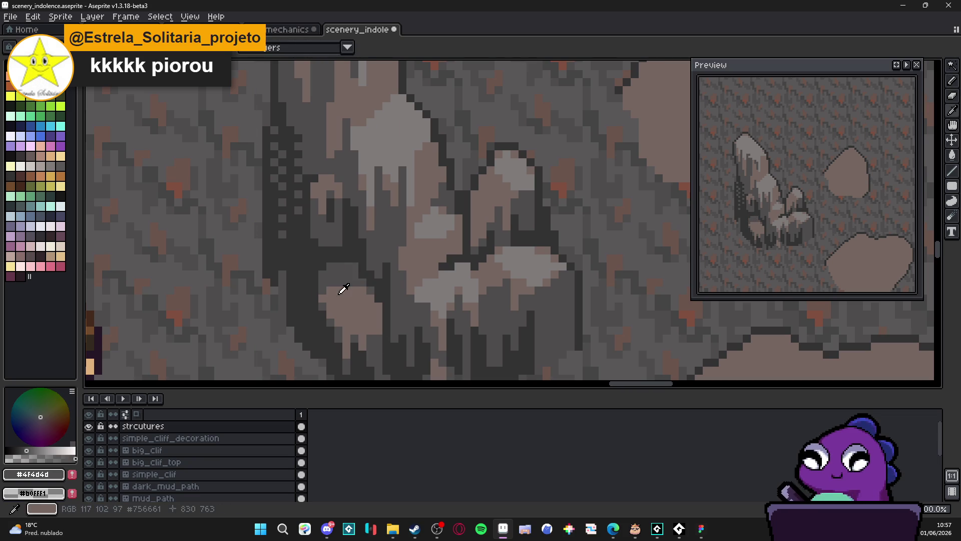
left_click(345, 286, "alt")
scroll(351, 283, "down", 4)
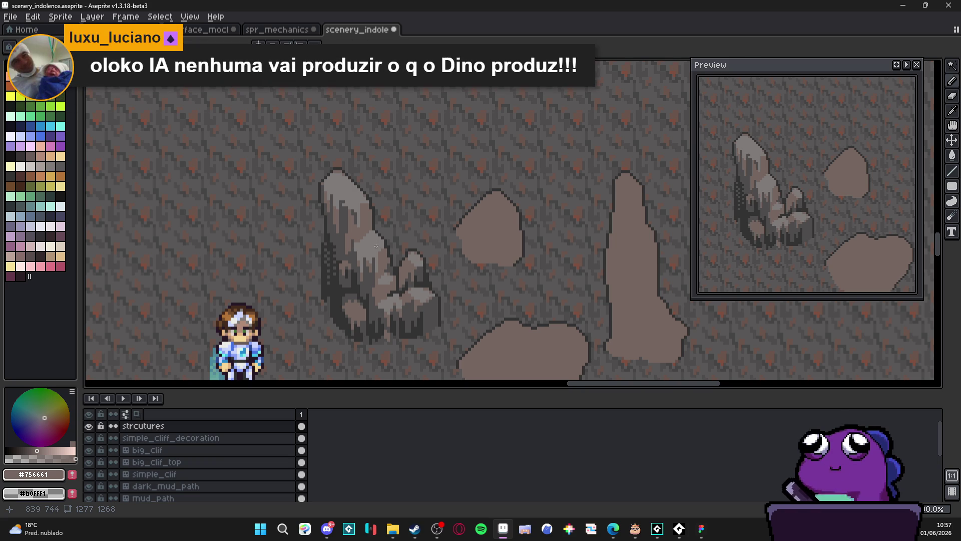
Step: Return to the Pencil and draw a dark grey stroke down the rock's lower left
scroll(352, 208, "up", 1)
scroll(352, 209, "up", 1)
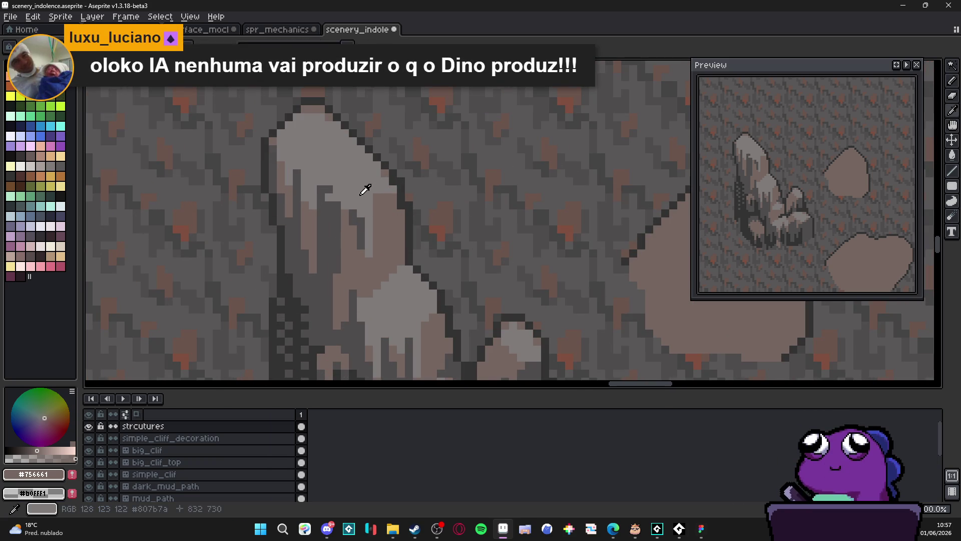
key("b")
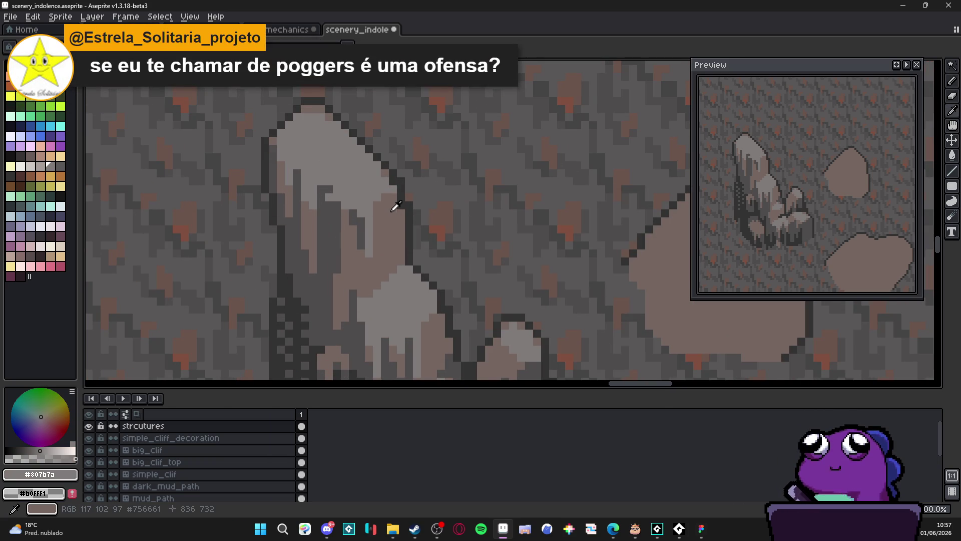
left_click(392, 193, "alt")
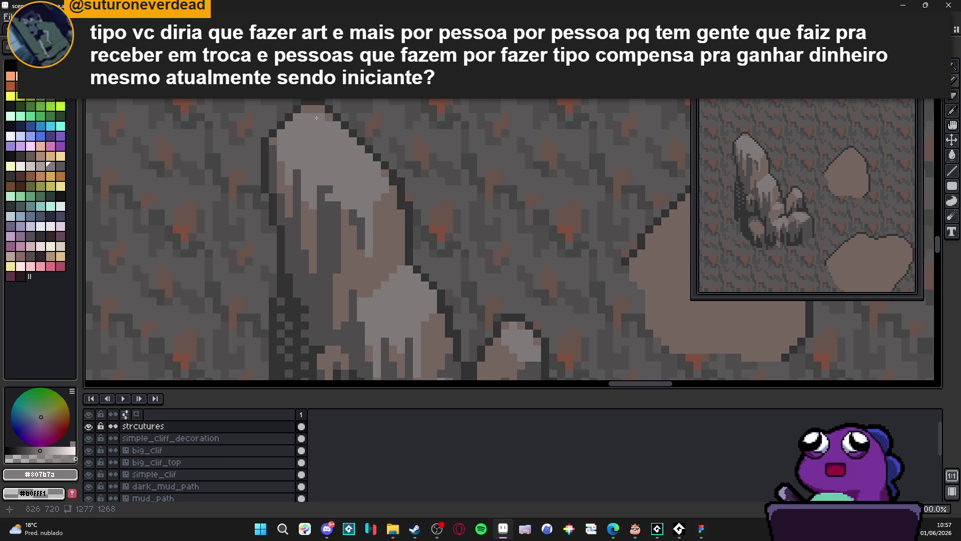
scroll(331, 125, "down", 2)
scroll(351, 147, "up", 2)
scroll(354, 150, "down", 3)
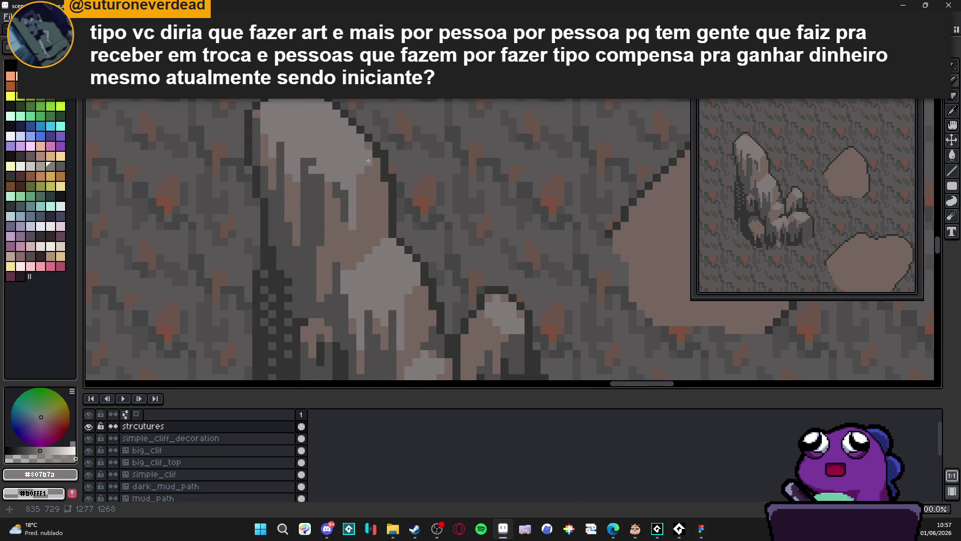
scroll(378, 192, "up", 3)
left_click(375, 195, "alt")
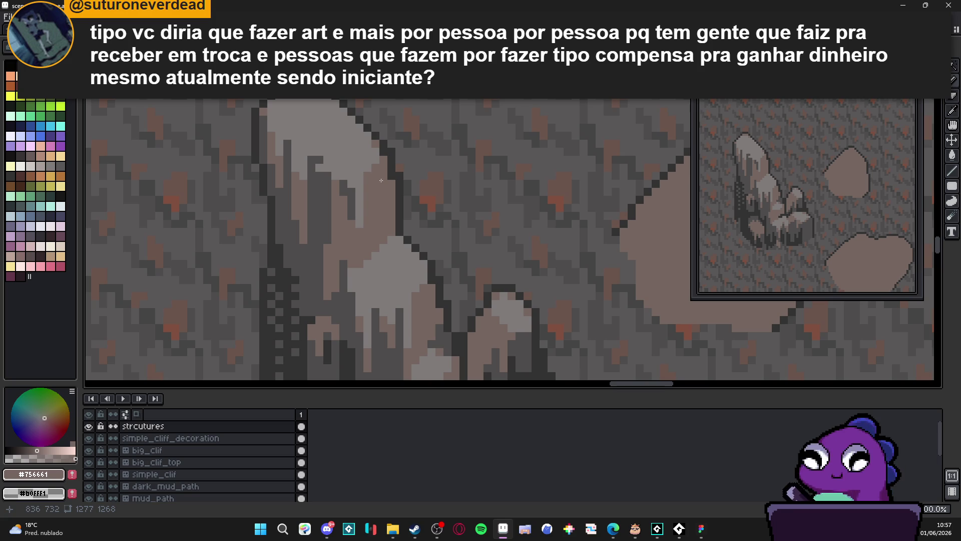
scroll(351, 184, "up", 1)
left_click(344, 189, "alt")
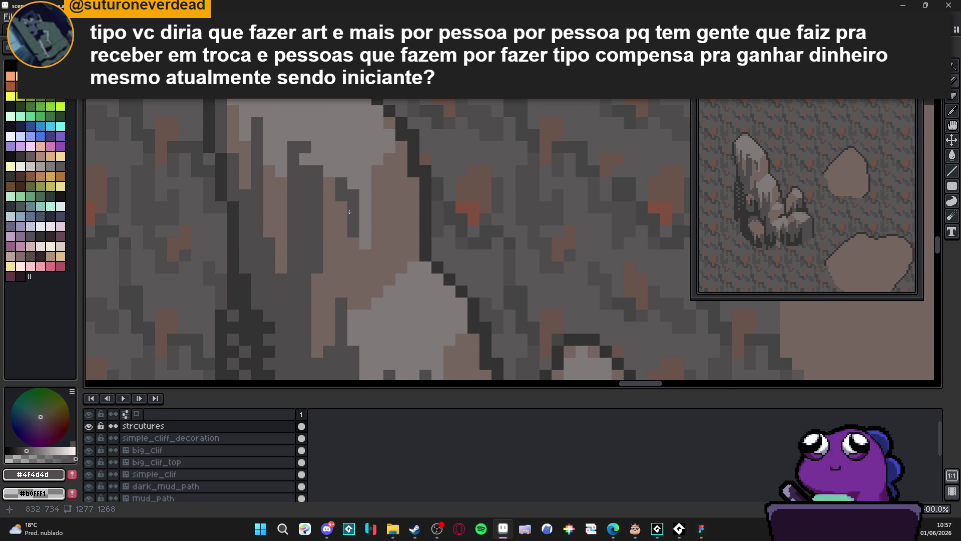
mouse_move(354, 245)
left_mouse_down()
mouse_move(358, 306)
mouse_move(347, 295)
left_mouse_up()
Step: Sample the mauve rock colour and zoom around the cliff to inspect the shading
scroll(342, 280, "down", 1)
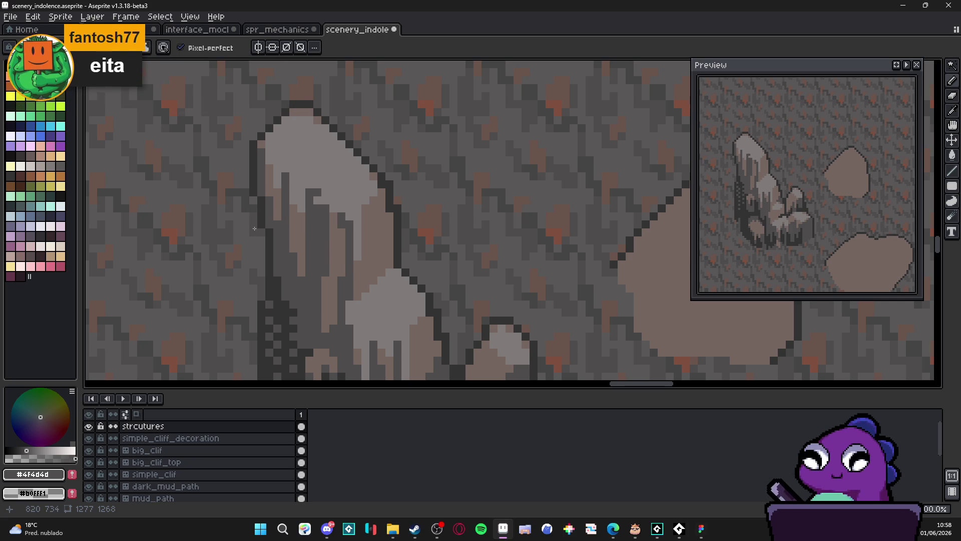
scroll(291, 221, "down", 1)
left_click(300, 212, "alt")
scroll(320, 233, "down", 1)
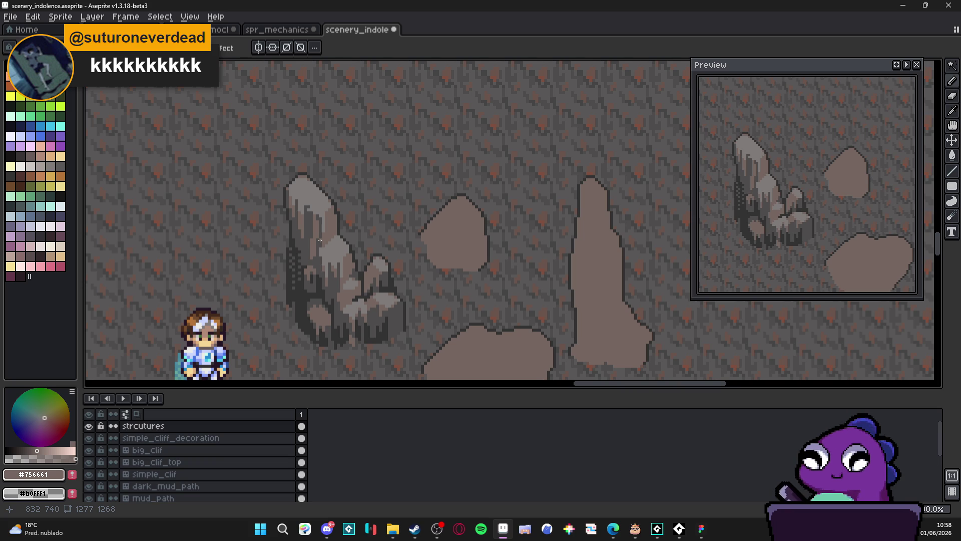
scroll(320, 240, "up", 3)
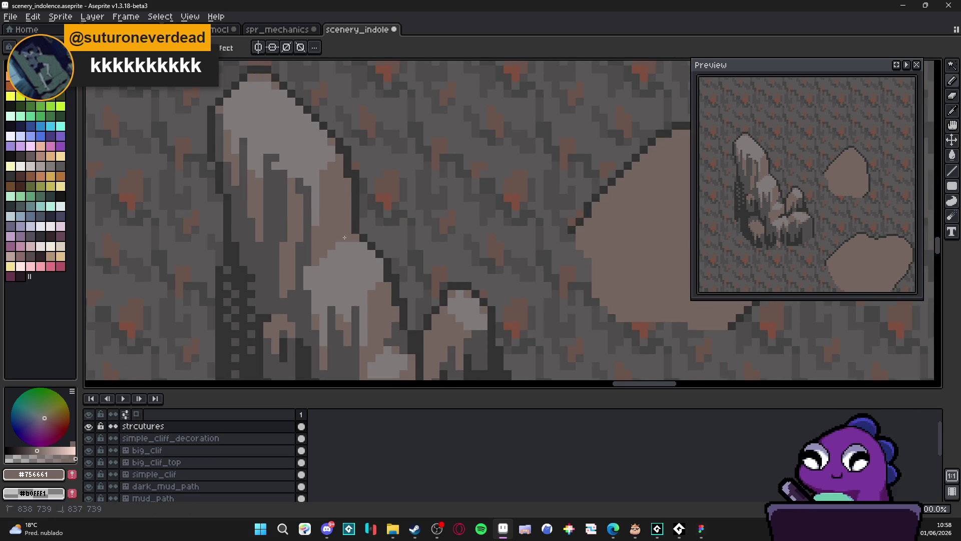
scroll(344, 241, "down", 3)
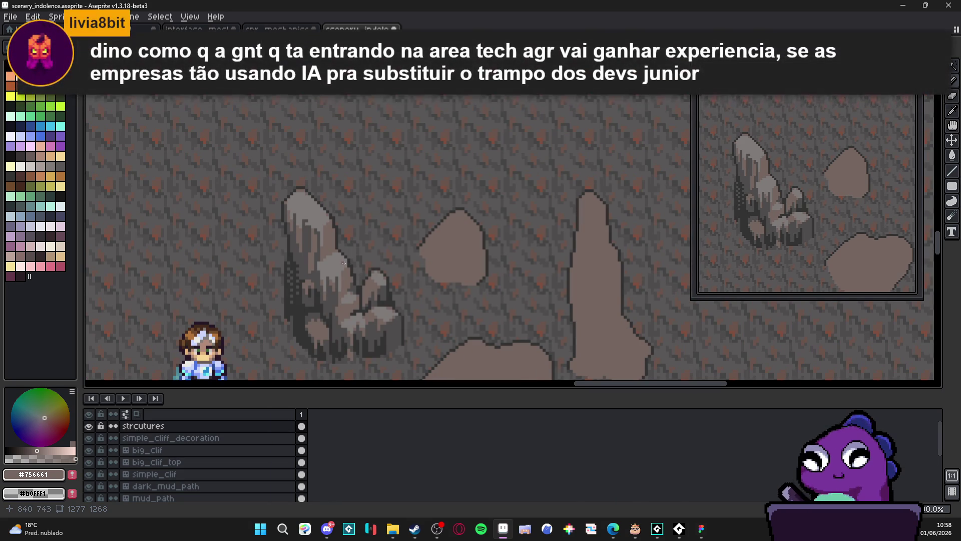
scroll(348, 265, "up", 1)
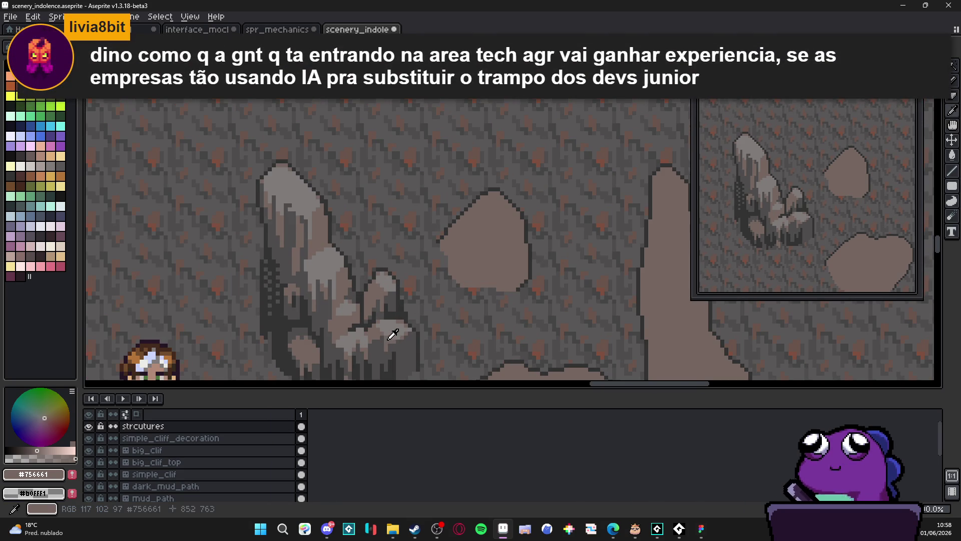
scroll(406, 292, "up", 1)
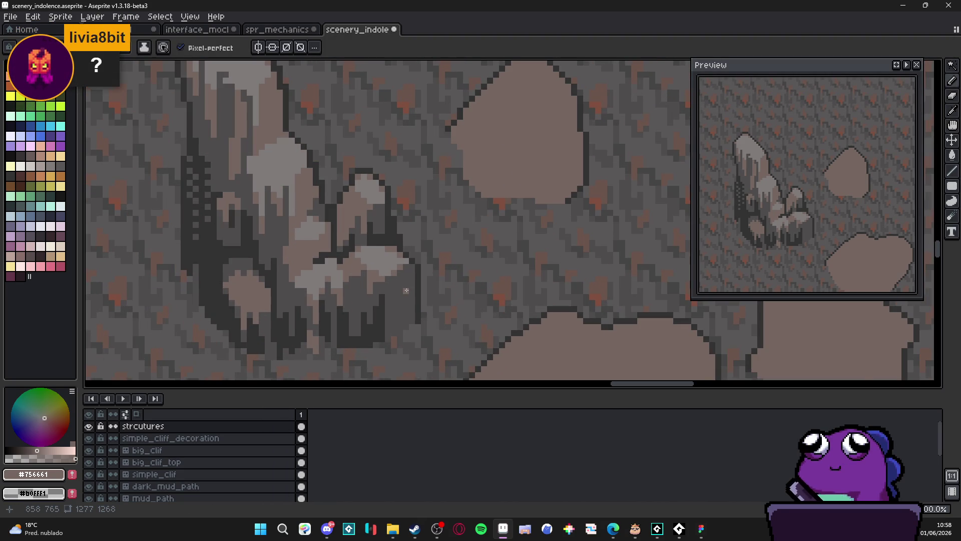
scroll(405, 290, "up", 1)
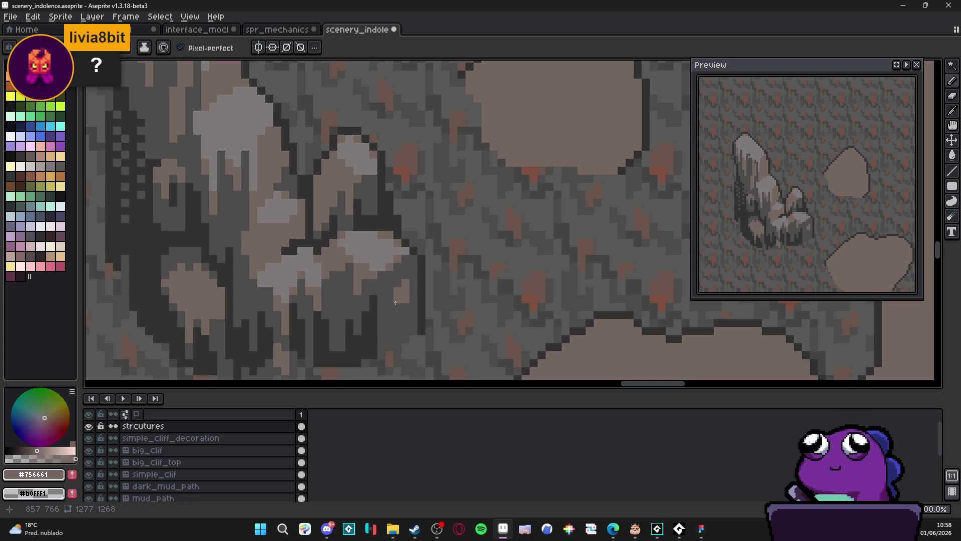
scroll(394, 314, "down", 1)
scroll(394, 314, "down", 1)
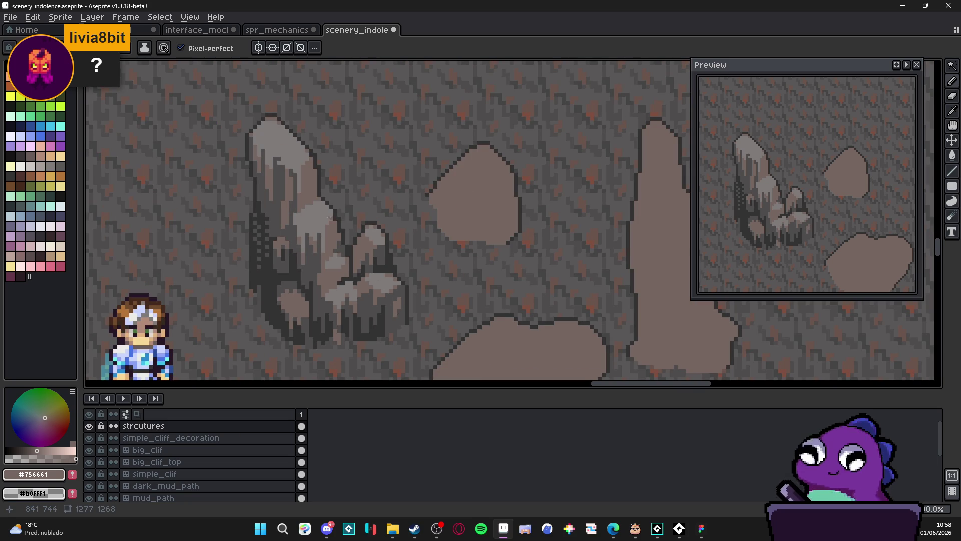
scroll(383, 286, "up", 1)
scroll(296, 206, "up", 1)
Step: Draw a straight dark grey line along the cliff, then pick the mid-gray #807b7a tone
left_click(344, 201, "alt")
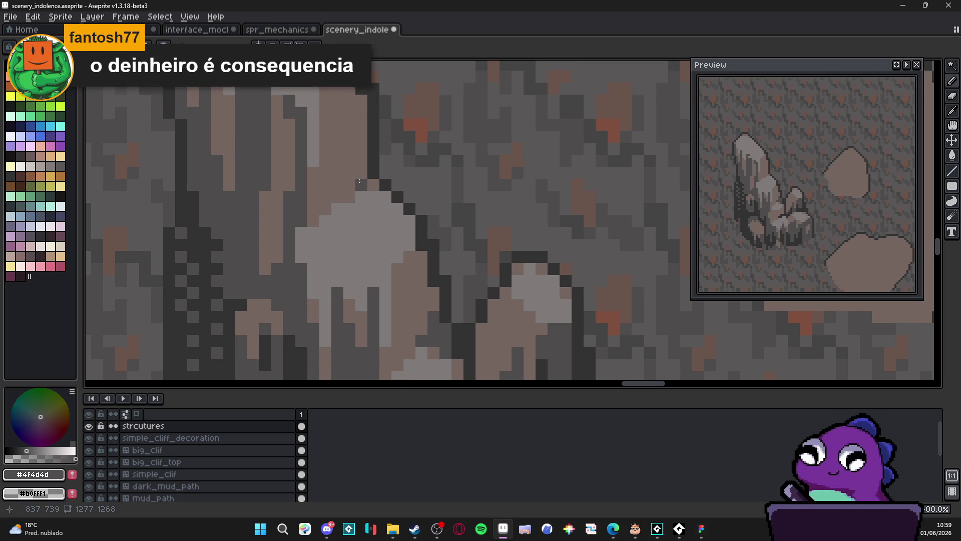
scroll(340, 200, "down", 1)
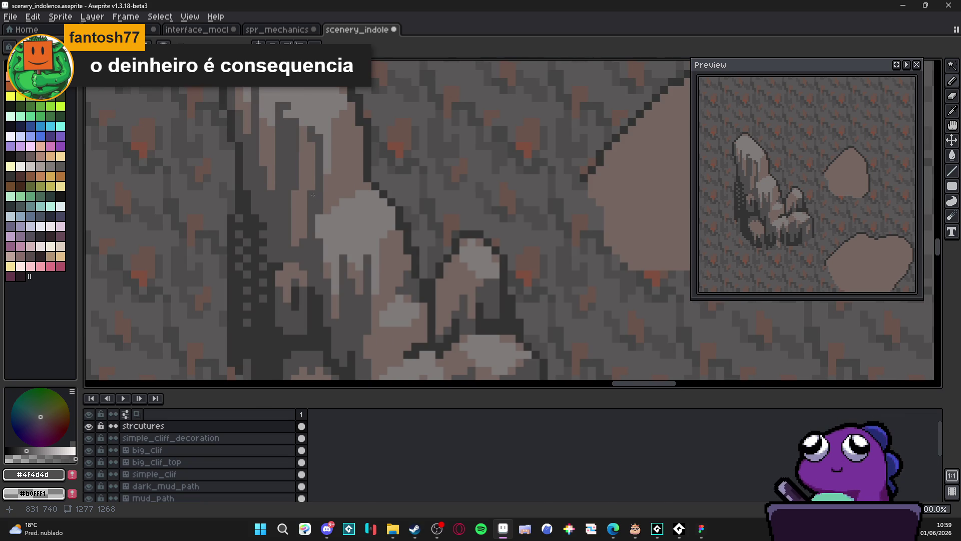
left_click(294, 191, "alt")
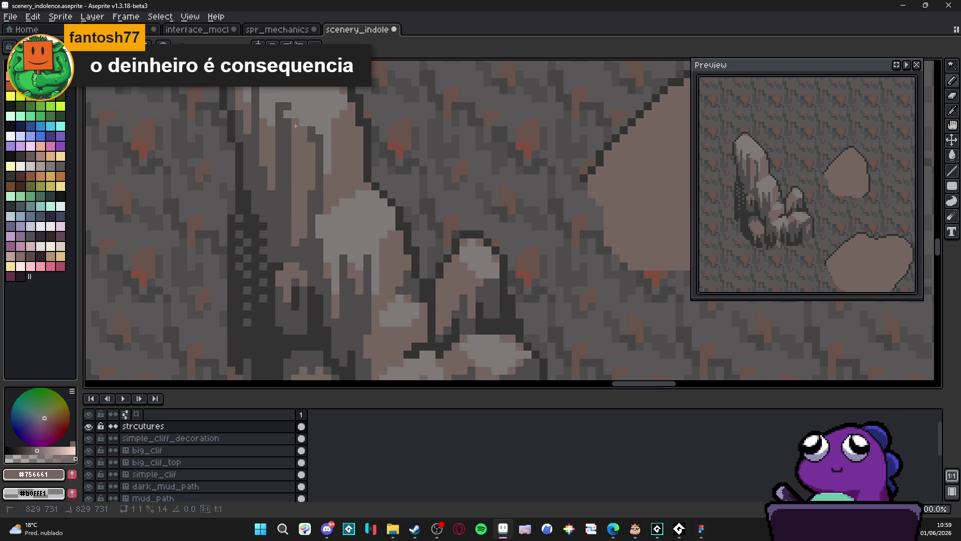
left_click(300, 230, "alt")
left_click(302, 168, "shift")
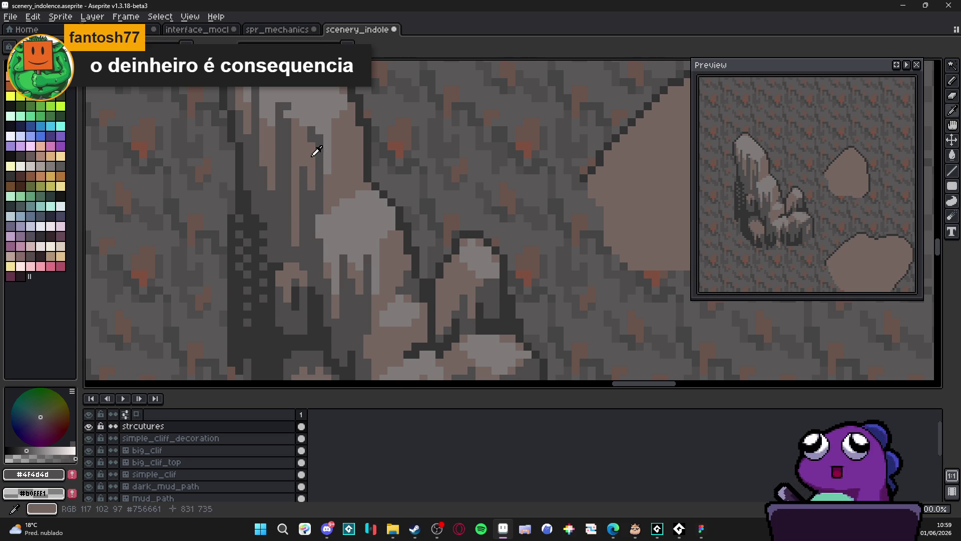
left_click(312, 139, "alt")
left_click(302, 178, "alt")
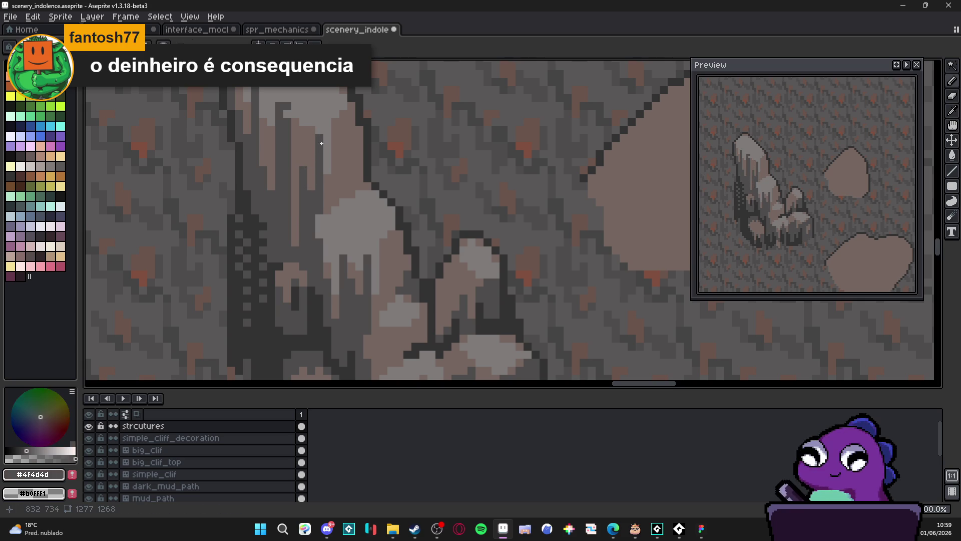
scroll(302, 179, "up", 3)
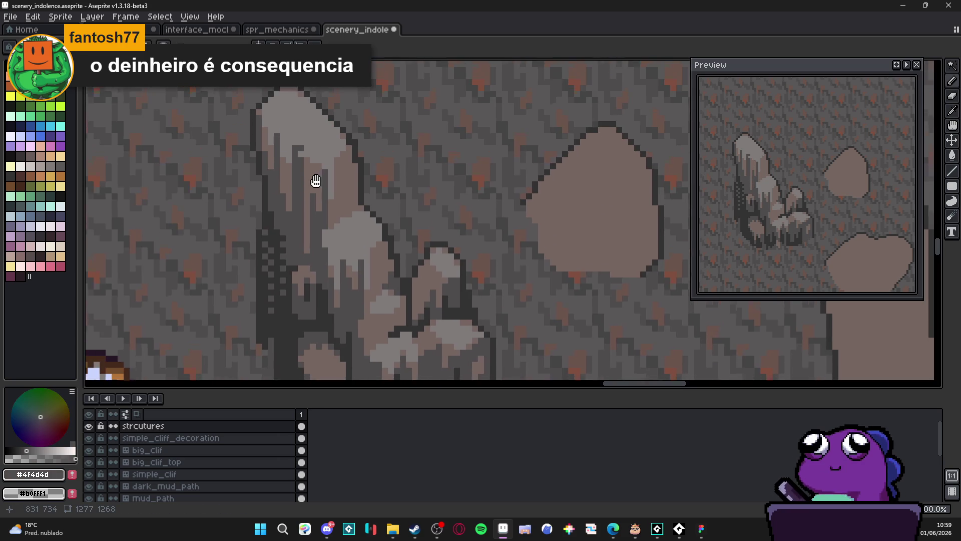
left_click(309, 160, "alt")
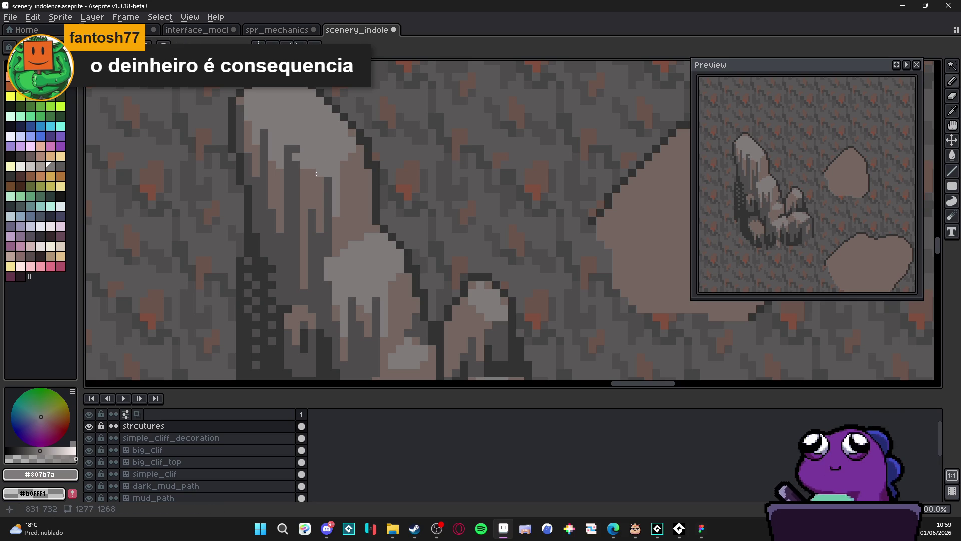
Step: Eyedrop #323232 from the cliff's dark outline and return to the Pencil
scroll(318, 179, "down", 1)
scroll(318, 179, "down", 1)
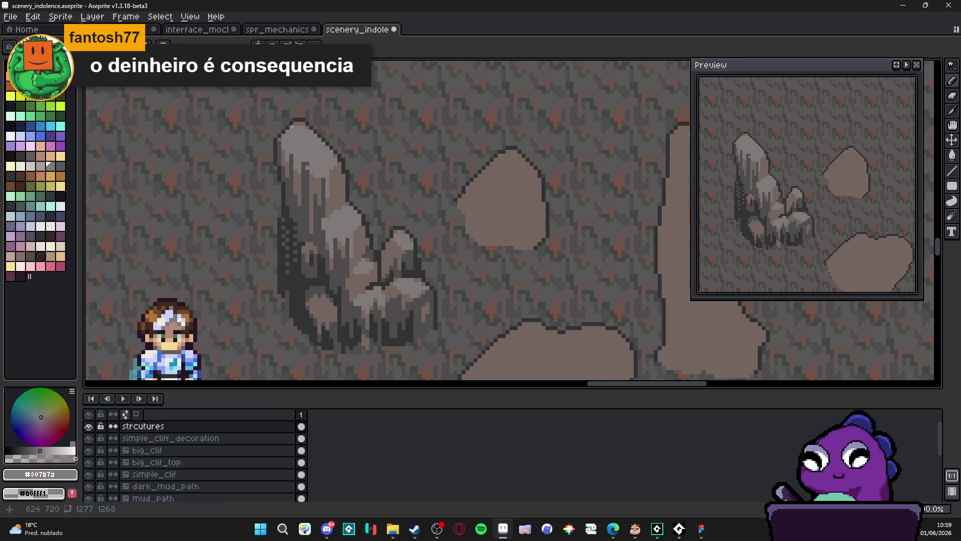
scroll(323, 187, "up", 3)
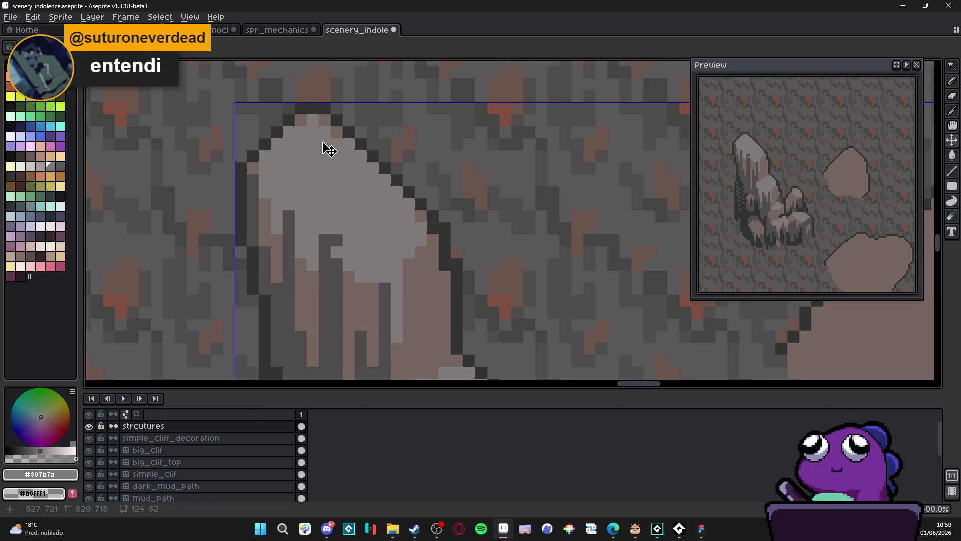
key("alt")
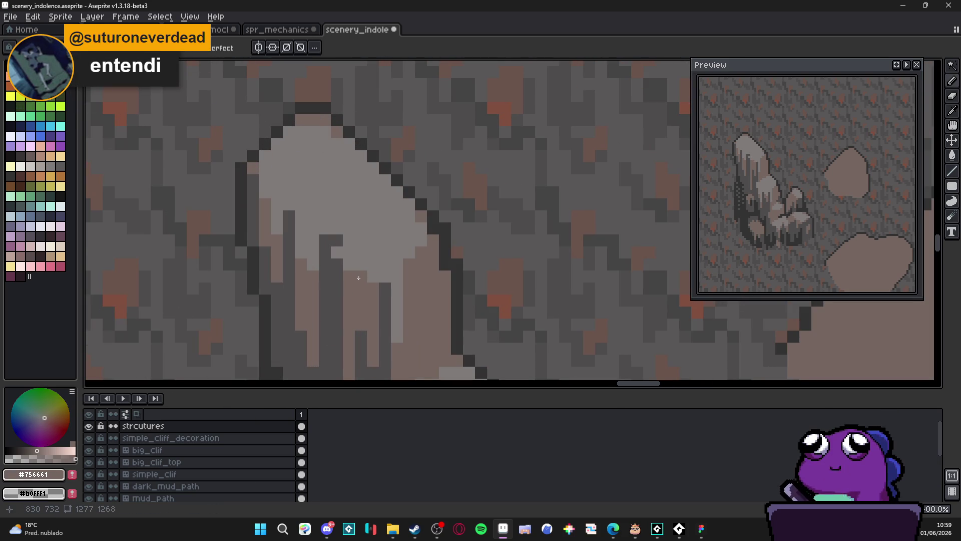
scroll(324, 249, "down", 3)
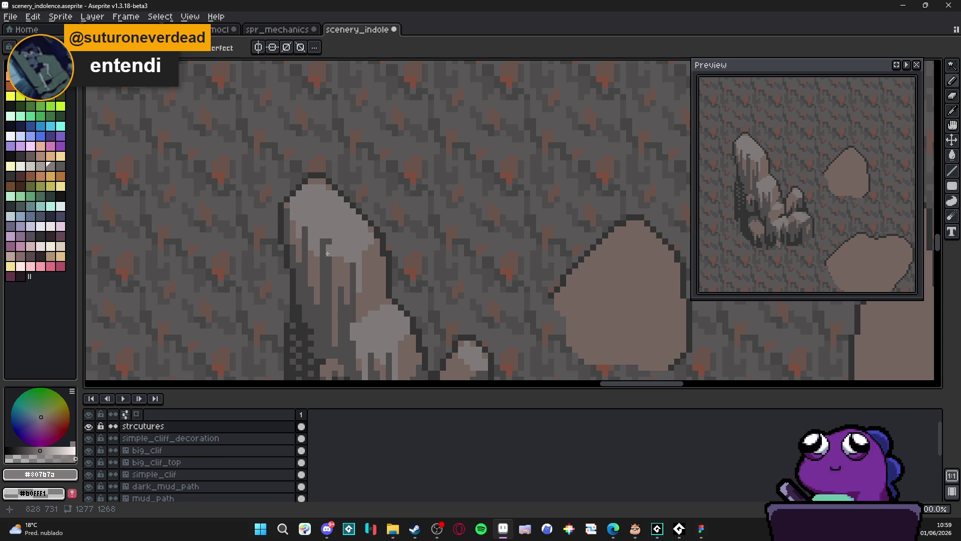
scroll(361, 225, "down", 2)
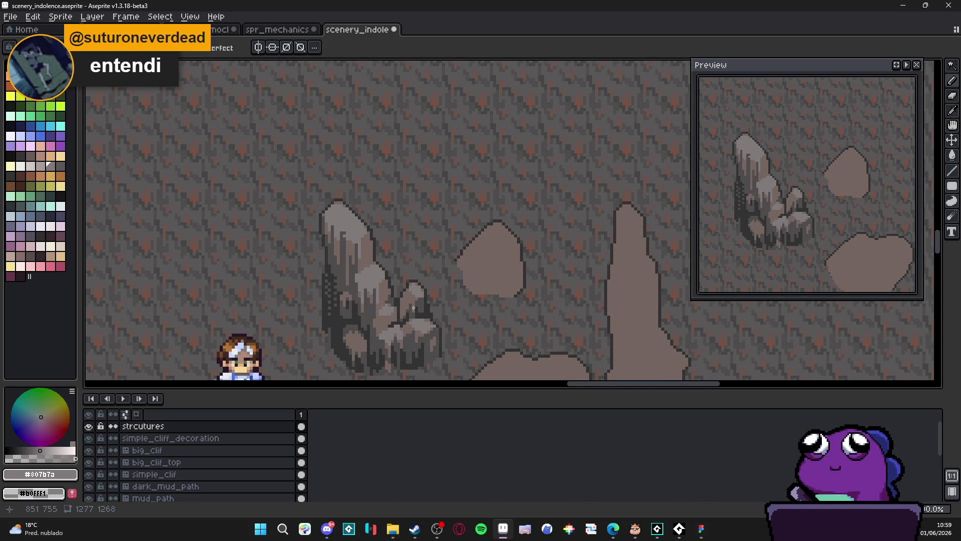
scroll(327, 224, "up", 2)
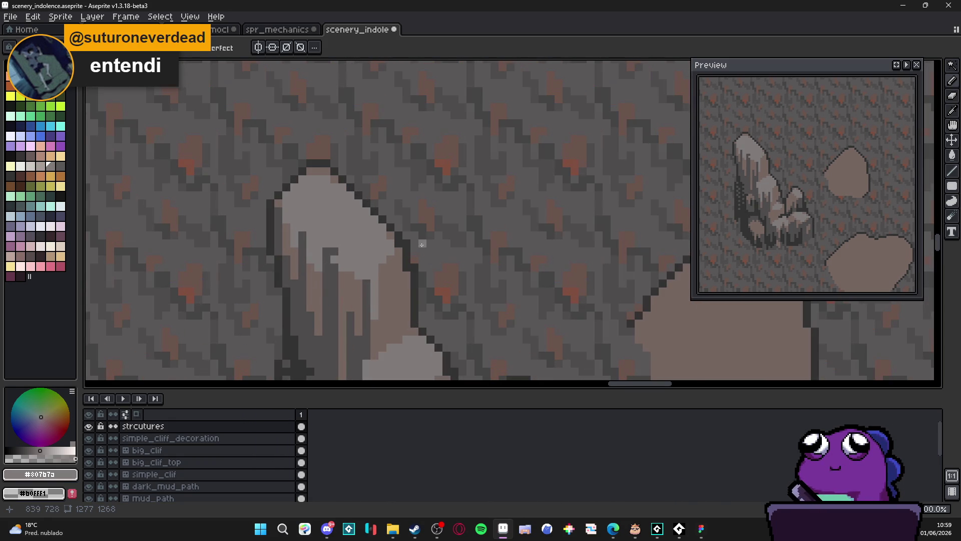
key("i")
left_click(416, 262)
key("b")
Step: Zoom and scroll around the scene to review the shaded gray rock
scroll(415, 263, "down", 2)
scroll(387, 246, "down", 1)
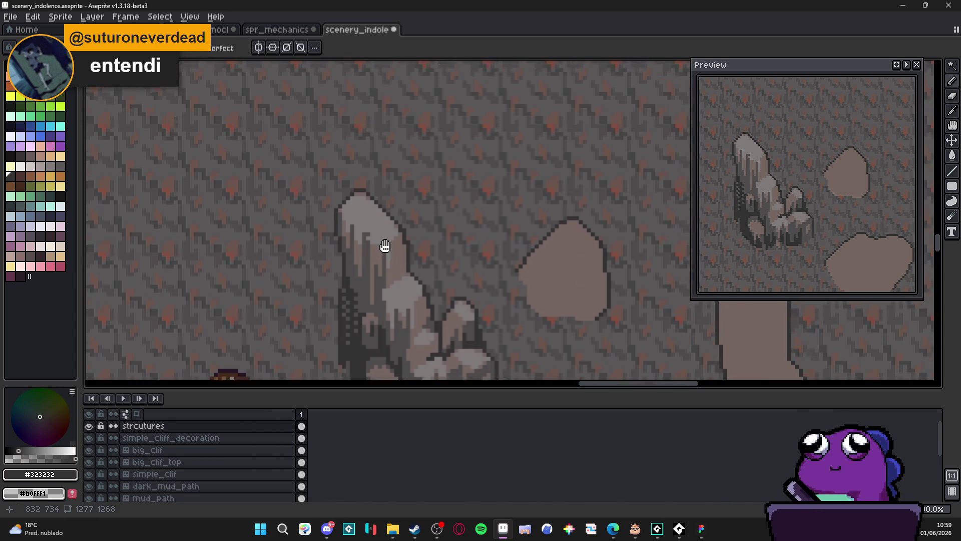
scroll(404, 247, "left", 1)
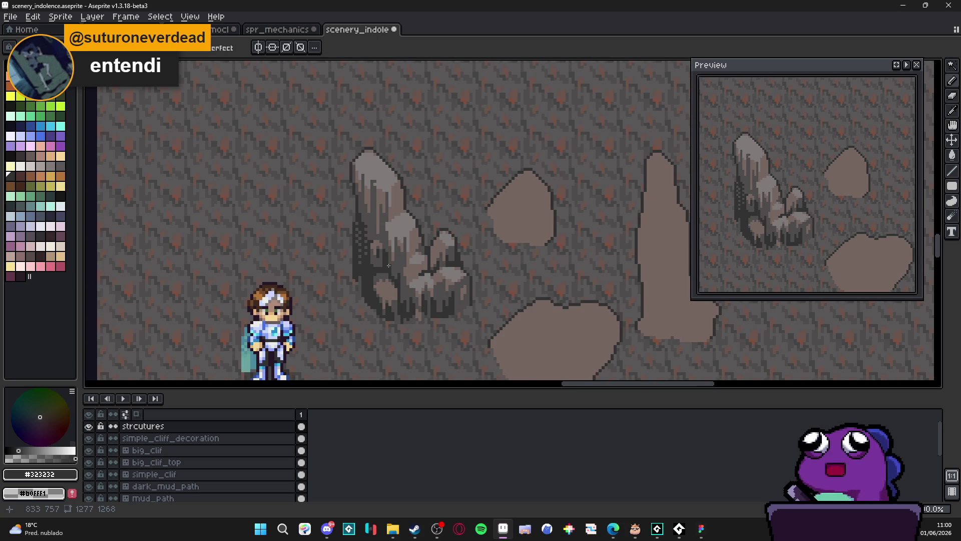
scroll(365, 279, "up", 2)
scroll(367, 277, "down", 2)
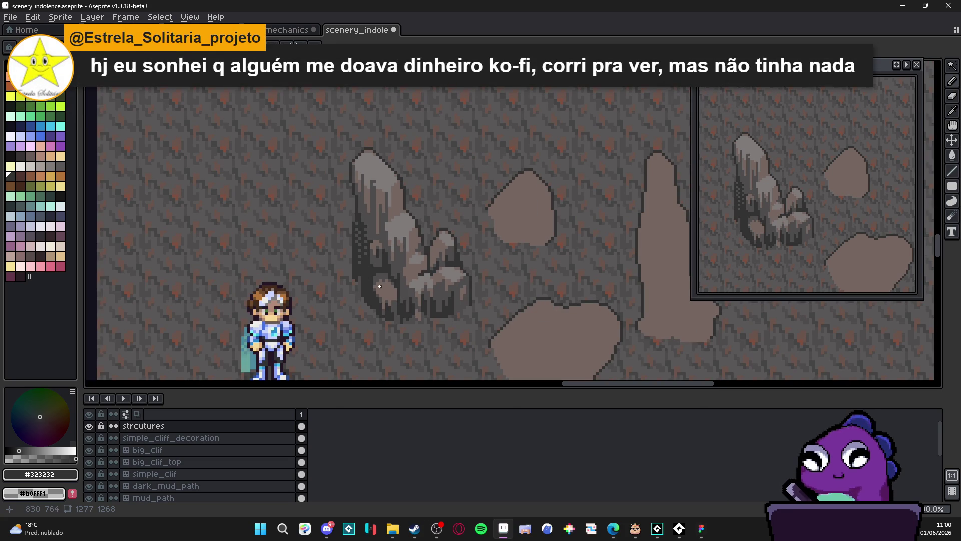
scroll(369, 279, "up", 2)
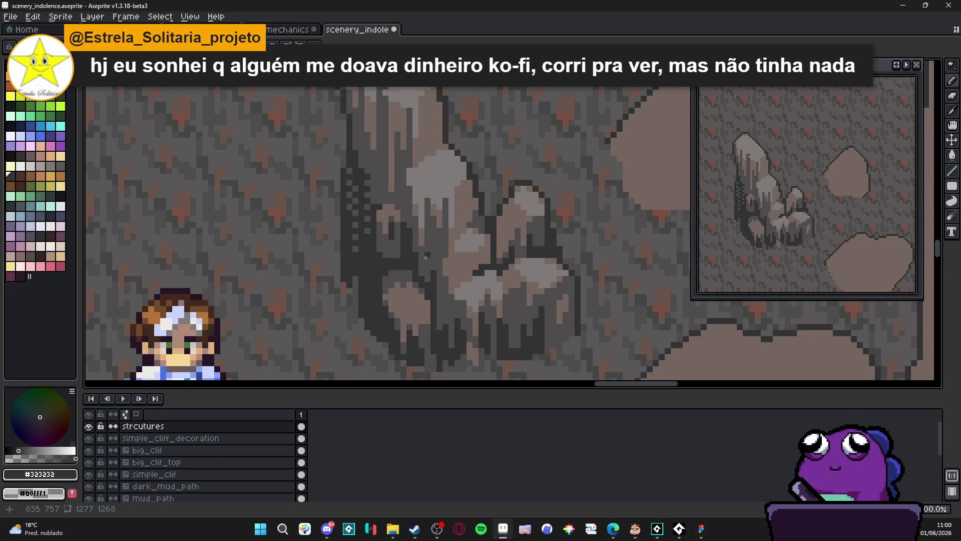
scroll(425, 257, "down", 3)
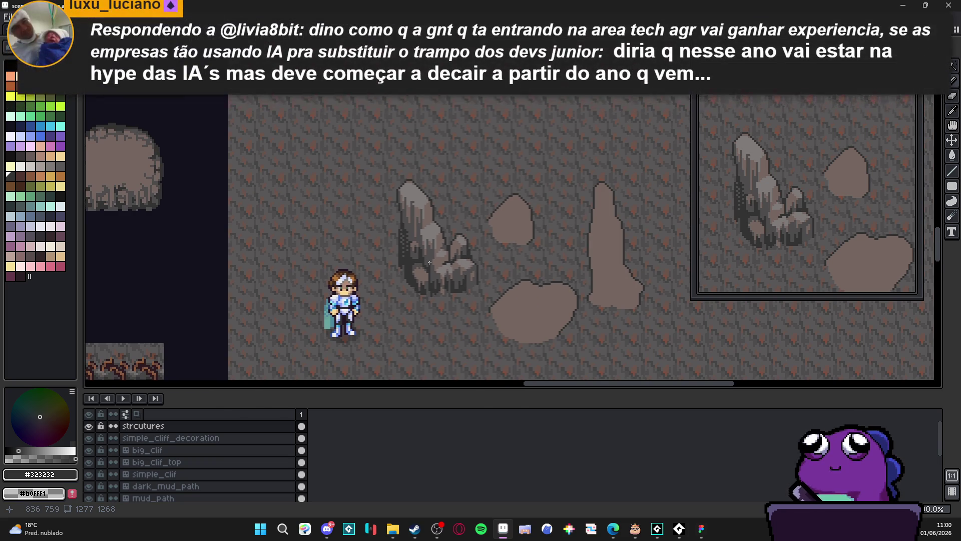
scroll(430, 263, "up", 2)
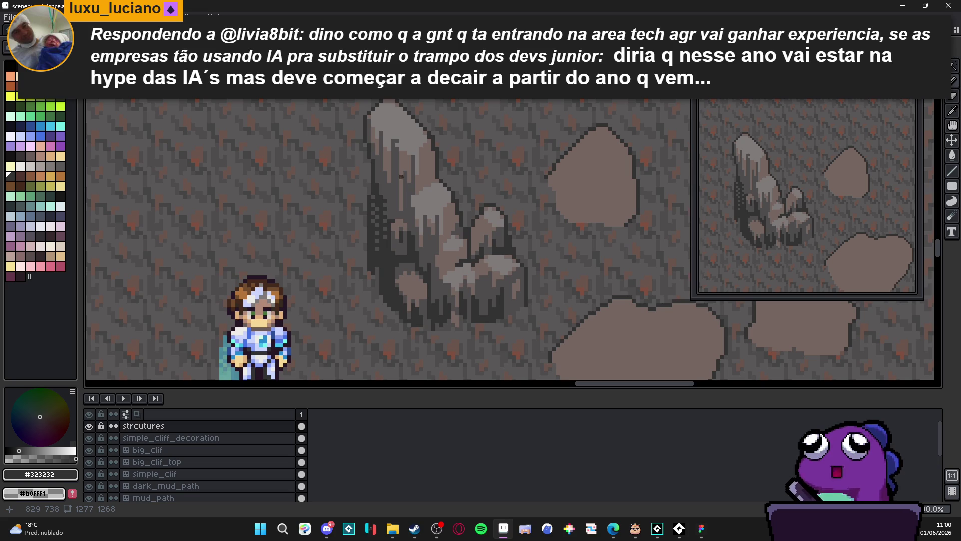
scroll(468, 249, "down", 3)
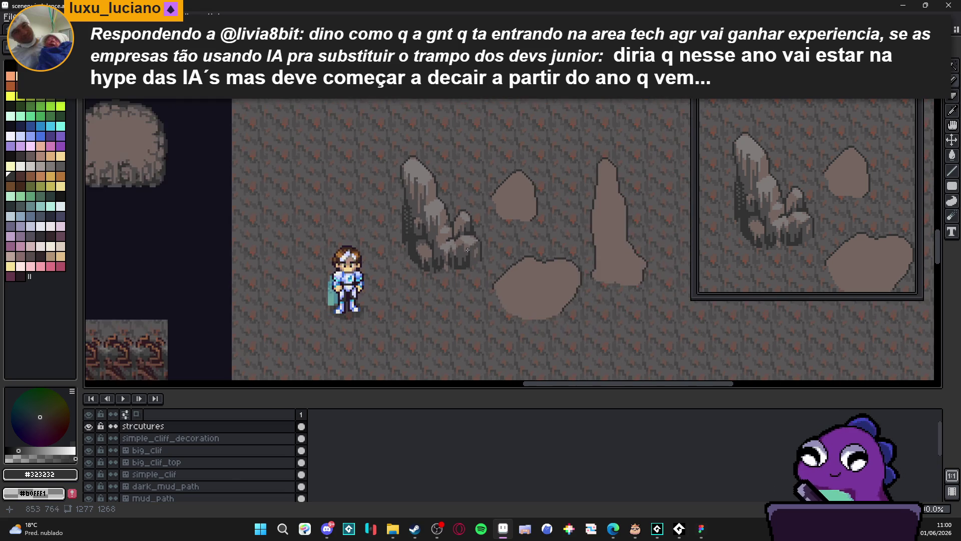
scroll(468, 250, "down", 1)
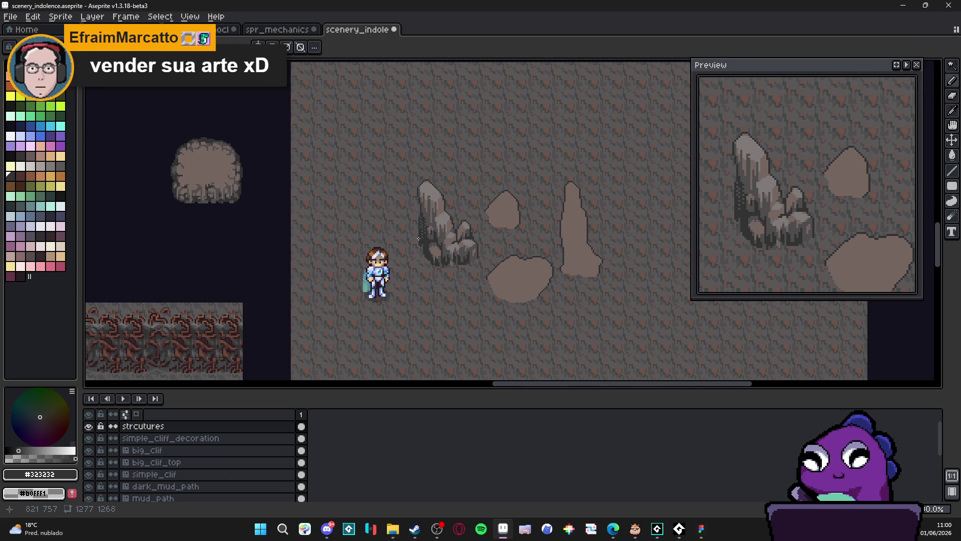
Step: Paint the dithered pixels in the cliff's dark left column solid #323232
scroll(419, 238, "up", 4)
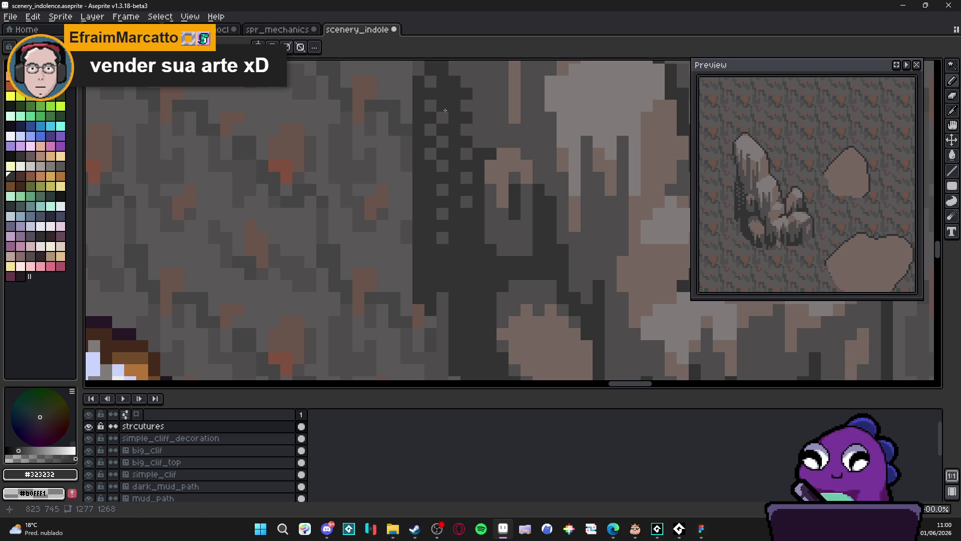
left_click(443, 115)
left_click(443, 237)
left_click(431, 83)
mouse_move(429, 106)
left_mouse_down()
mouse_move(427, 171)
mouse_move(468, 203)
left_mouse_up()
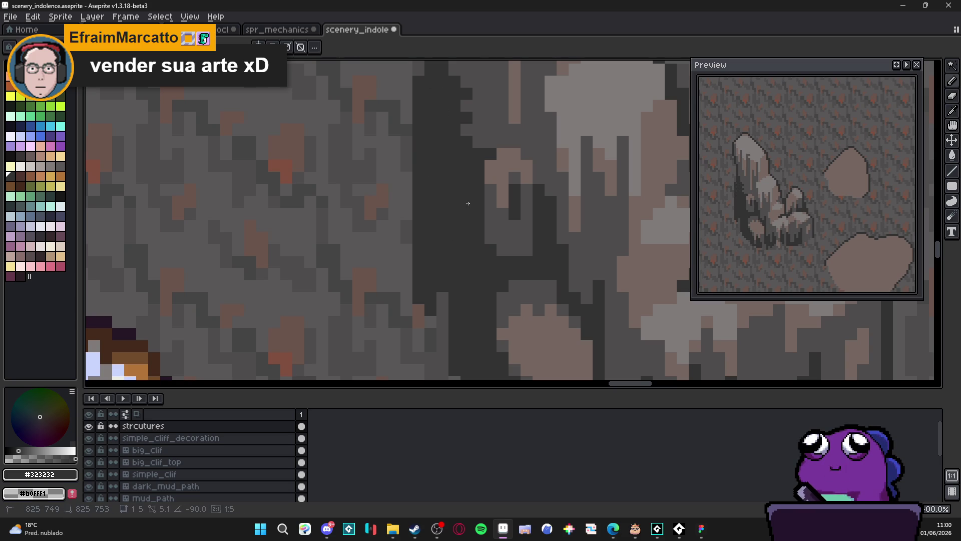
Step: Zoom in and out to inspect the now-solid dark shading on the cliff
scroll(469, 204, "down", 1)
scroll(408, 240, "down", 3)
scroll(408, 241, "up", 3)
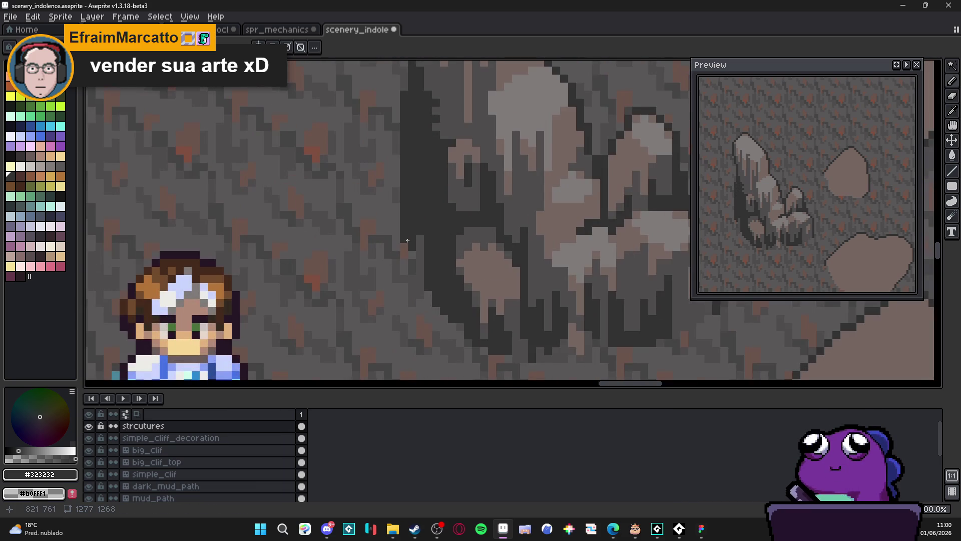
scroll(420, 256, "down", 2)
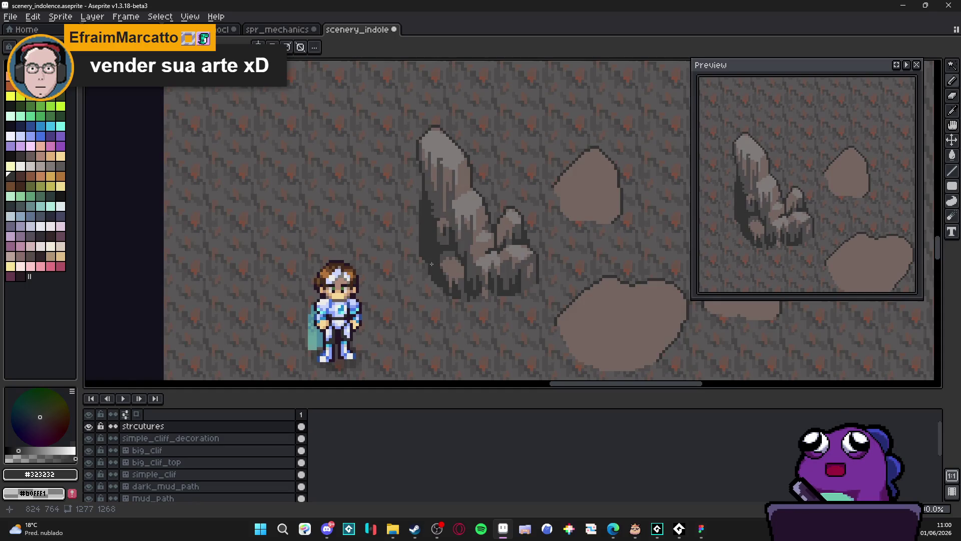
scroll(431, 264, "down", 1)
scroll(451, 291, "up", 3)
scroll(464, 310, "down", 3)
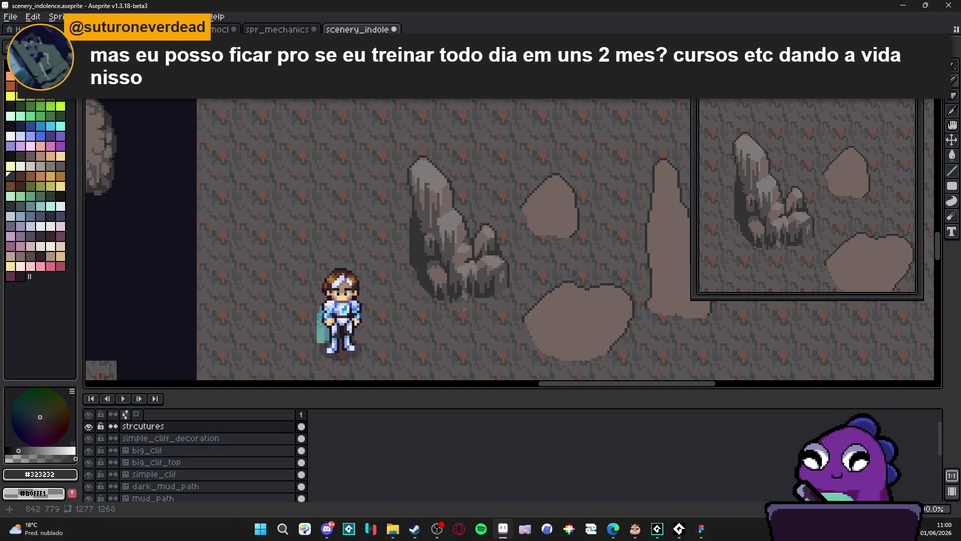
scroll(463, 310, "down", 1)
scroll(474, 315, "up", 1)
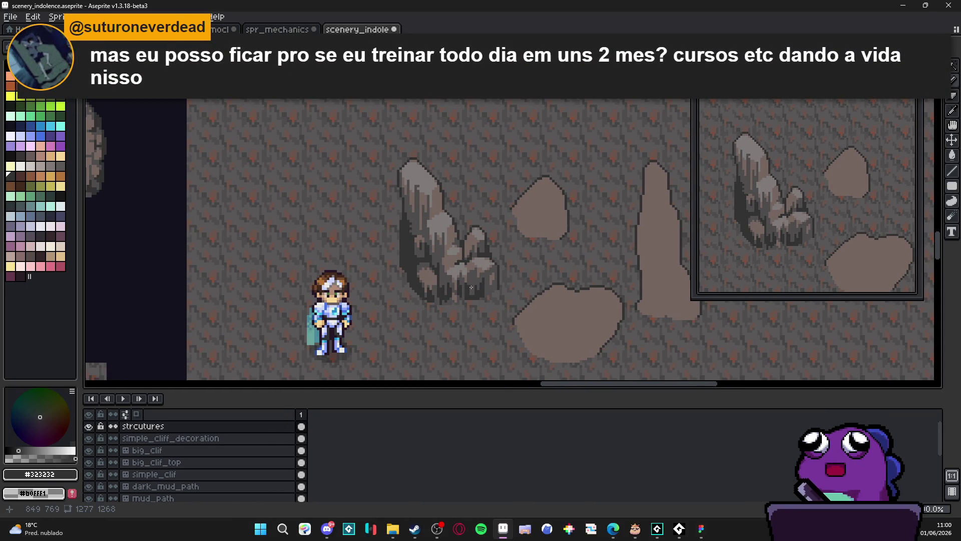
scroll(471, 288, "up", 4)
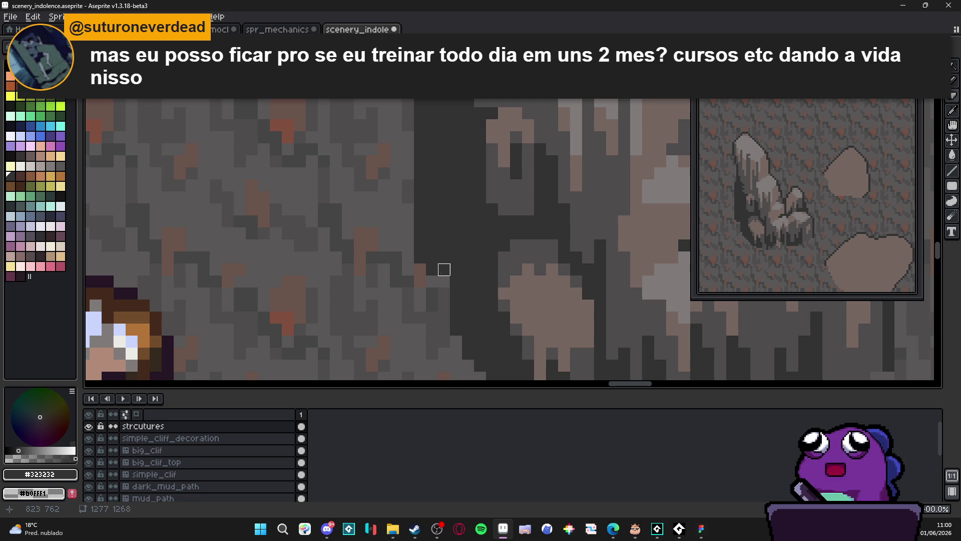
Step: Switch between the Move, Eraser and Pencil tools, ending back on the Pencil
key("v")
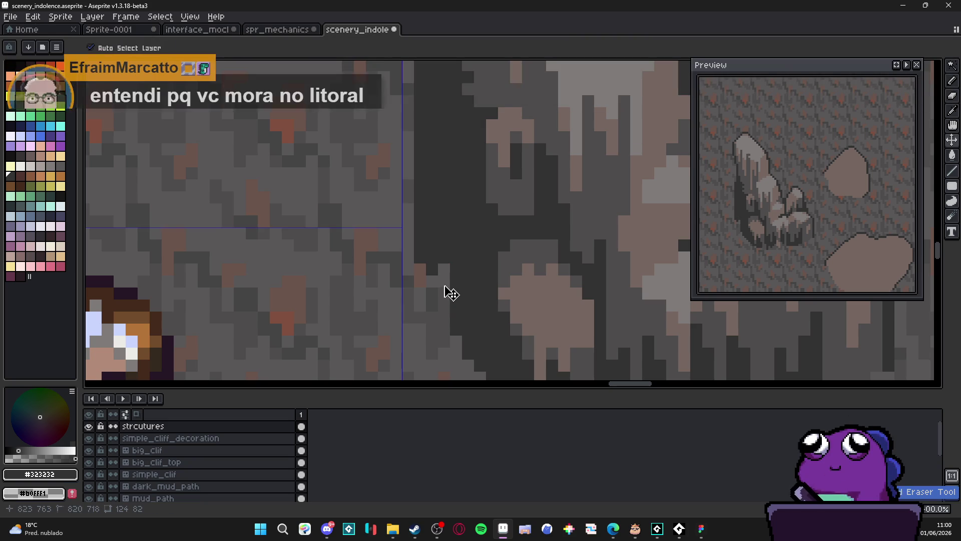
key("b")
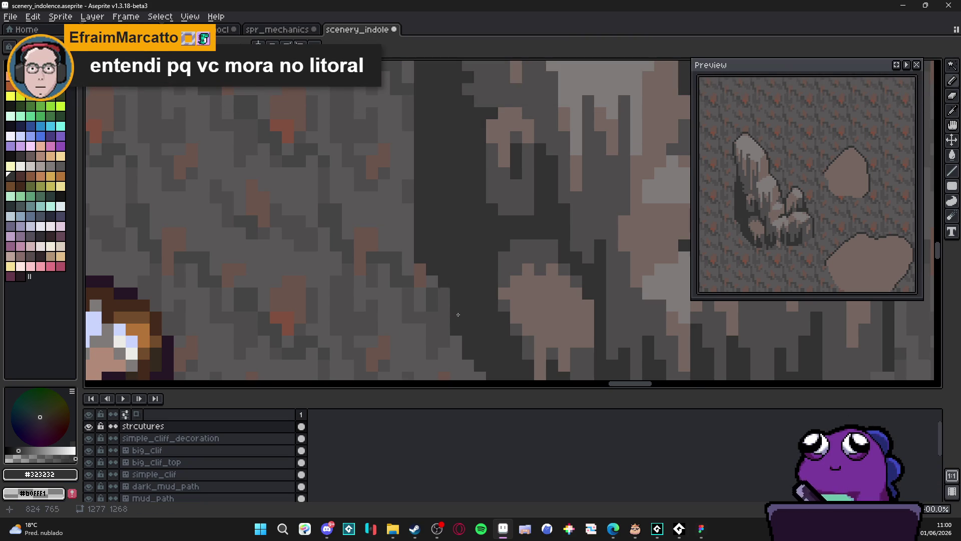
scroll(458, 315, "down", 5)
scroll(492, 316, "up", 1)
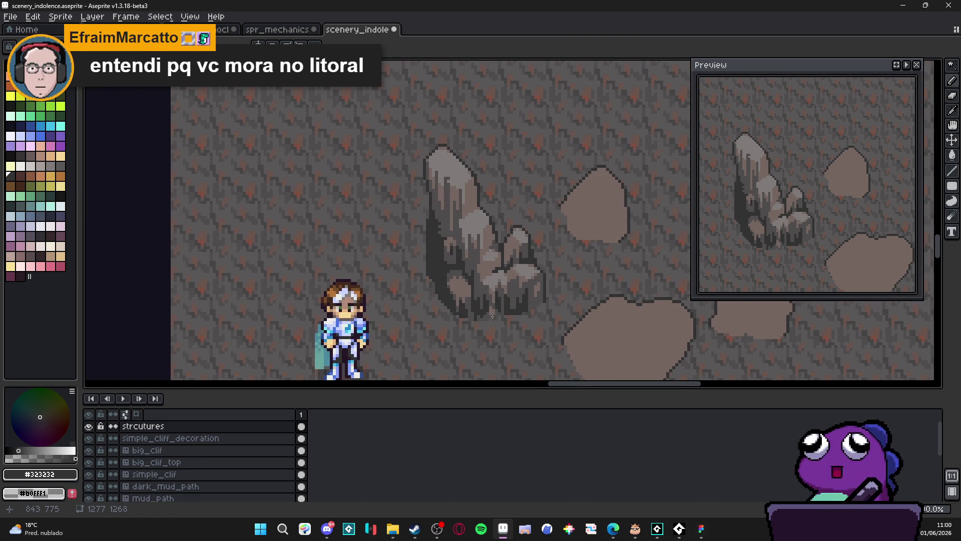
scroll(488, 316, "up", 5)
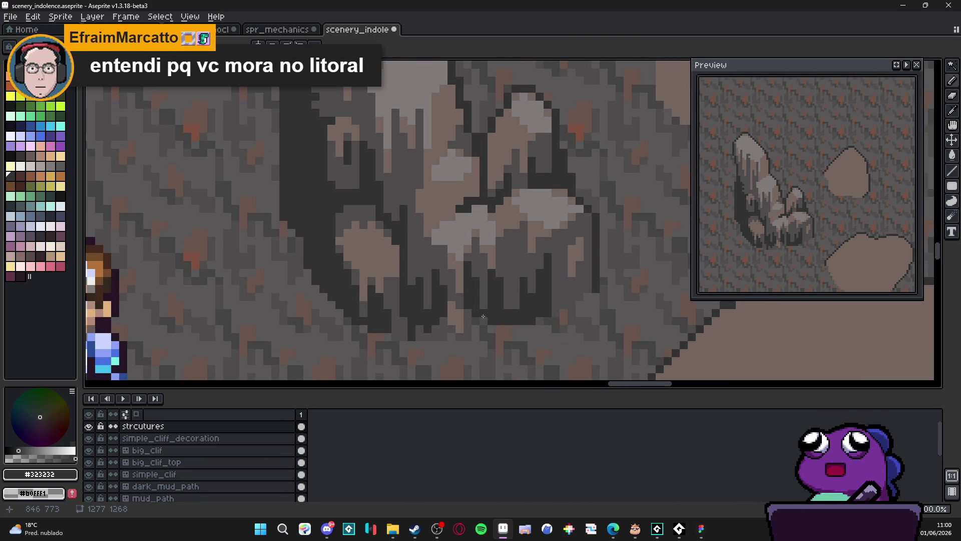
key("b")
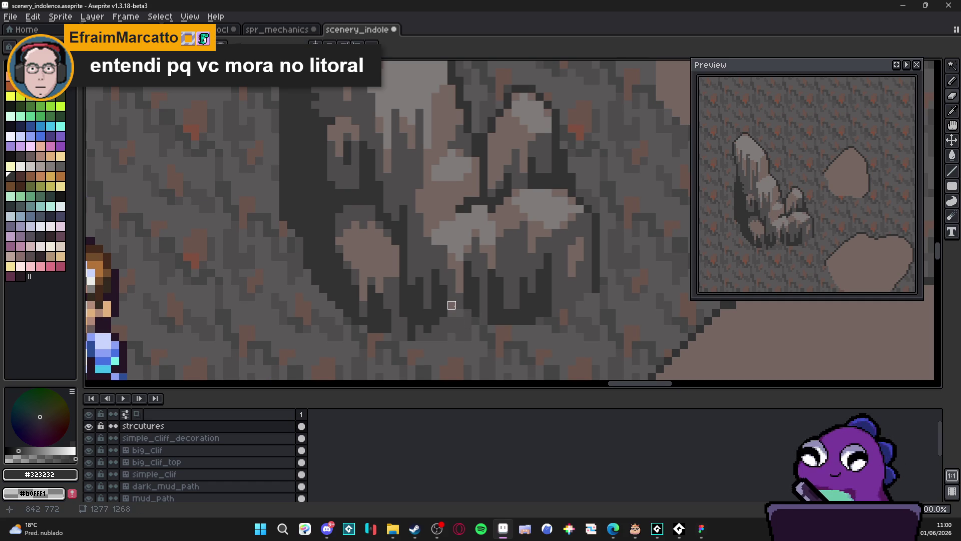
key("b")
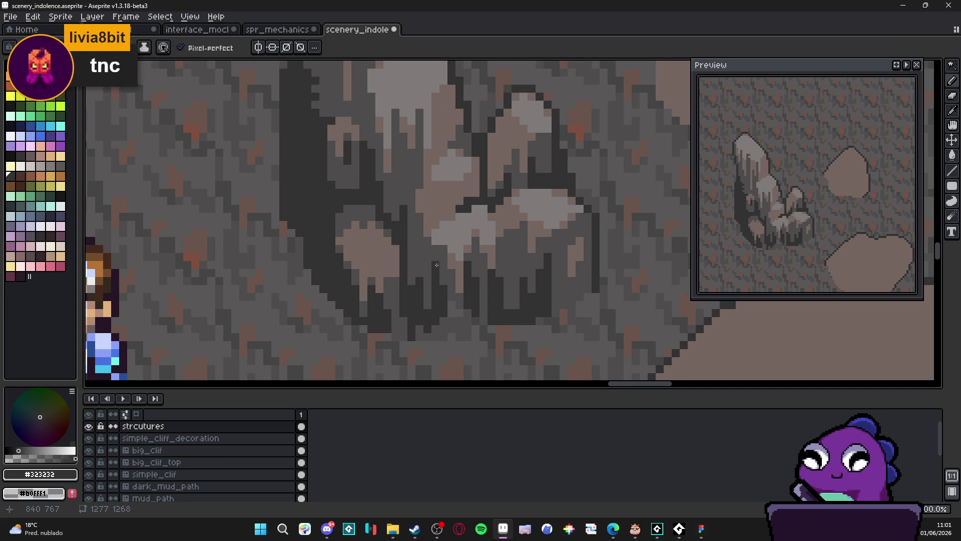
scroll(437, 264, "down", 3)
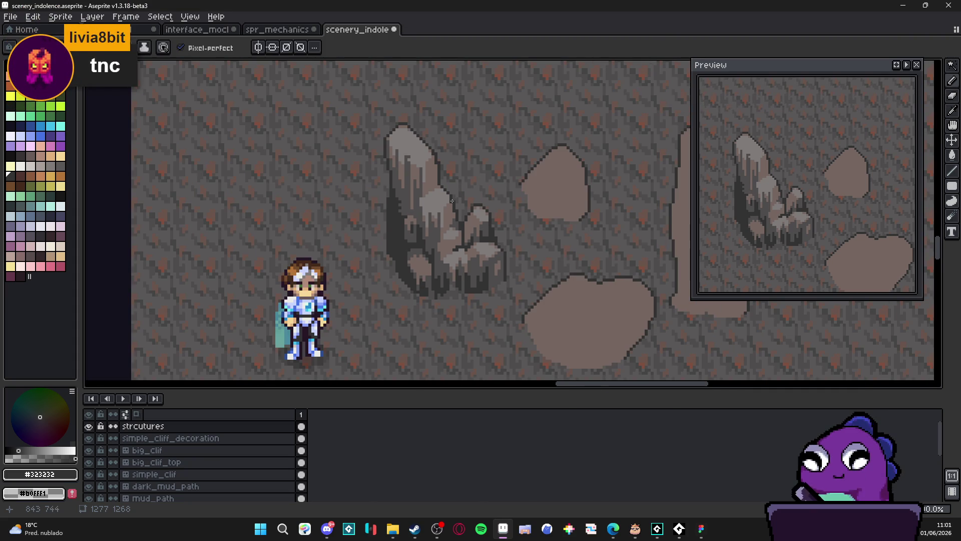
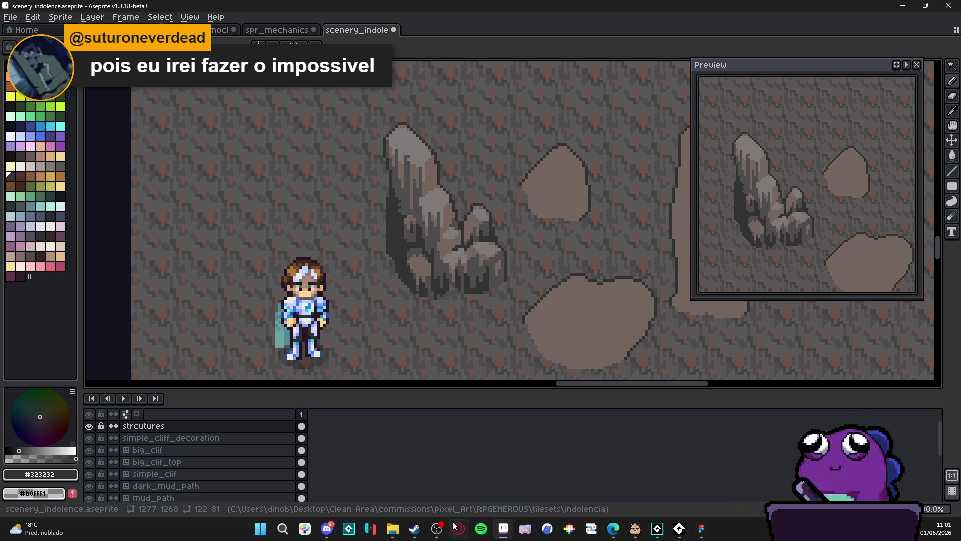
Step: Return to the pixel-art canvas and sample the mid-grey #4f4d4d from the rock
left_click(438, 526)
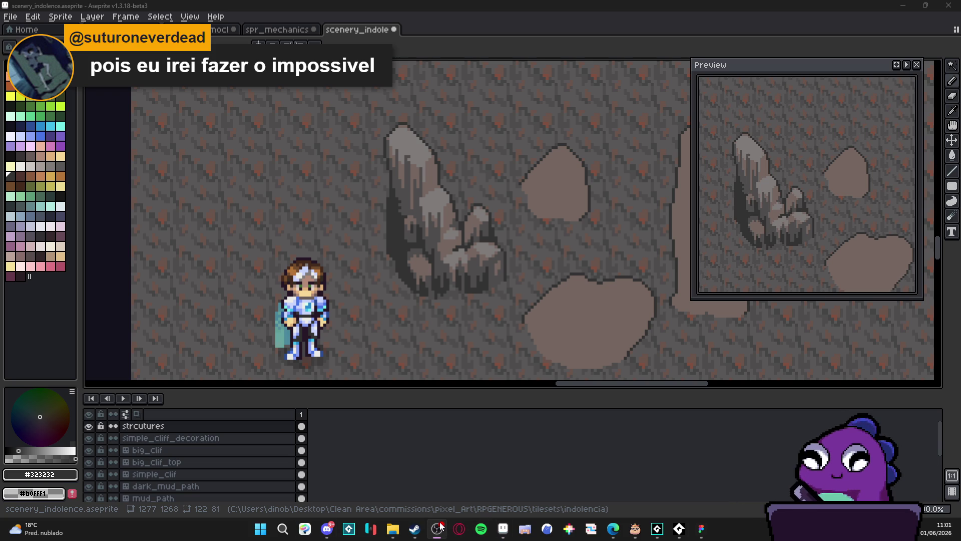
left_click(440, 524)
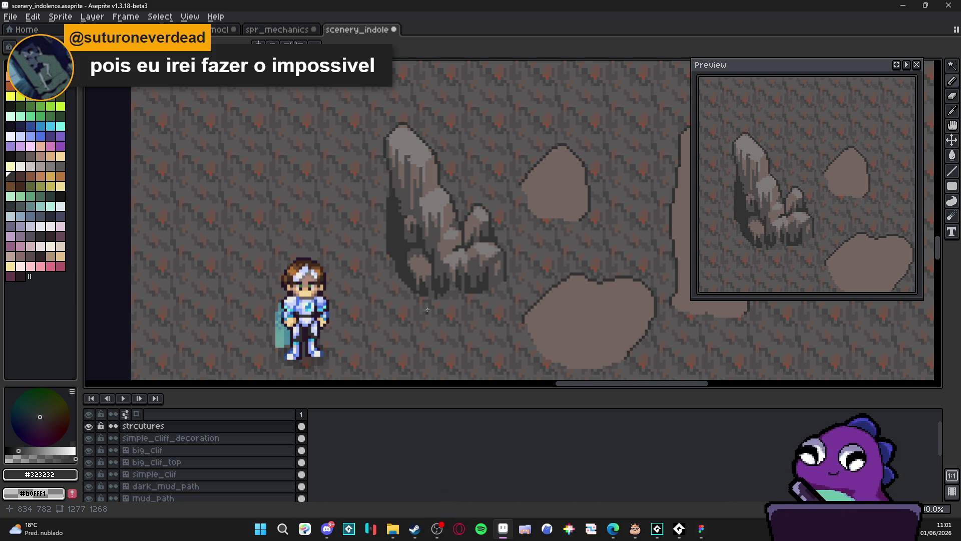
scroll(404, 206, "up", 3)
left_click(390, 208, "alt")
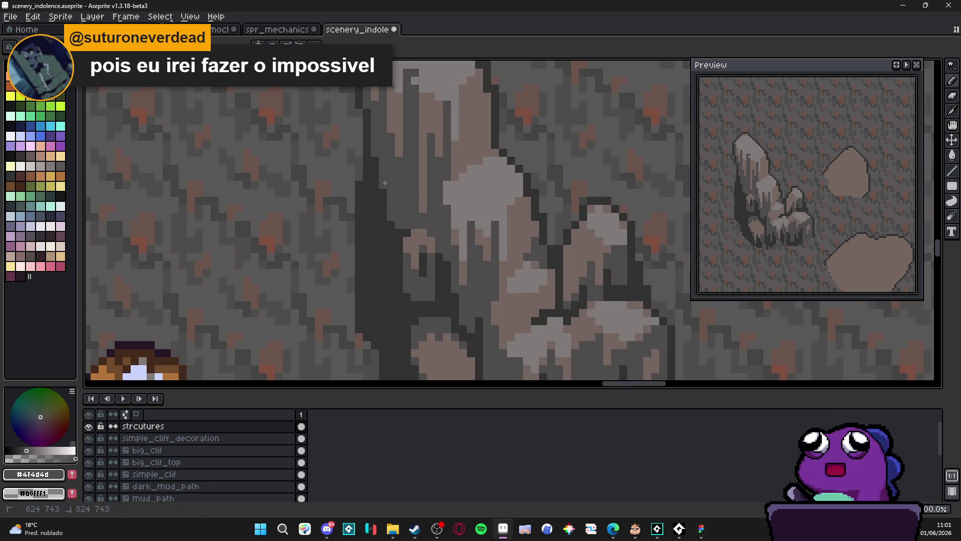
scroll(390, 260, "down", 2)
scroll(390, 260, "down", 1)
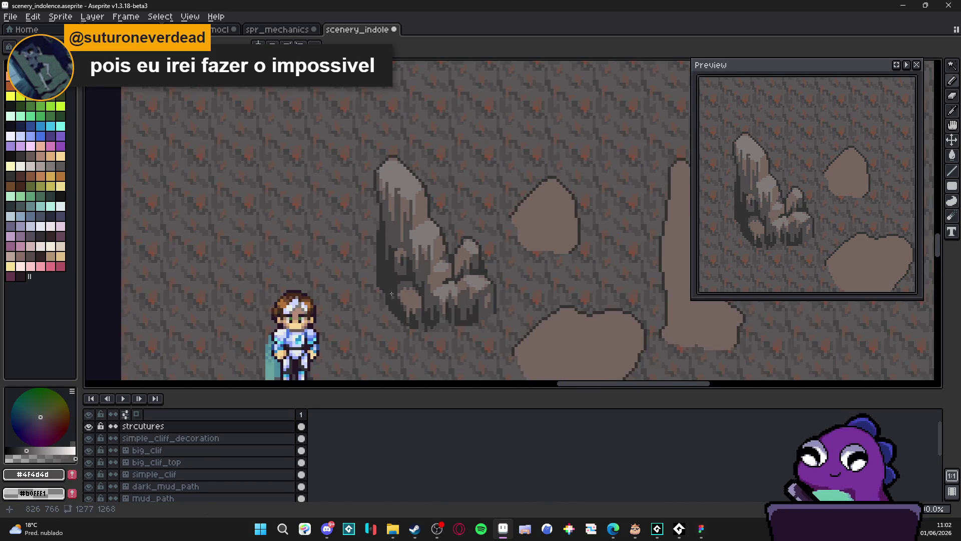
scroll(390, 260, "up", 3)
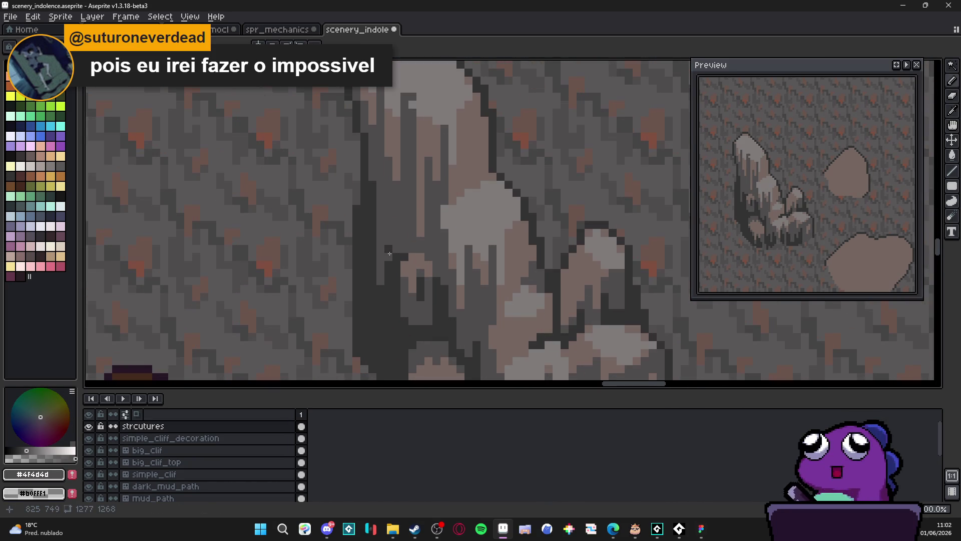
scroll(385, 295, "down", 2)
scroll(384, 295, "up", 2)
Step: Pick the dark grey #323232 and paint a dark stroke down the rock's left shadow
left_click(384, 296, "alt")
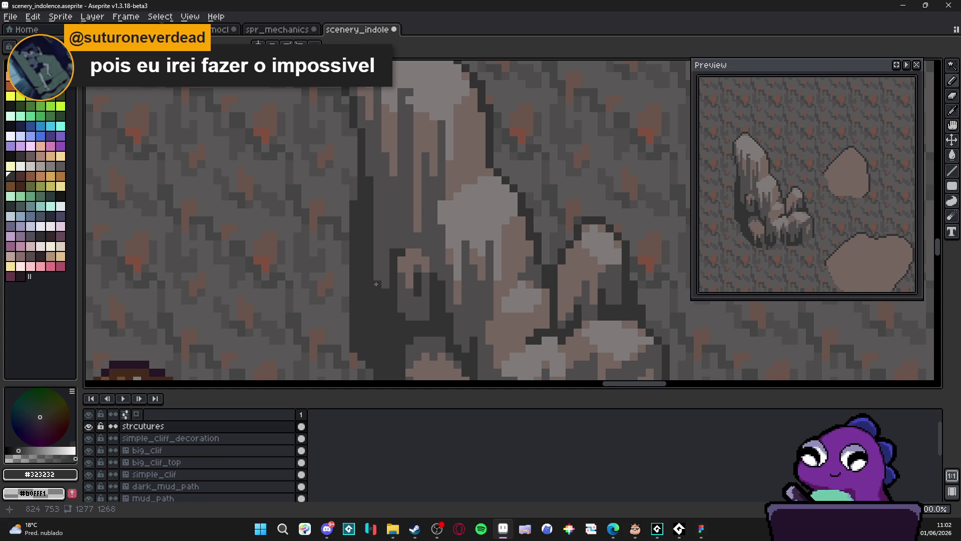
scroll(384, 296, "down", 2)
scroll(378, 294, "up", 2)
scroll(377, 294, "up", 1)
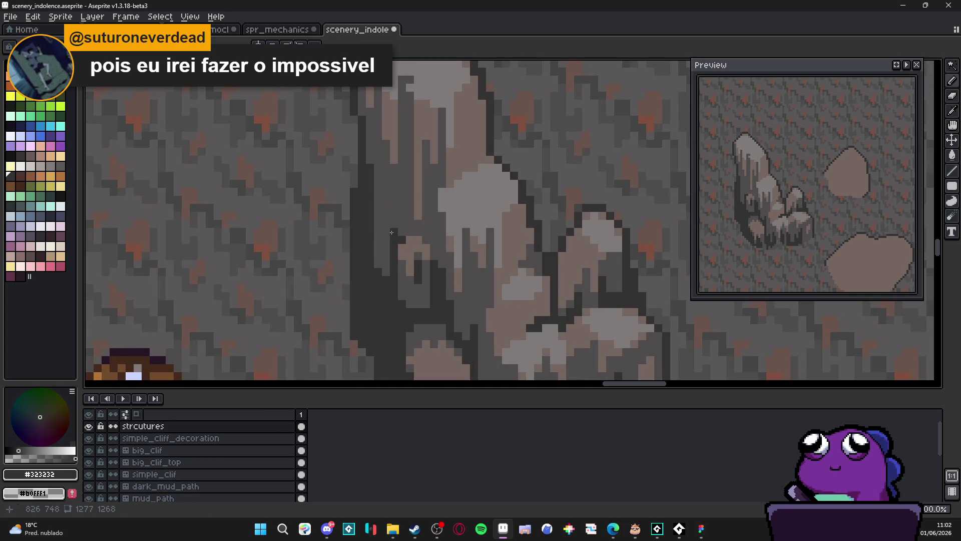
left_click(384, 293, "alt")
scroll(385, 292, "down", 3)
scroll(384, 292, "up", 3)
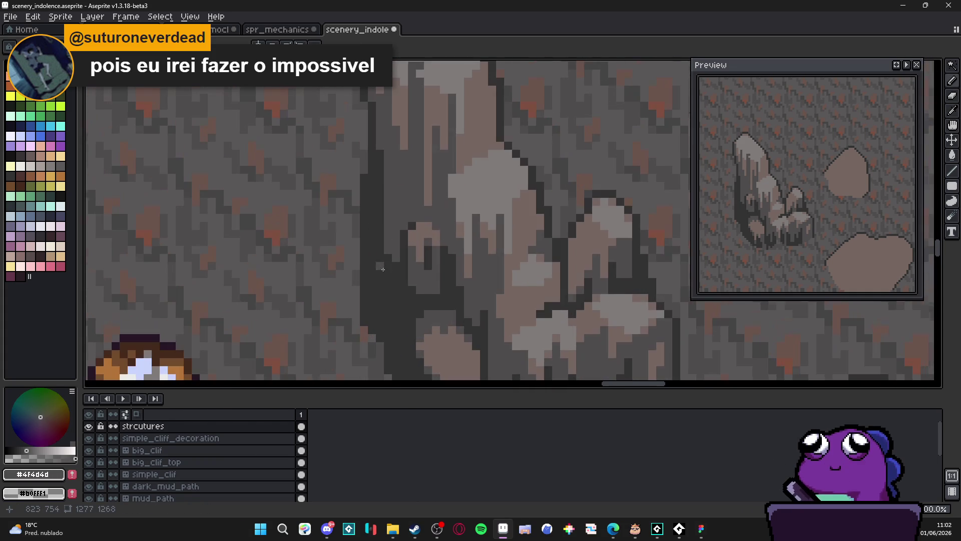
left_click(376, 274, "alt")
left_click_drag(399, 255, 383, 187)
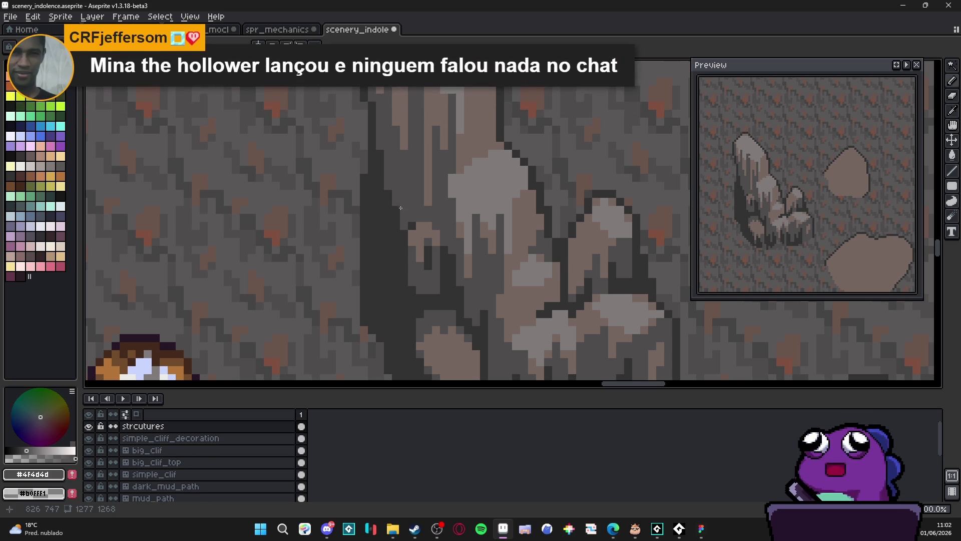
scroll(364, 238, "down", 3)
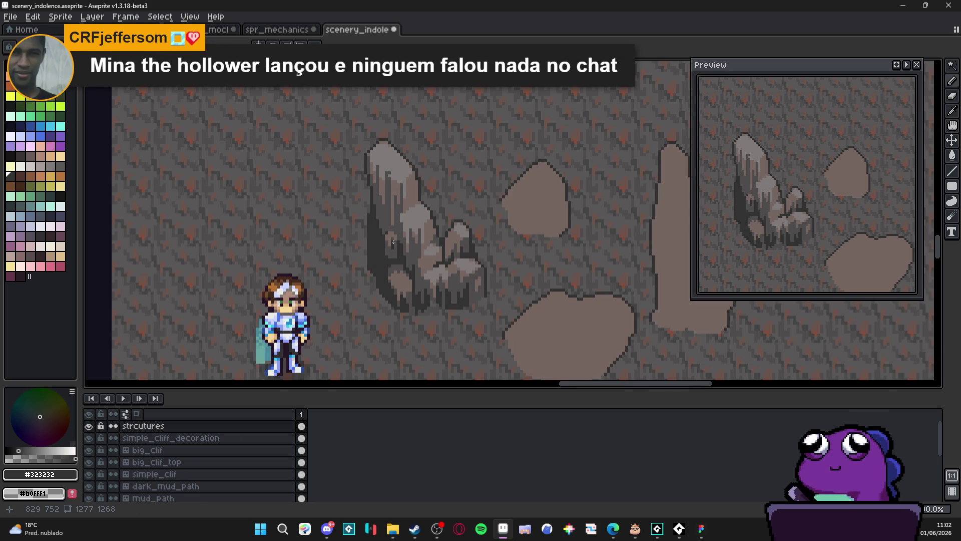
scroll(383, 269, "up", 3)
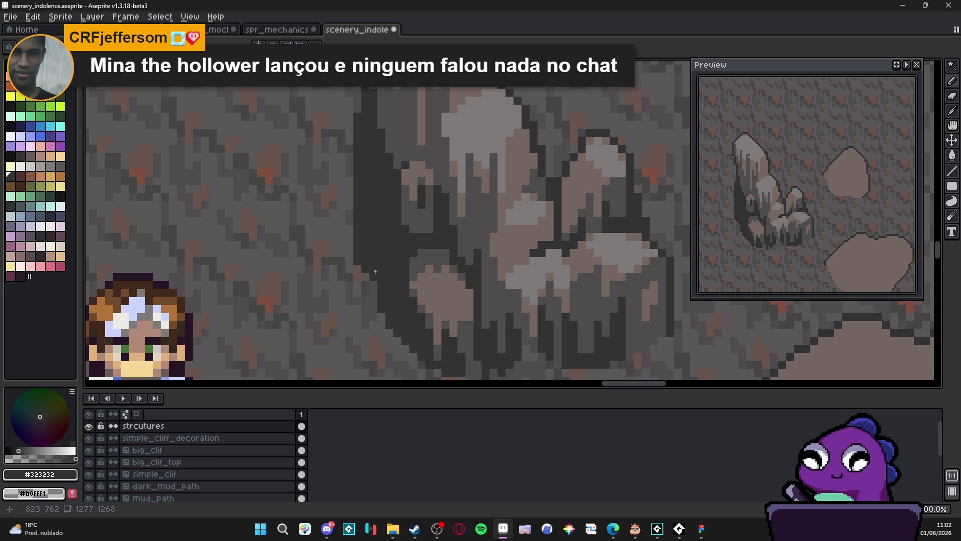
Step: Choose the dark grey palette swatch 54, then toggle the grid on and off
left_click(20, 157)
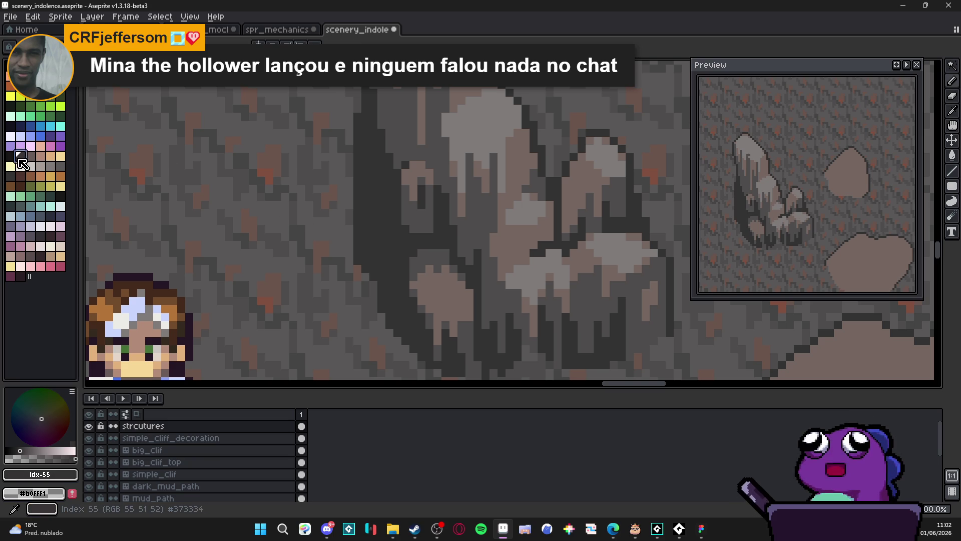
left_click(10, 156)
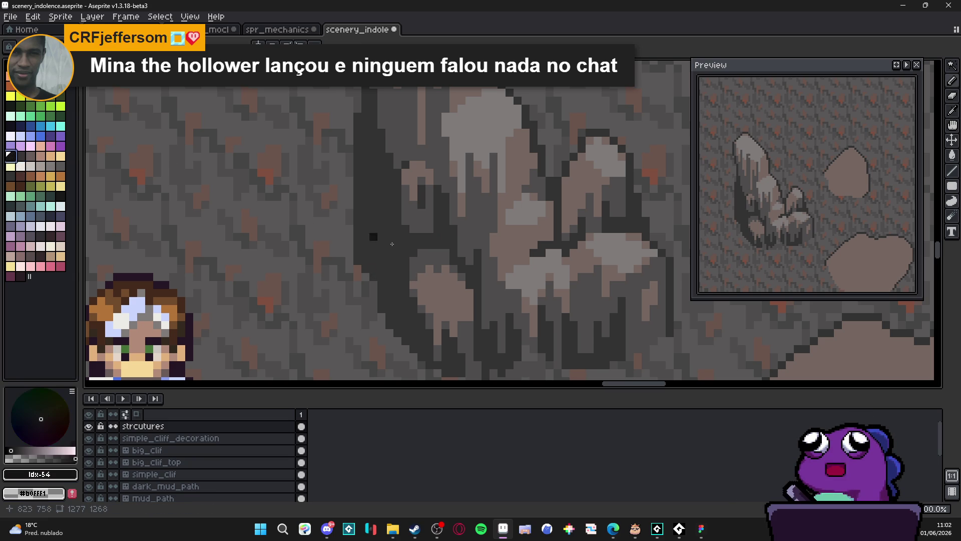
scroll(381, 267, "down", 3)
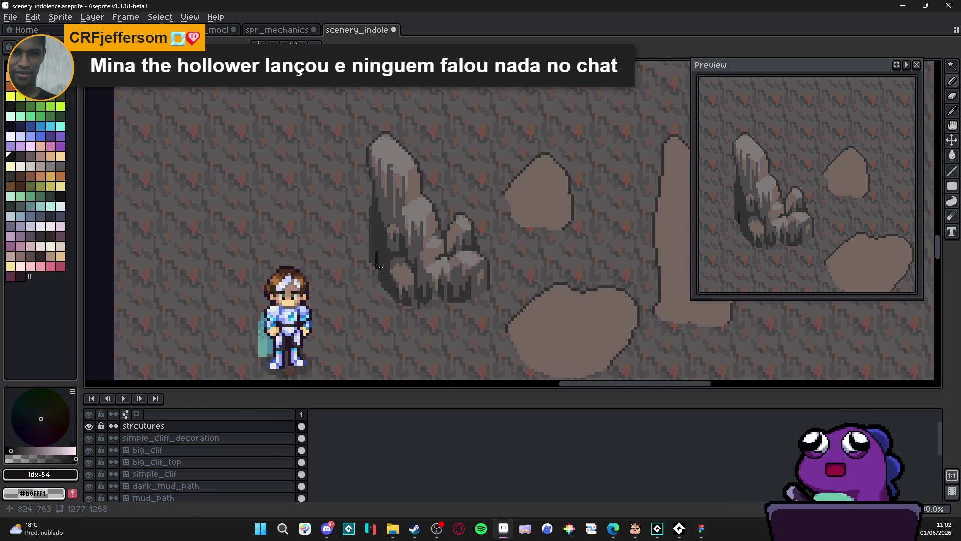
scroll(380, 267, "up", 3)
scroll(395, 279, "down", 3)
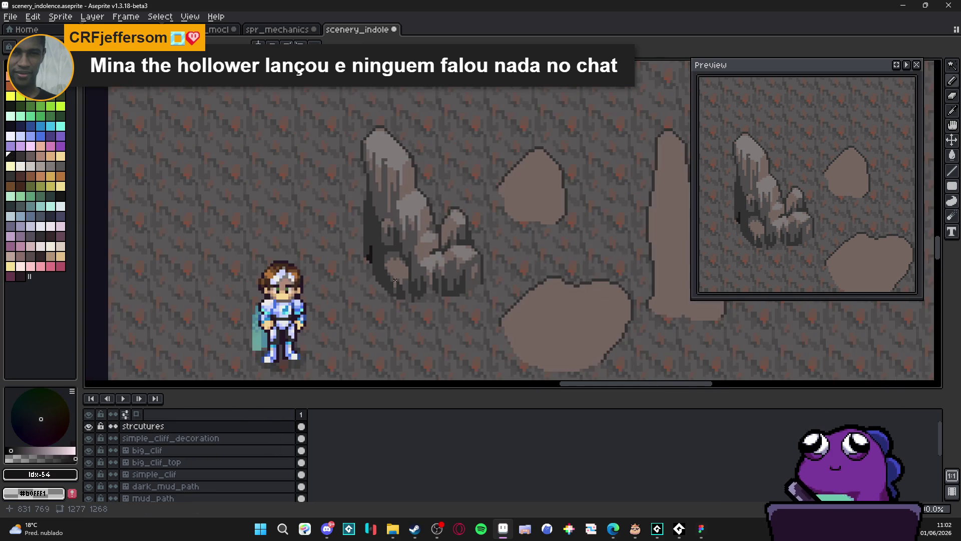
scroll(395, 280, "down", 1)
scroll(415, 280, "down", 1)
scroll(415, 282, "up", 2)
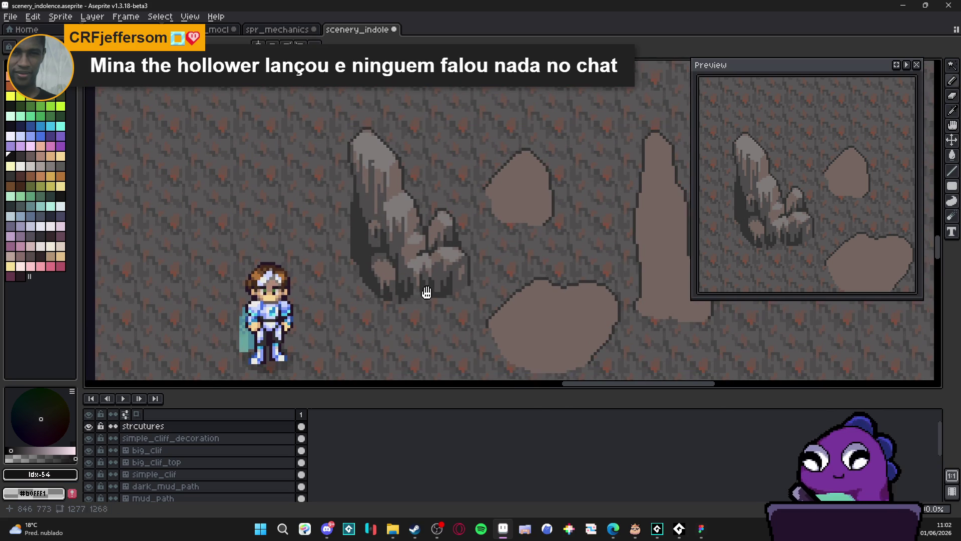
key("ctrl+apostrophe")
key("ctrl+apostrophe")
key("ctrl+d")
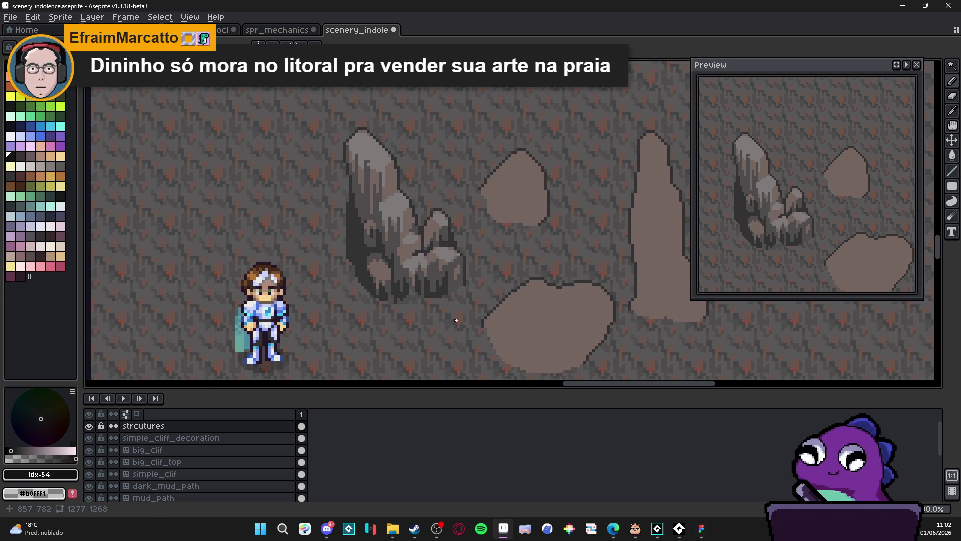
Step: Sample the floor grey #625F5F and paint it over the rock's dark base shadow
left_click_drag(456, 311, 459, 288)
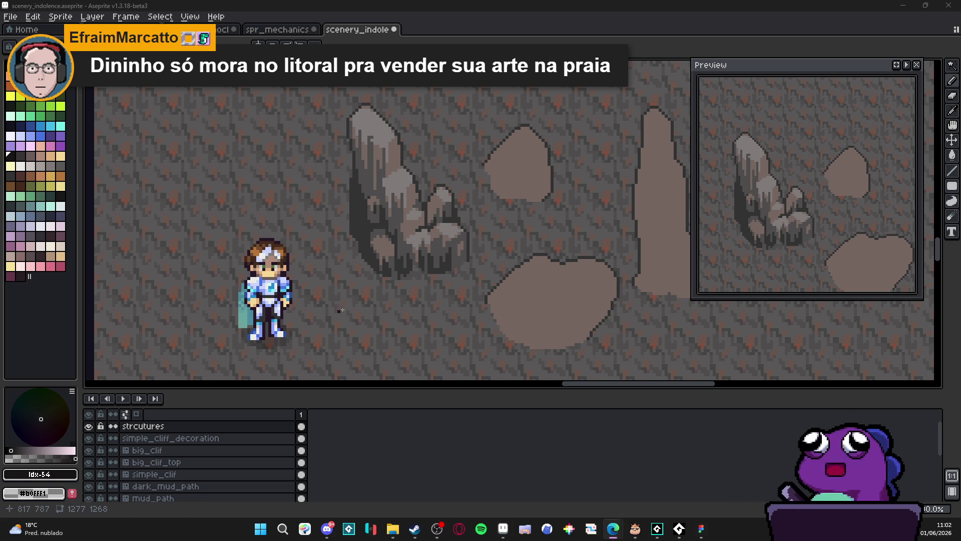
scroll(363, 325, "down", 2)
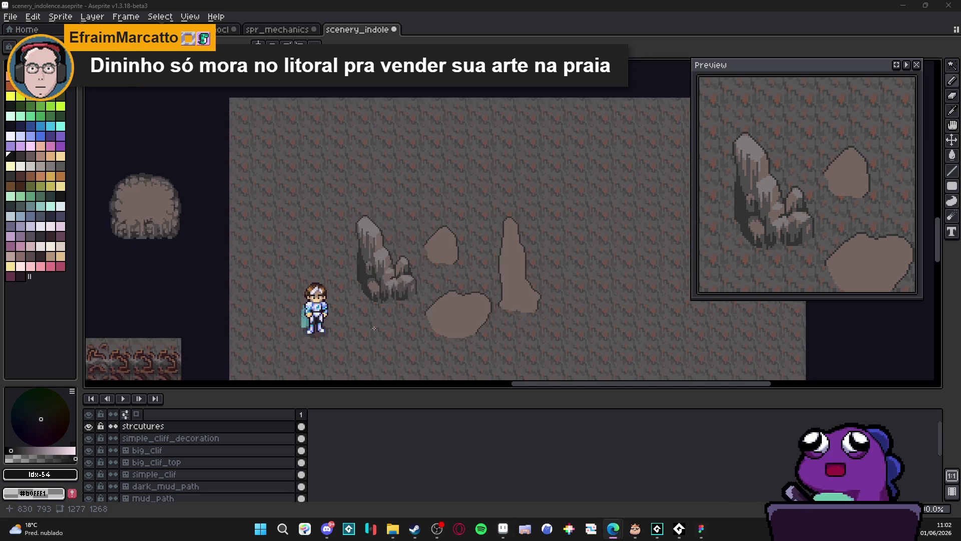
mouse_move(363, 325)
left_mouse_down()
mouse_move(386, 216)
mouse_move(414, 227)
mouse_move(347, 262)
left_mouse_up()
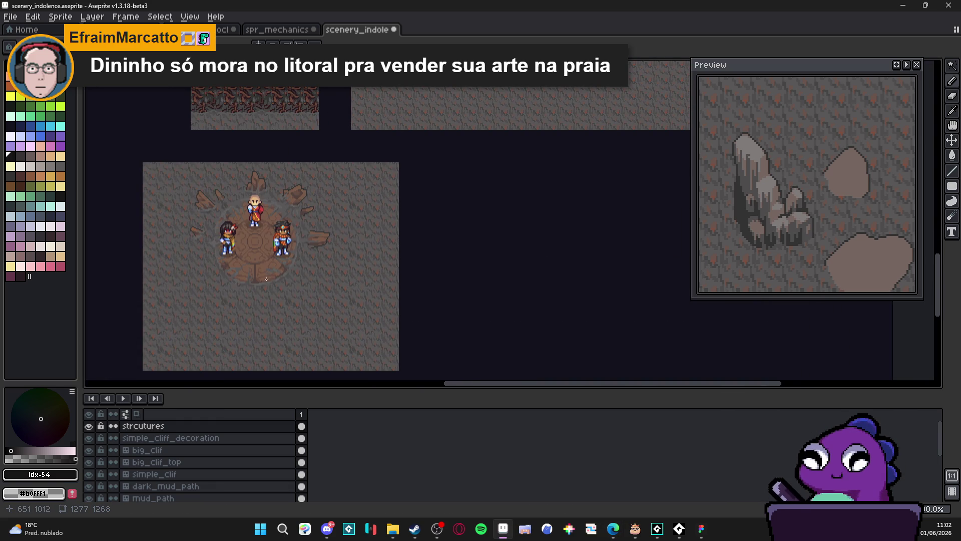
scroll(347, 262, "up", 3)
left_click(355, 260, "alt")
scroll(354, 260, "down", 1)
scroll(354, 261, "down", 2)
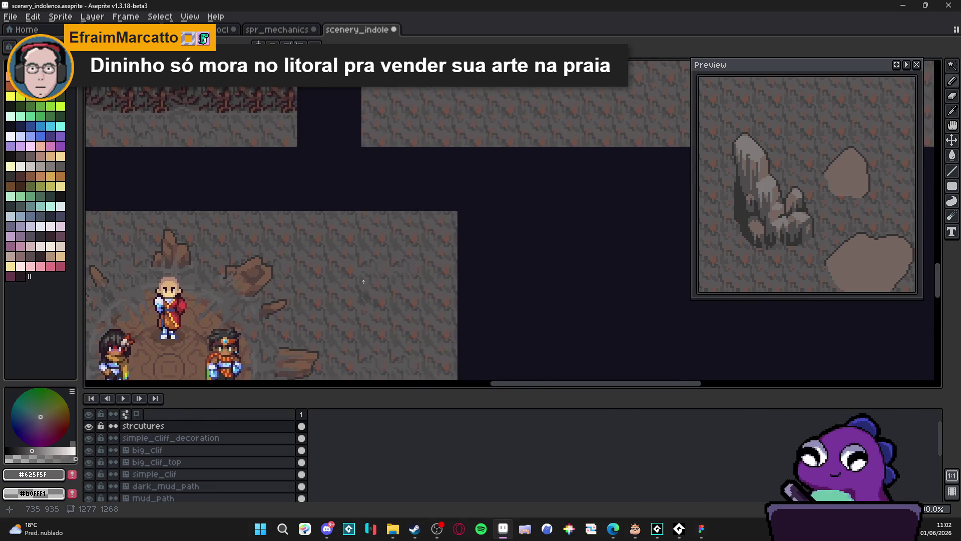
left_click_drag(355, 261, 475, 203)
scroll(476, 204, "up", 2)
scroll(475, 203, "up", 1)
scroll(475, 203, "up", 2)
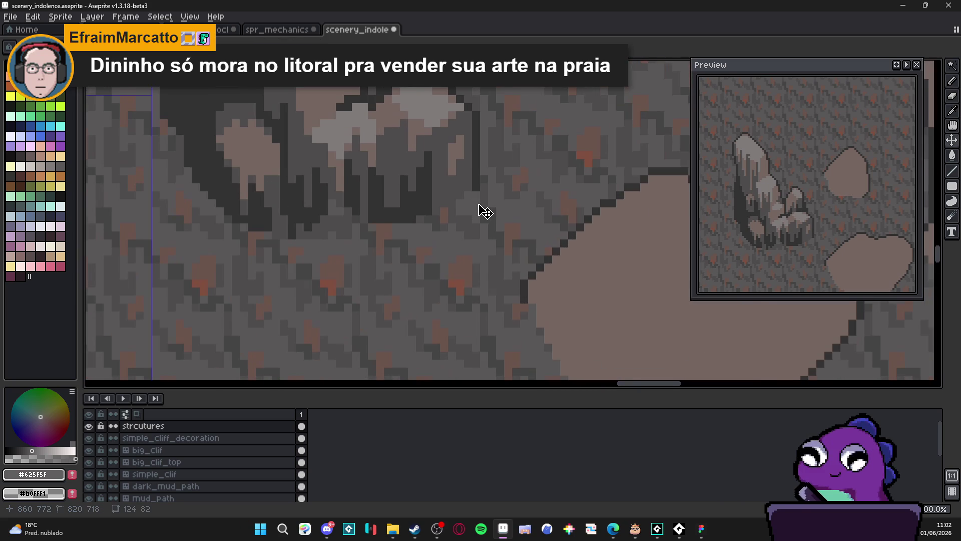
left_click_drag(472, 205, 418, 220)
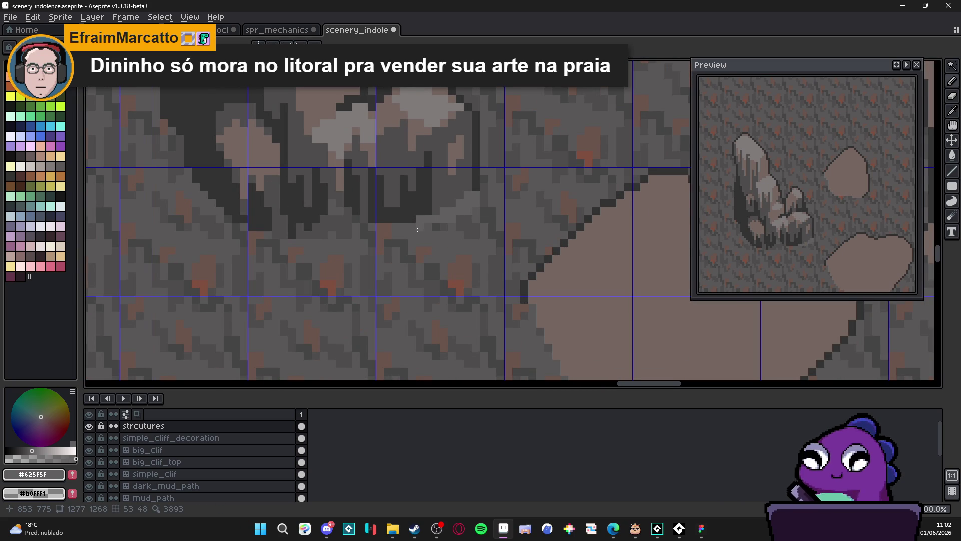
Step: Try lighter grey in the base pixels, then undo it and clear the selection
left_click(371, 230)
key("ctrl+z")
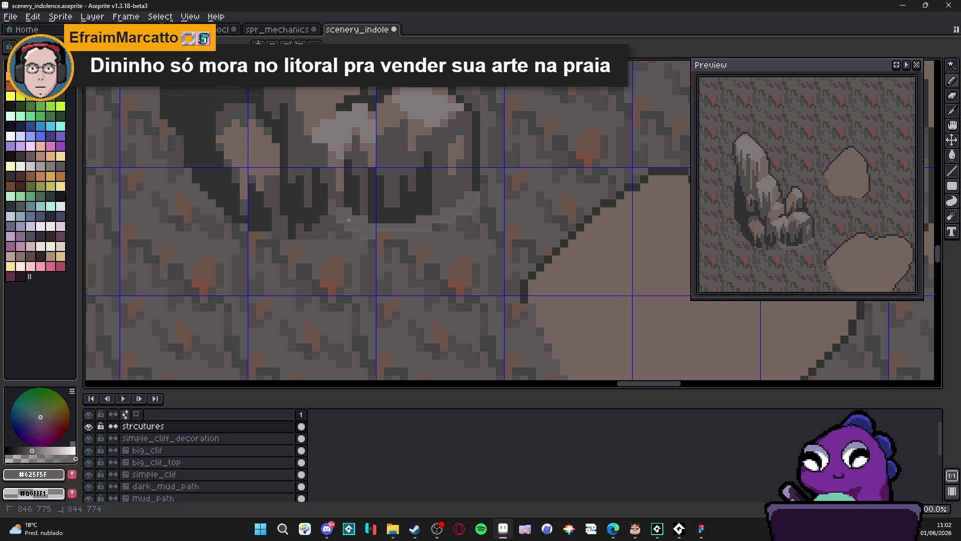
key("ctrl+z")
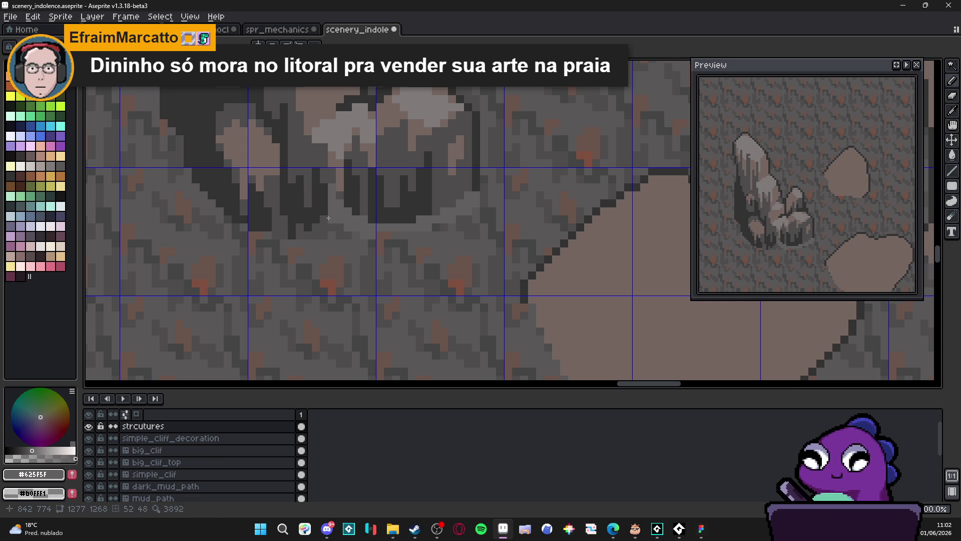
key("ctrl+d")
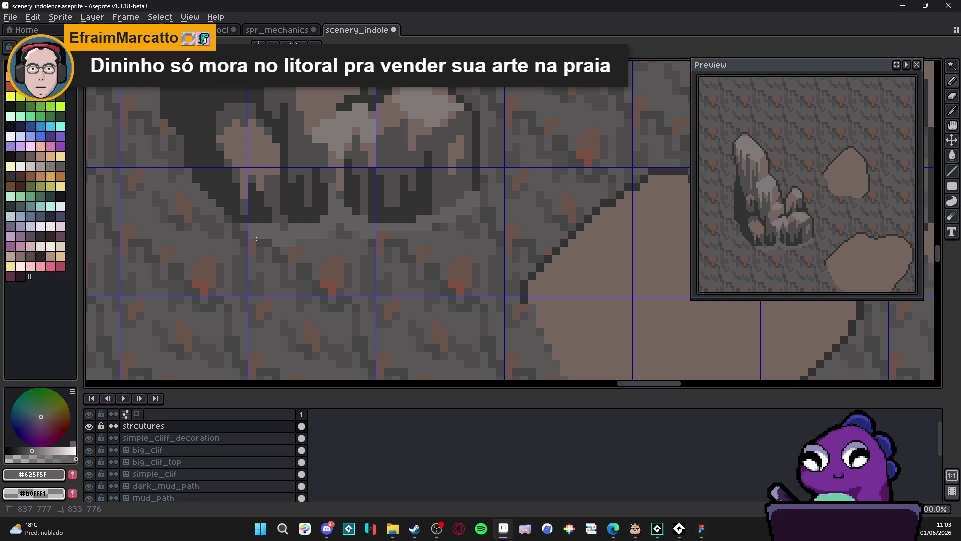
scroll(280, 255, "up", 2)
scroll(311, 282, "down", 2)
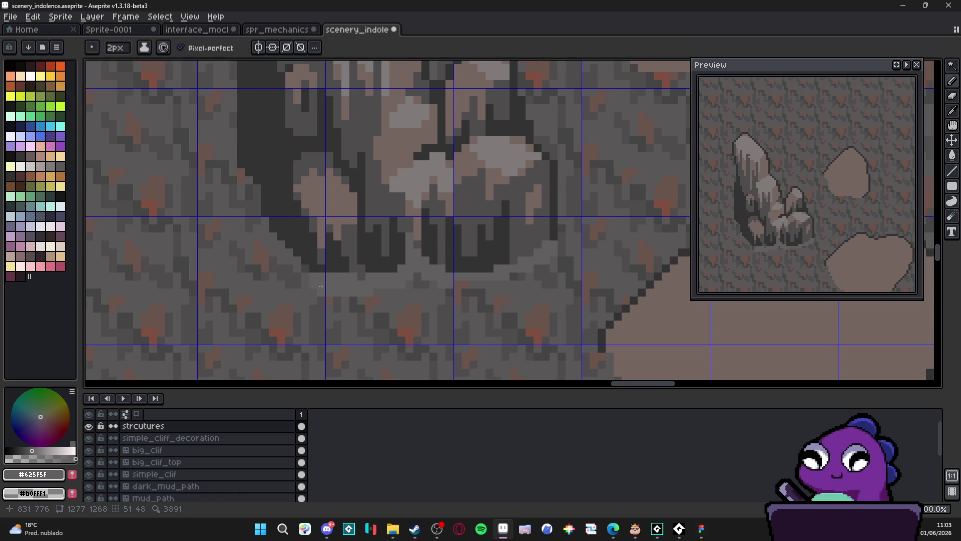
scroll(315, 283, "up", 1)
scroll(331, 288, "down", 1)
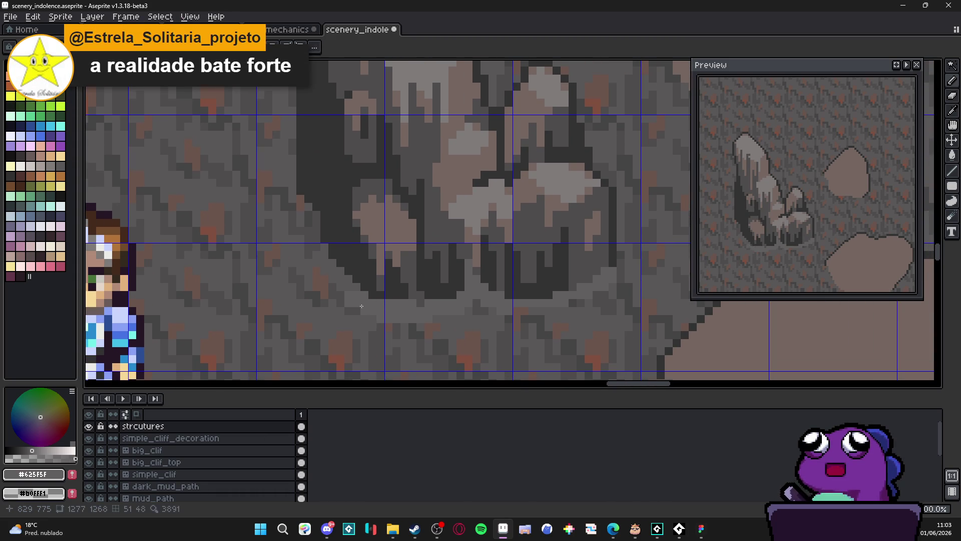
Step: Pencil a few single pixels and short strokes along the rock's base
left_click_drag(352, 302, 322, 270)
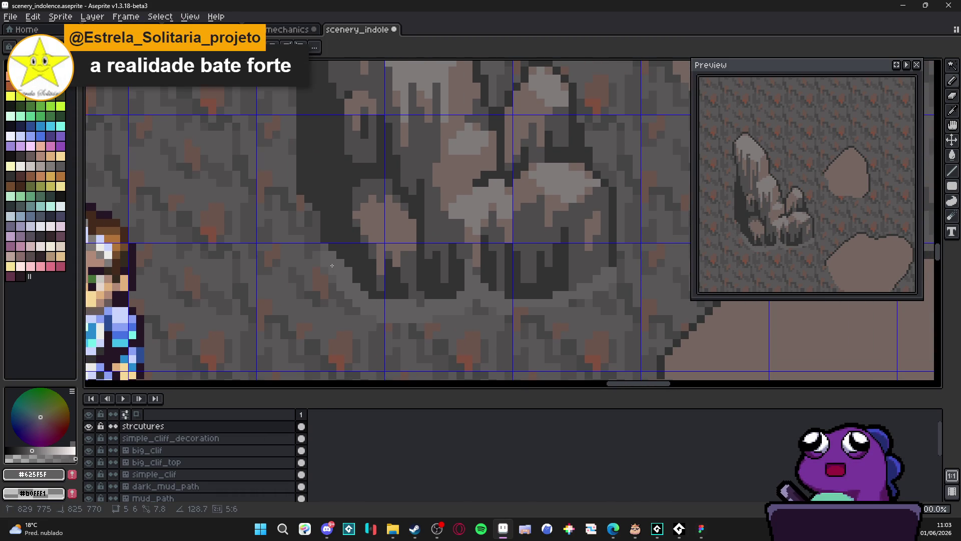
key("b")
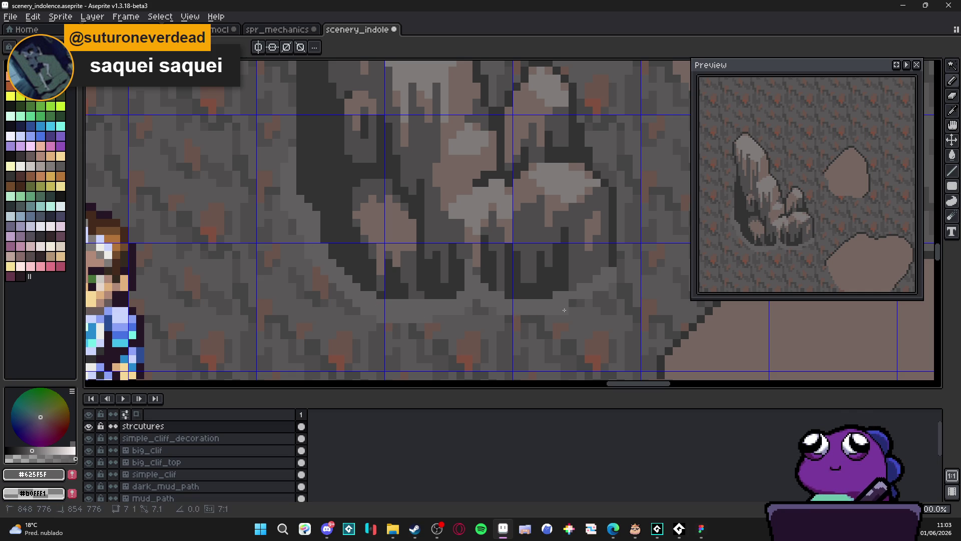
left_click_drag(572, 302, 593, 297)
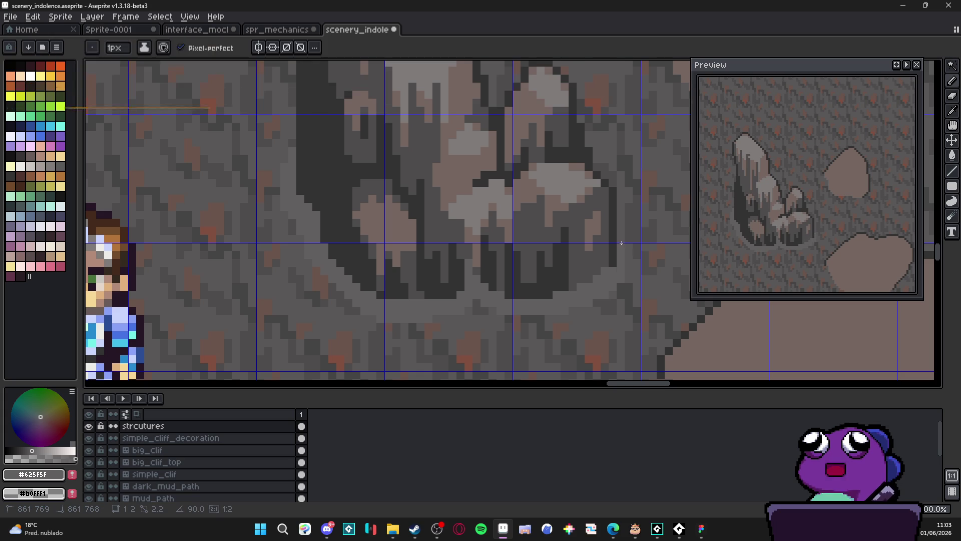
left_click_drag(629, 257, 537, 273)
scroll(614, 256, "down", 3)
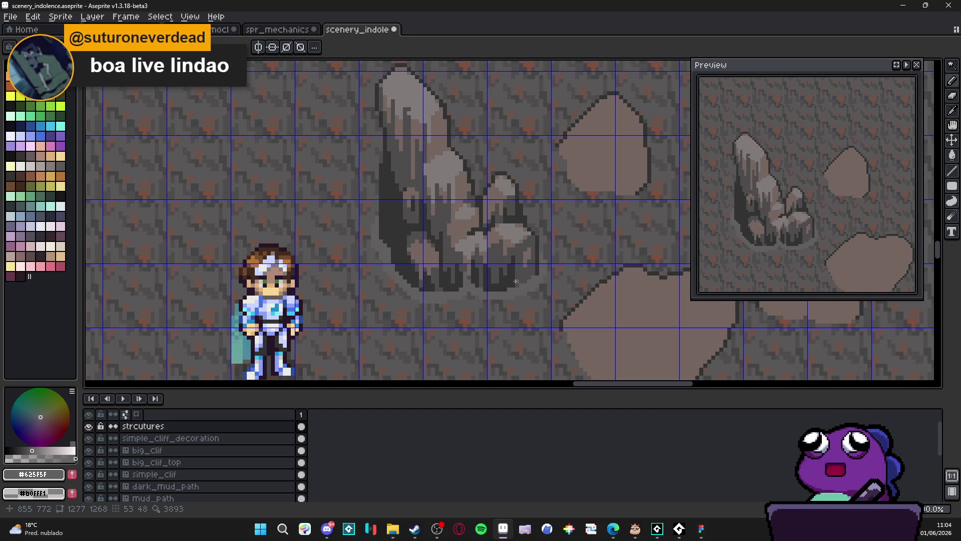
scroll(500, 275, "down", 1)
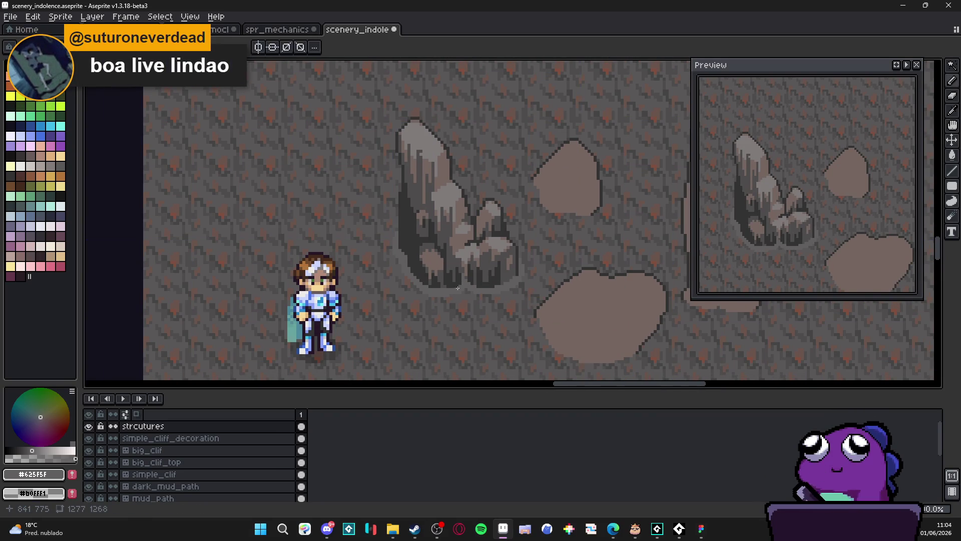
scroll(441, 304, "up", 6)
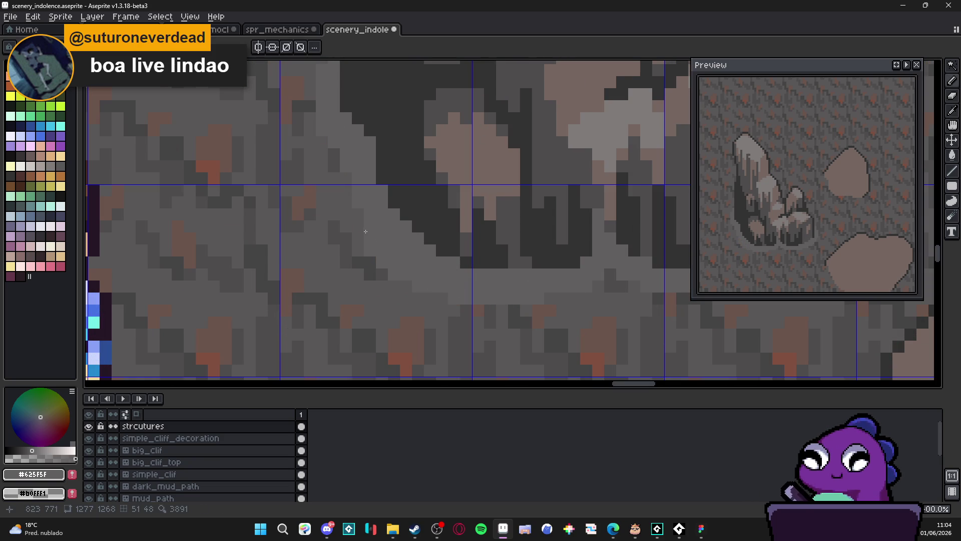
scroll(418, 276, "down", 5)
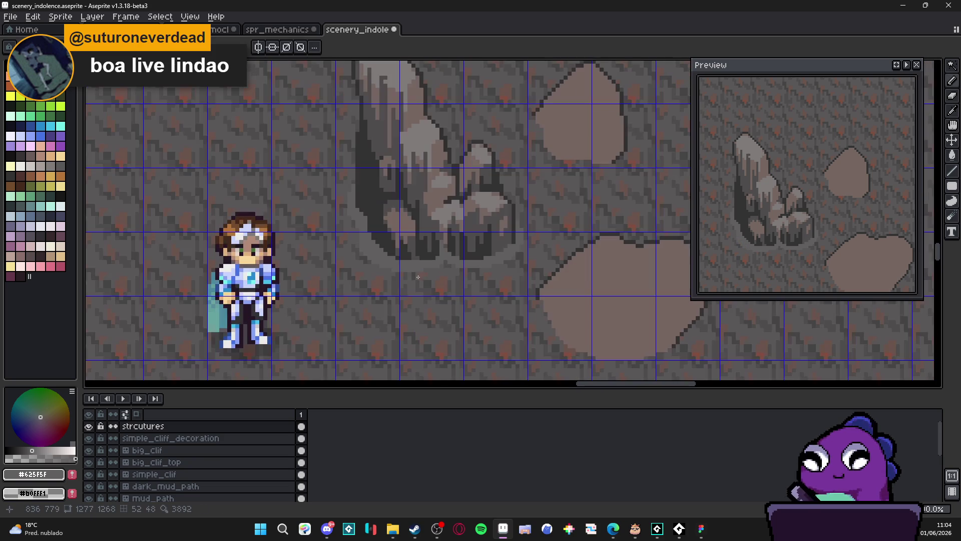
scroll(418, 277, "up", 5)
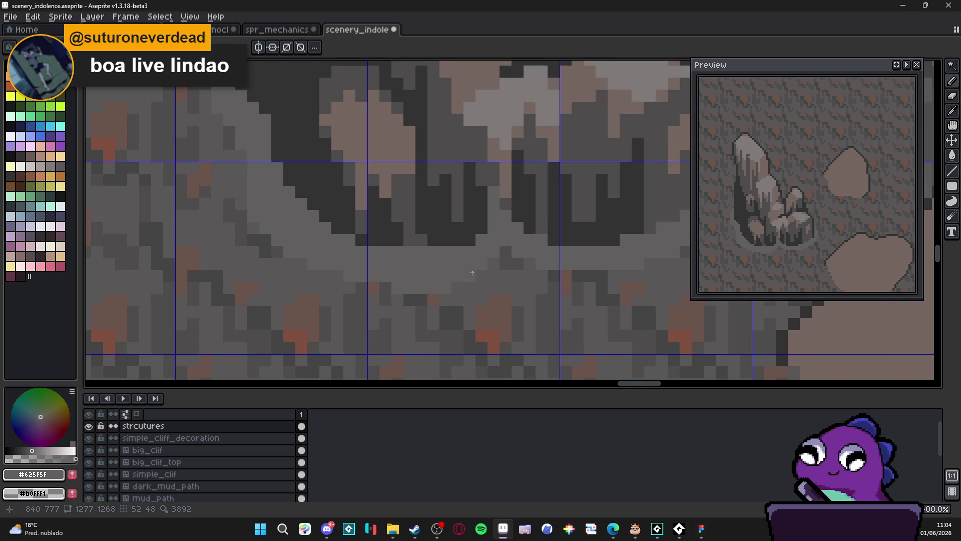
scroll(472, 272, "down", 5)
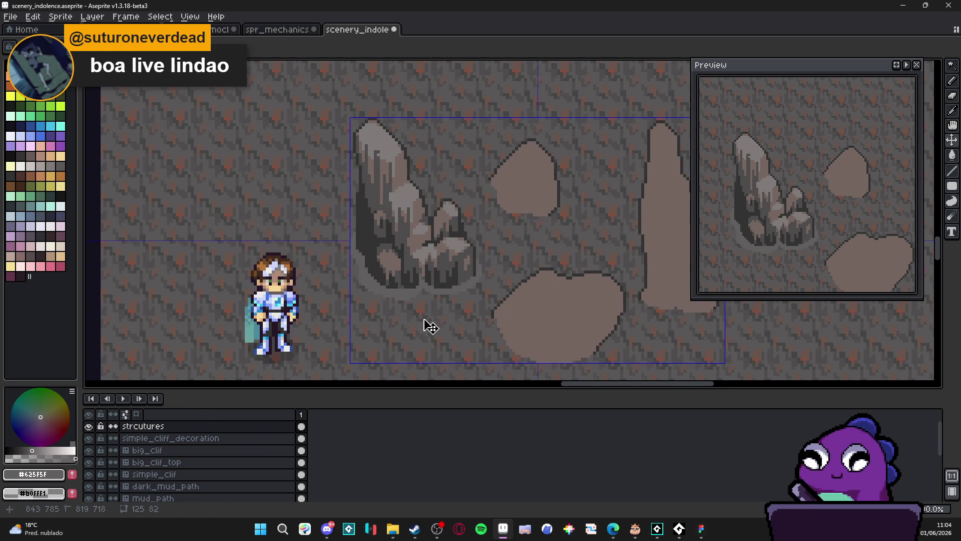
scroll(402, 288, "down", 1)
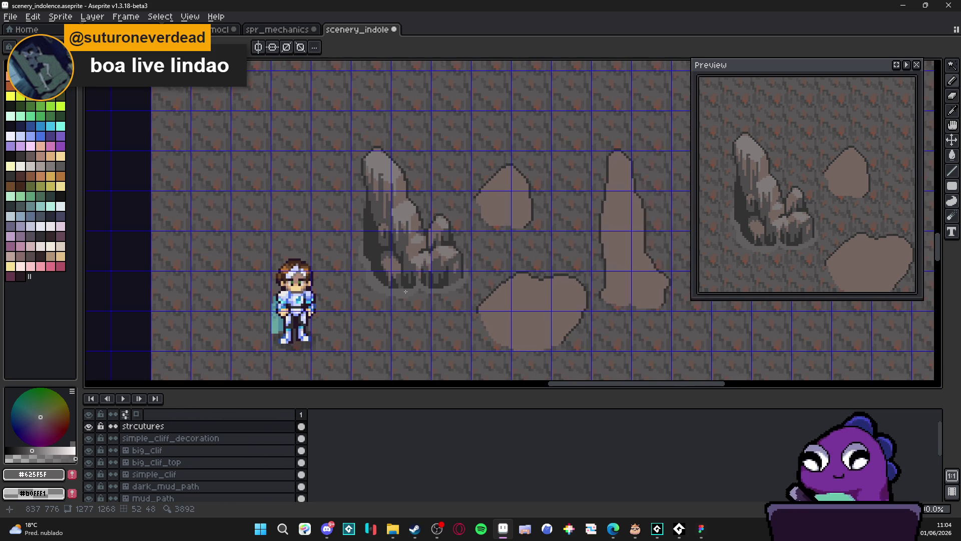
scroll(423, 303, "down", 1)
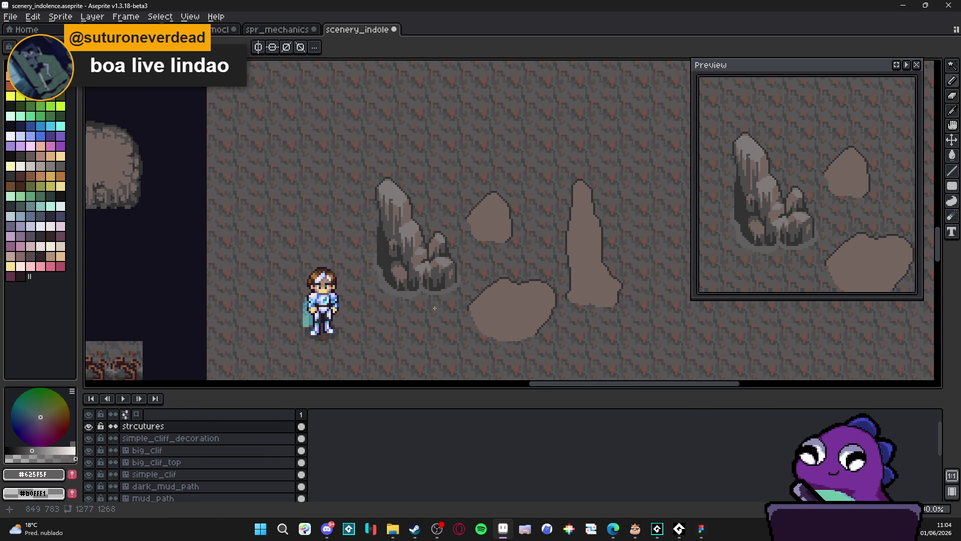
scroll(435, 308, "down", 1)
scroll(439, 297, "up", 3)
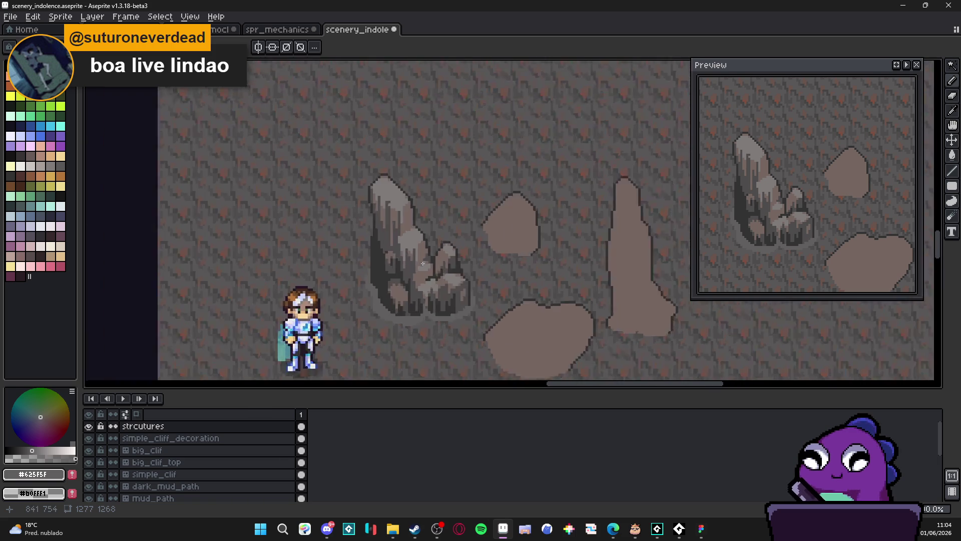
scroll(428, 295, "down", 2)
scroll(426, 295, "up", 1)
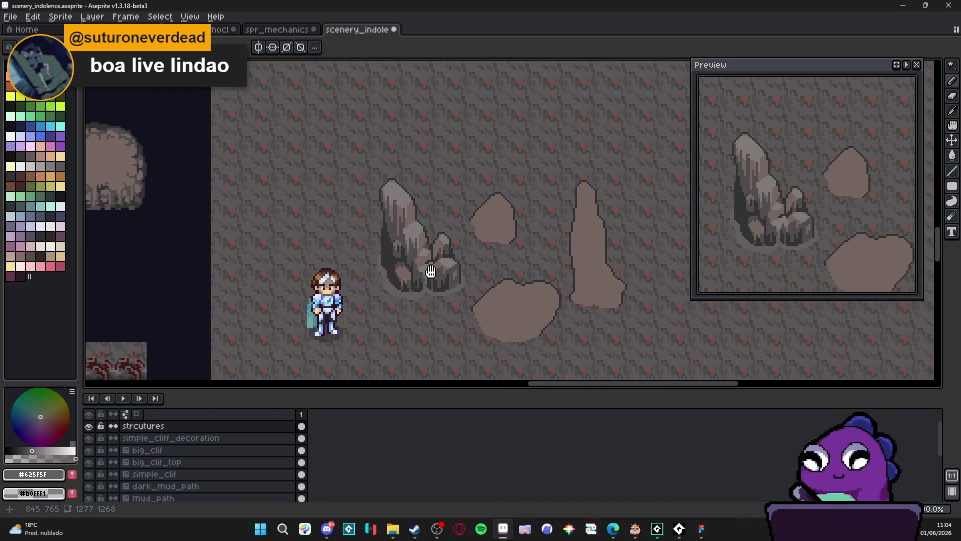
scroll(430, 295, "down", 1)
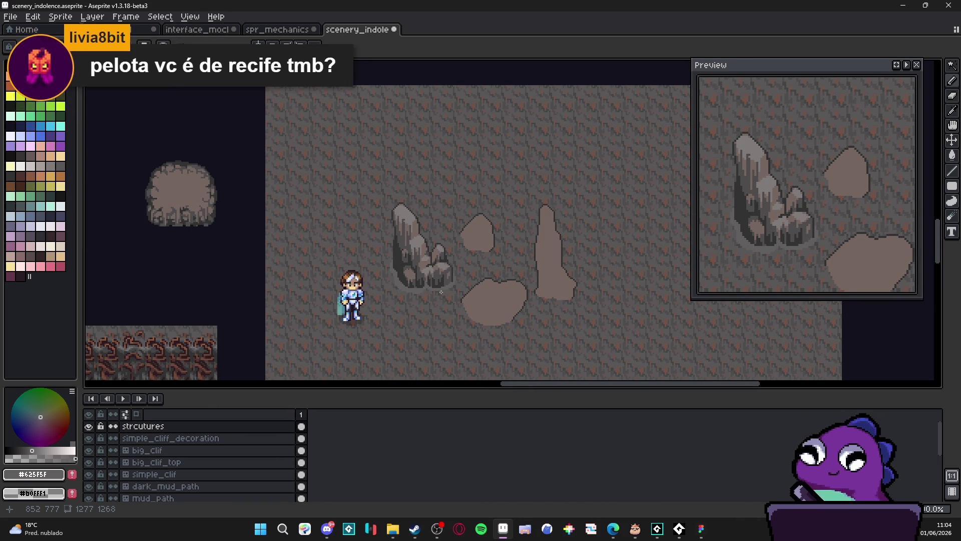
scroll(443, 291, "up", 2)
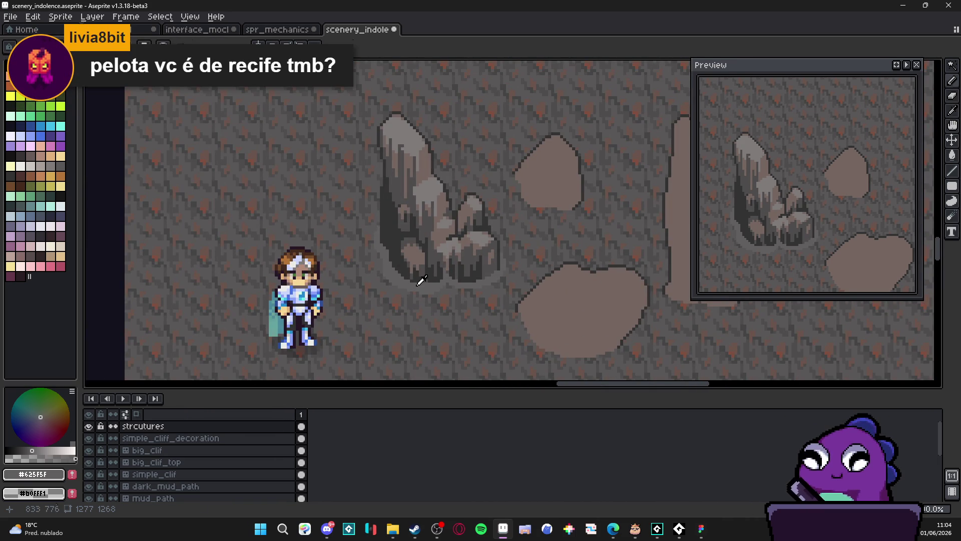
scroll(416, 285, "down", 3)
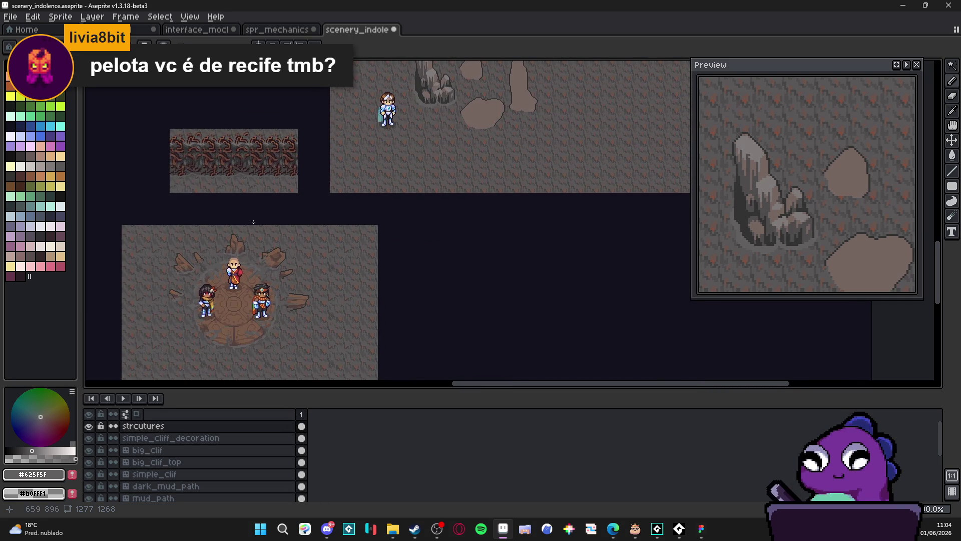
scroll(247, 149, "up", 3)
scroll(247, 148, "up", 2)
Step: Paint a light grey rim along the base shadow's edge and left side
scroll(256, 123, "down", 2)
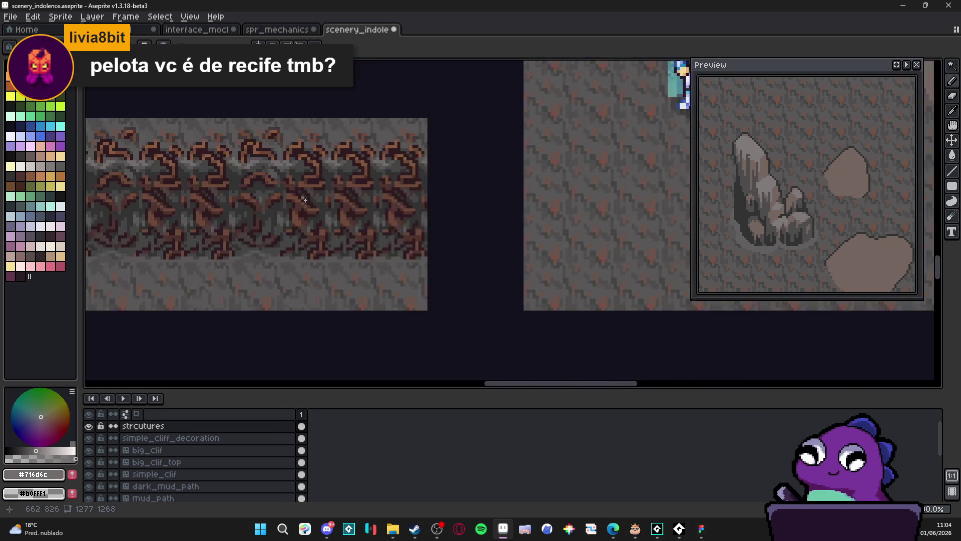
left_click_drag(484, 216, 300, 367)
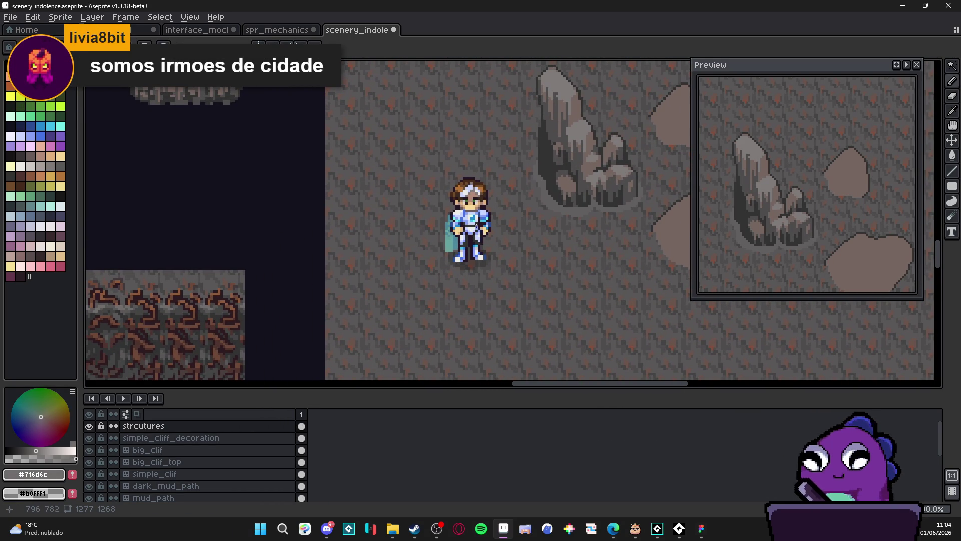
scroll(513, 191, "up", 5)
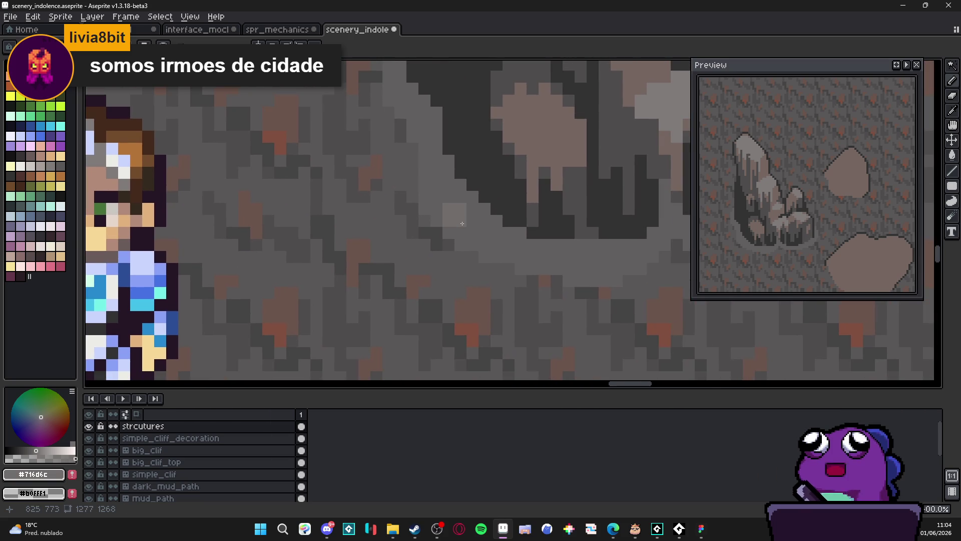
mouse_move(467, 223)
left_mouse_down()
mouse_move(500, 245)
mouse_move(546, 256)
mouse_move(617, 246)
left_mouse_up()
mouse_move(461, 197)
left_mouse_down()
mouse_move(449, 195)
mouse_move(437, 148)
left_mouse_up()
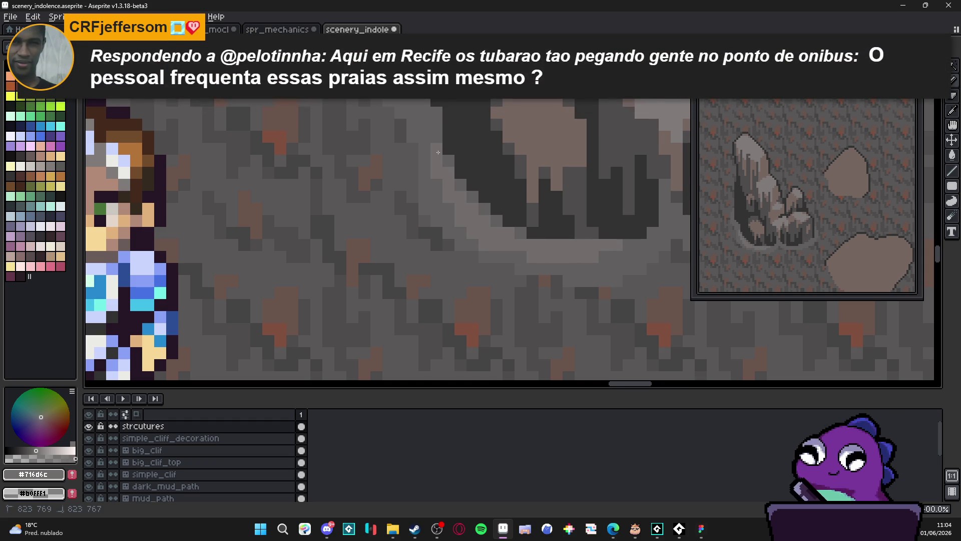
left_click(439, 188)
scroll(463, 228, "down", 4)
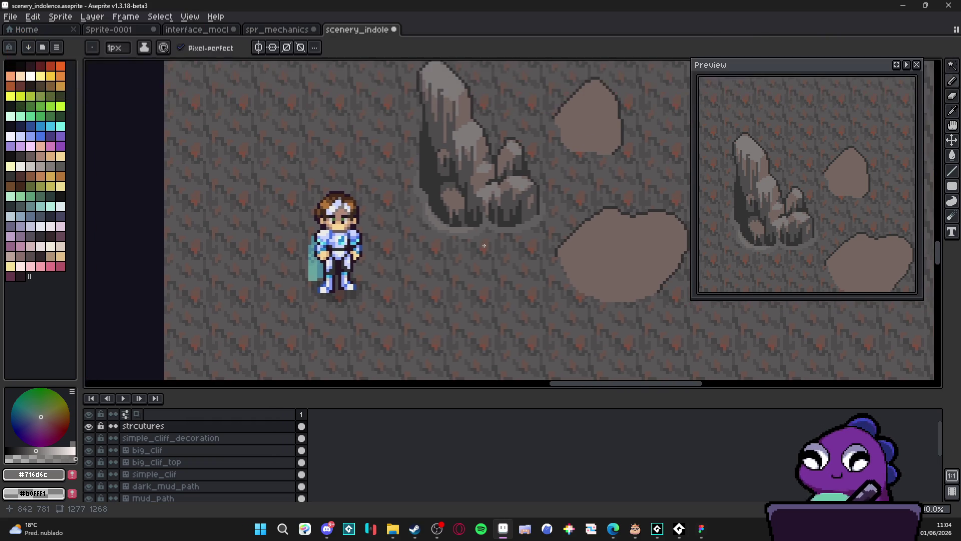
scroll(463, 228, "up", 5)
left_click(498, 243)
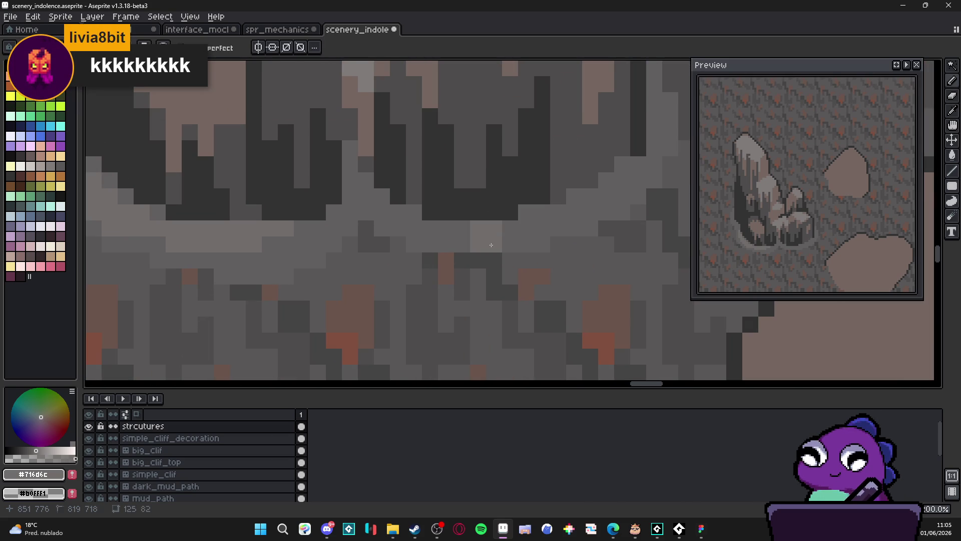
mouse_move(501, 243)
left_mouse_down()
mouse_move(548, 222)
mouse_move(587, 228)
mouse_move(601, 202)
left_mouse_up()
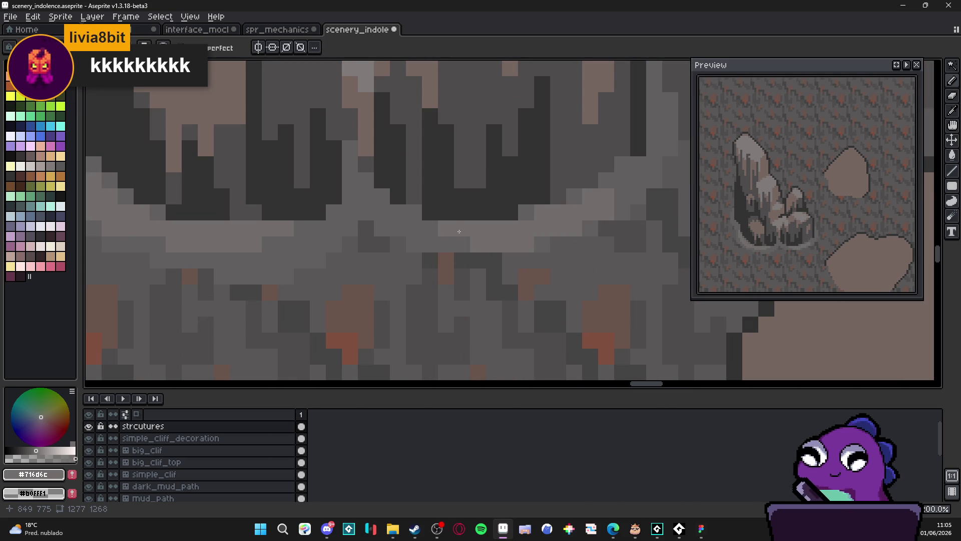
left_click(330, 133)
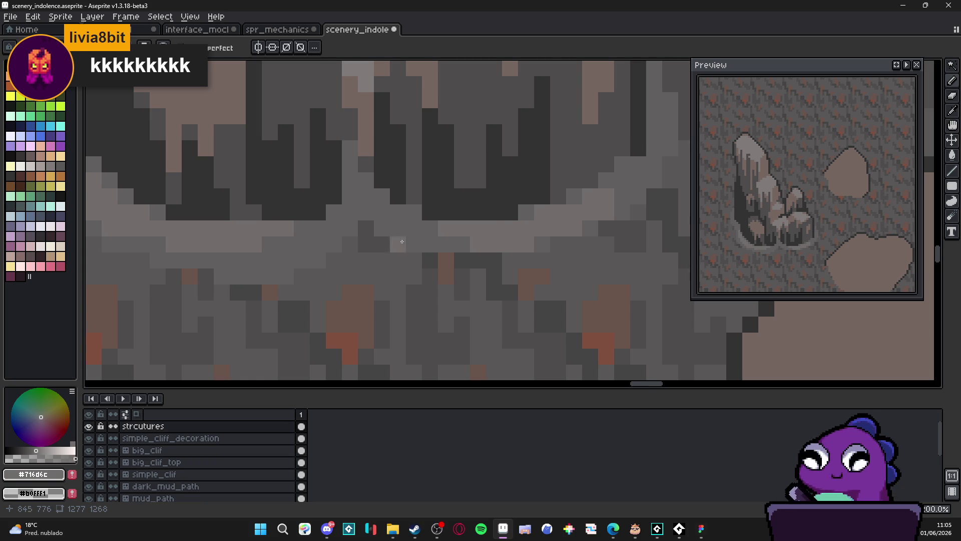
Step: Sample the darker grey #4f4d4d from the artwork
scroll(400, 250, "down", 4)
scroll(403, 262, "up", 1)
scroll(403, 261, "down", 1)
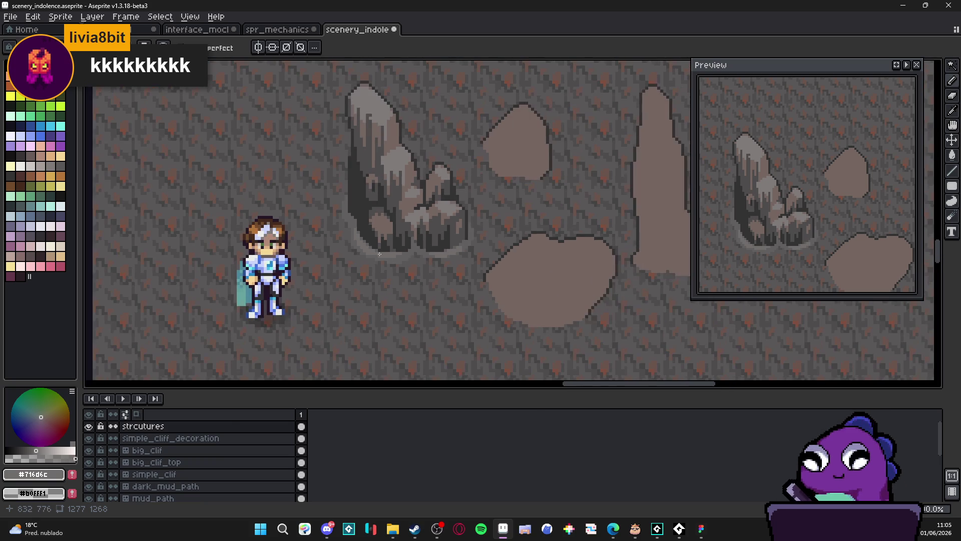
scroll(425, 263, "up", 1)
scroll(458, 277, "up", 2)
left_click(454, 278, "alt")
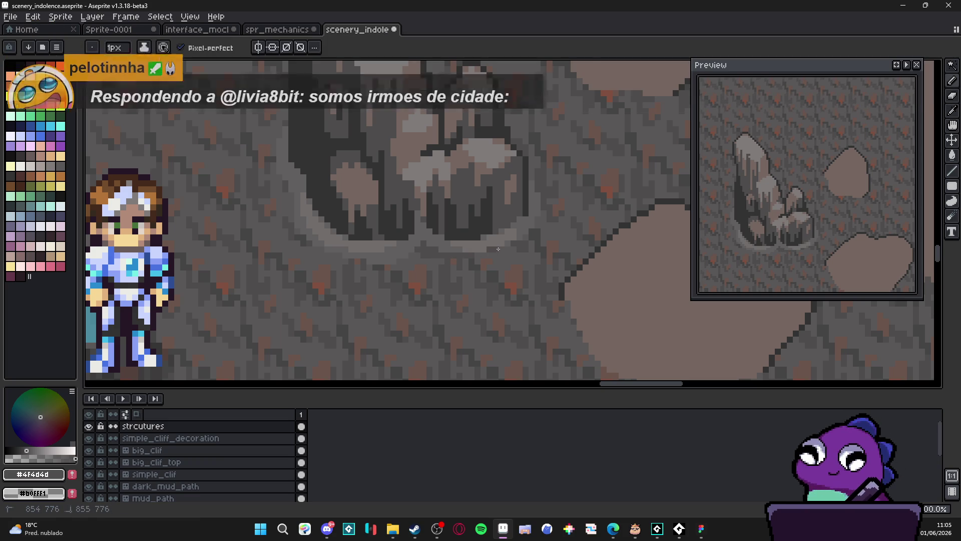
scroll(452, 255, "left", 1)
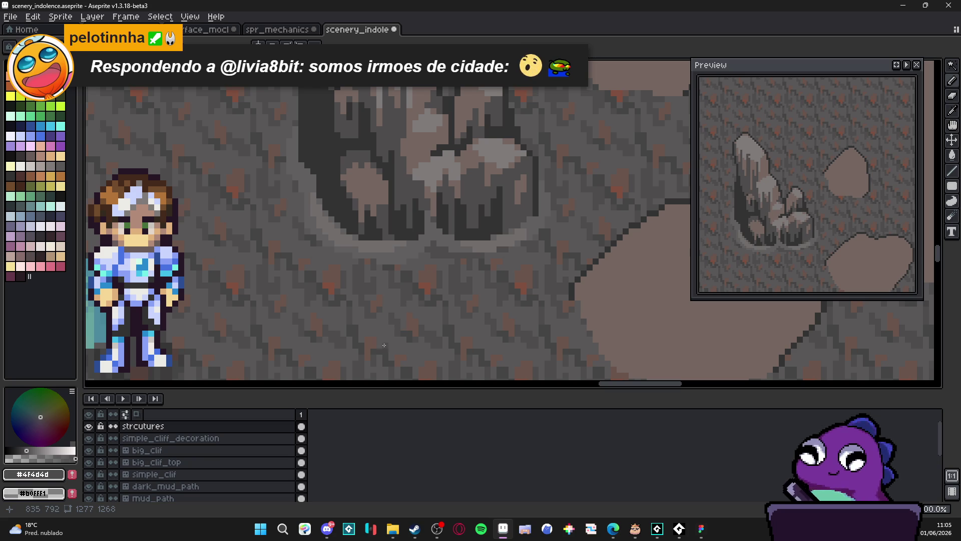
scroll(384, 346, "down", 1)
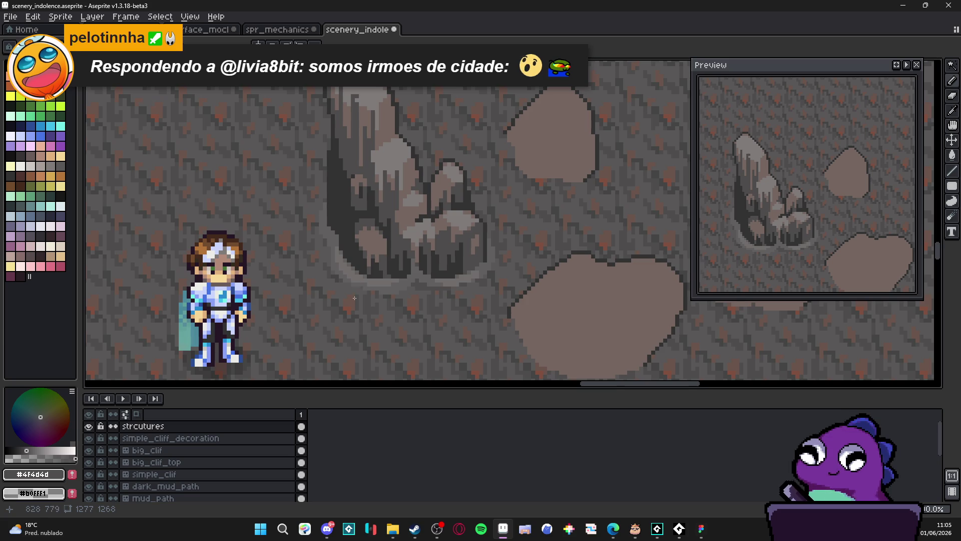
Step: Add a short vertical grey stroke at the rock base
scroll(333, 259, "up", 3)
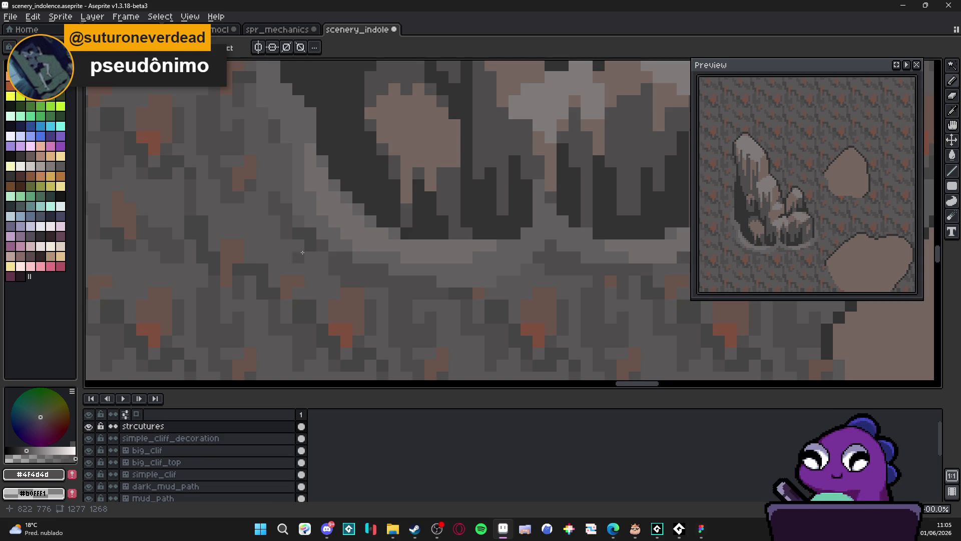
scroll(288, 220, "down", 2)
scroll(287, 220, "up", 3)
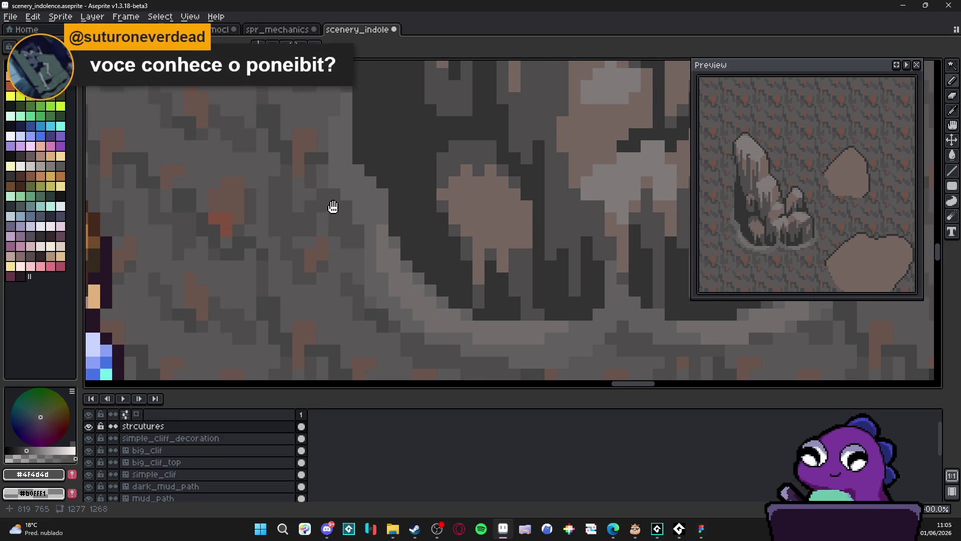
scroll(343, 239, "up", 1)
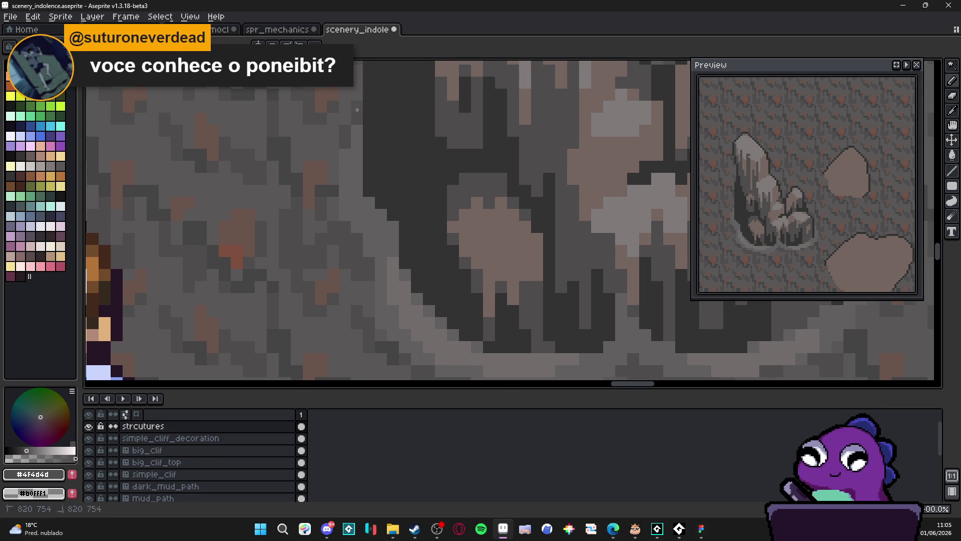
scroll(354, 224, "down", 2)
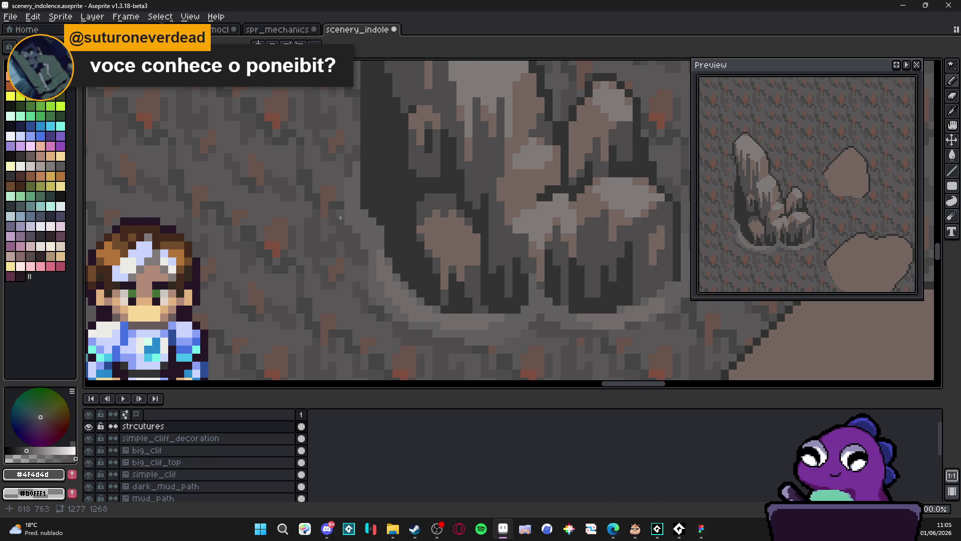
left_click_drag(364, 273, 366, 292)
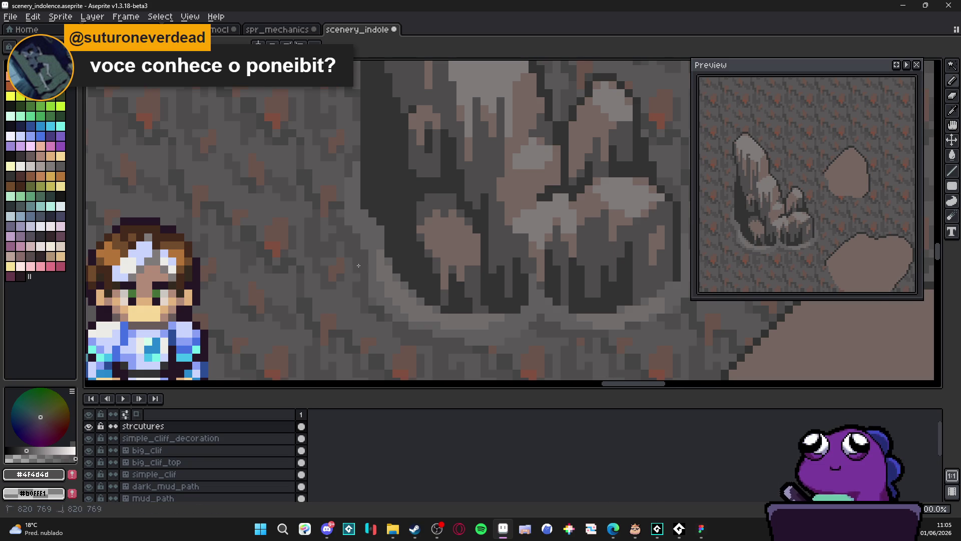
Step: Sample the greys #625f5f and #4f4d4d from the cliff base
scroll(380, 289, "down", 2)
scroll(459, 314, "up", 3)
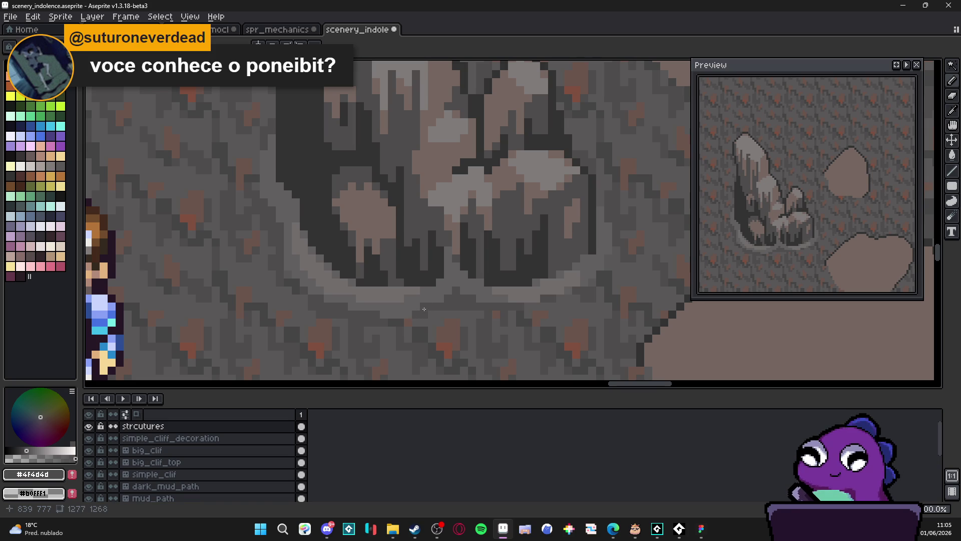
scroll(424, 308, "down", 2)
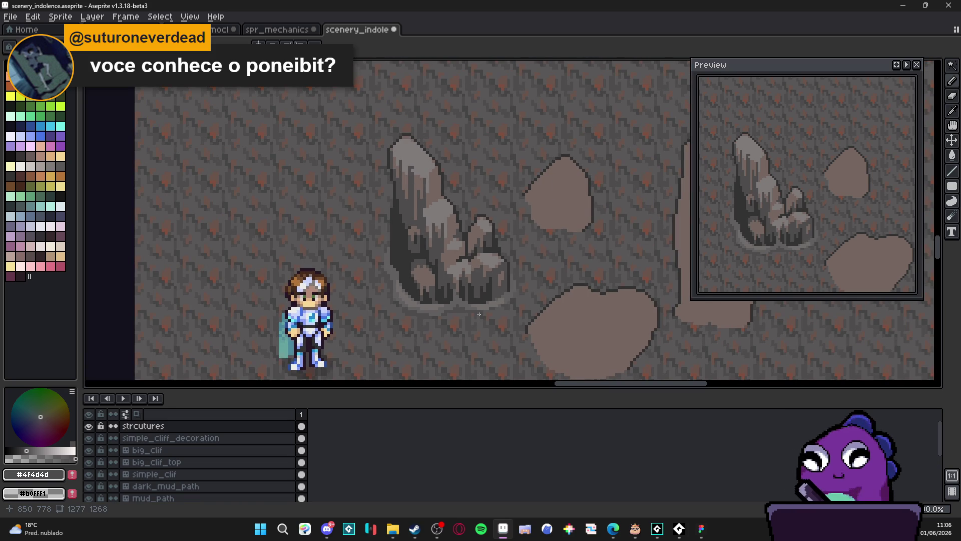
scroll(444, 307, "up", 4)
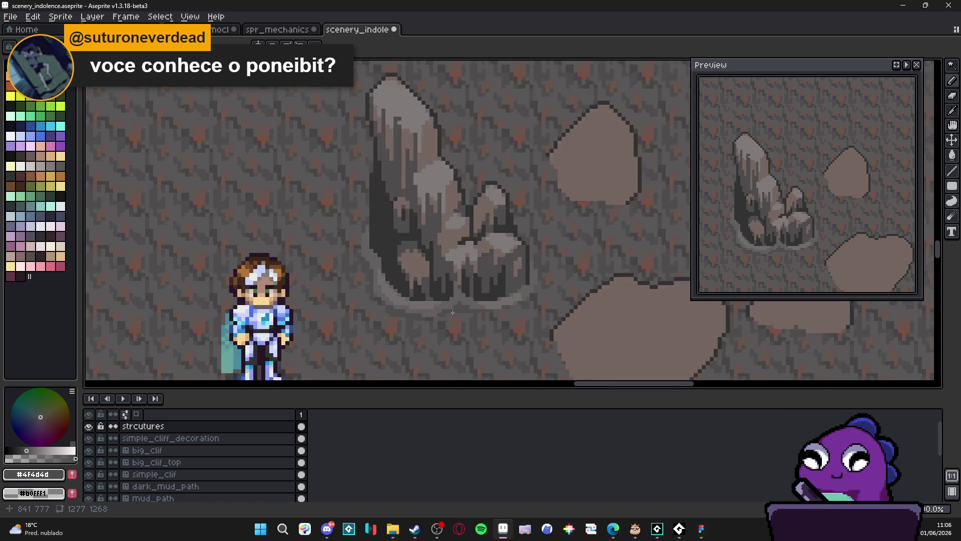
left_click(471, 298, "alt")
left_click(471, 297, "alt")
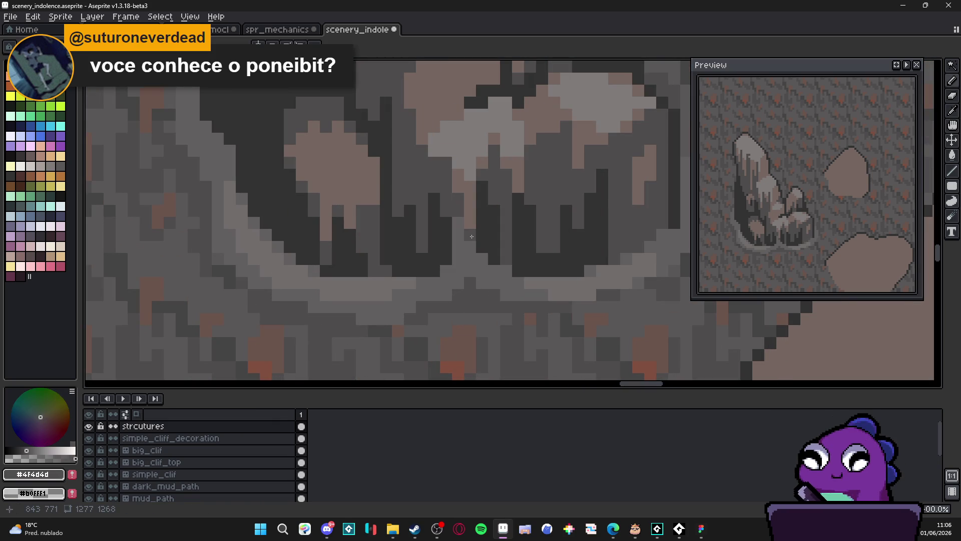
scroll(465, 239, "down", 4)
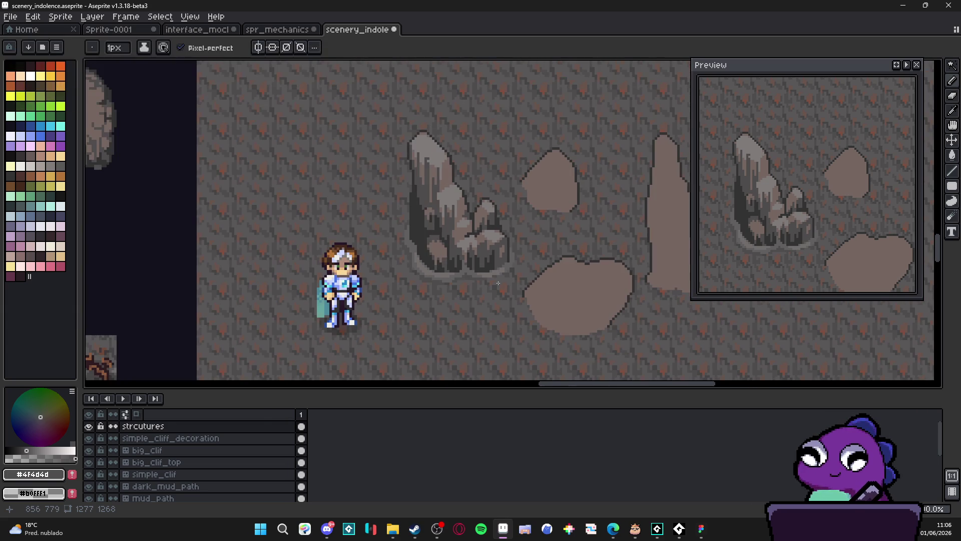
scroll(499, 265, "up", 5)
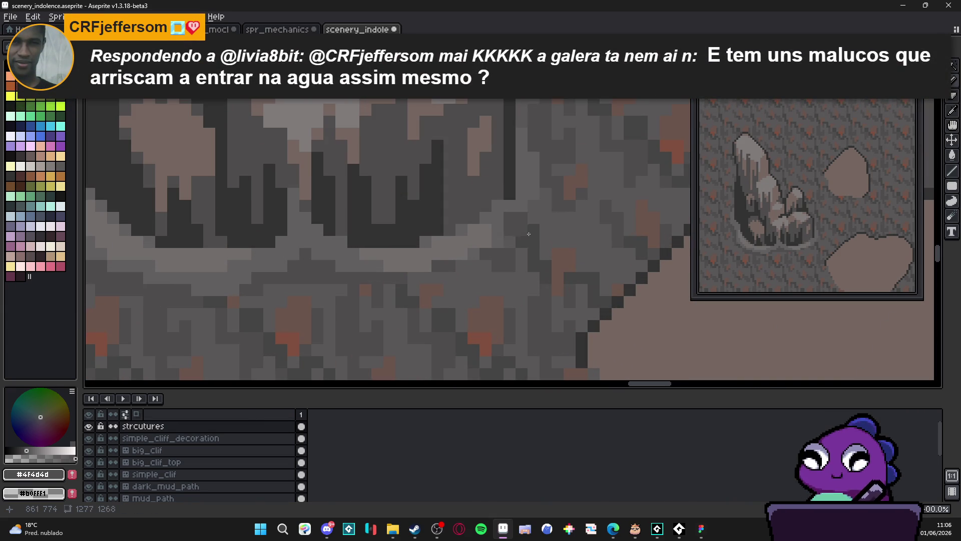
Step: Sample the grey #595757 from the rock base
left_click(509, 240, "alt")
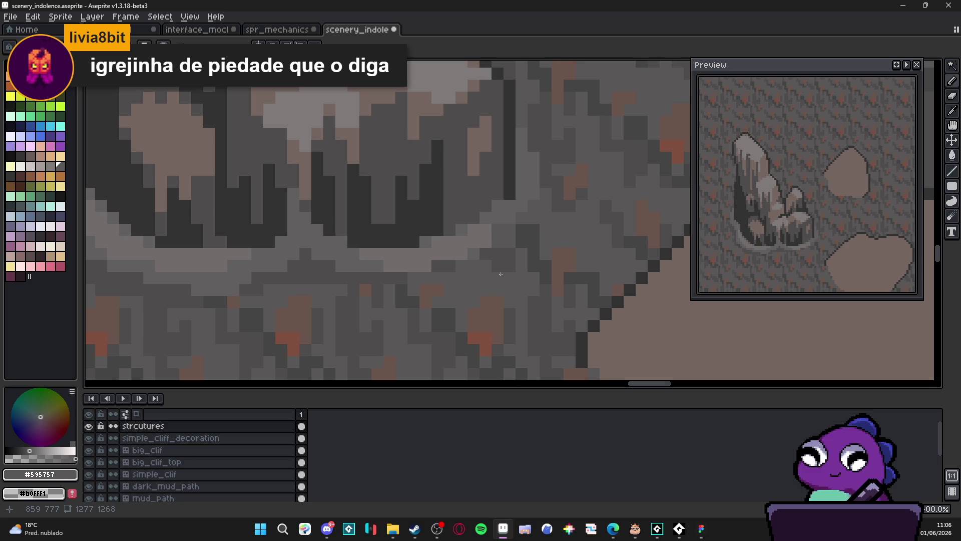
scroll(497, 283, "down", 3)
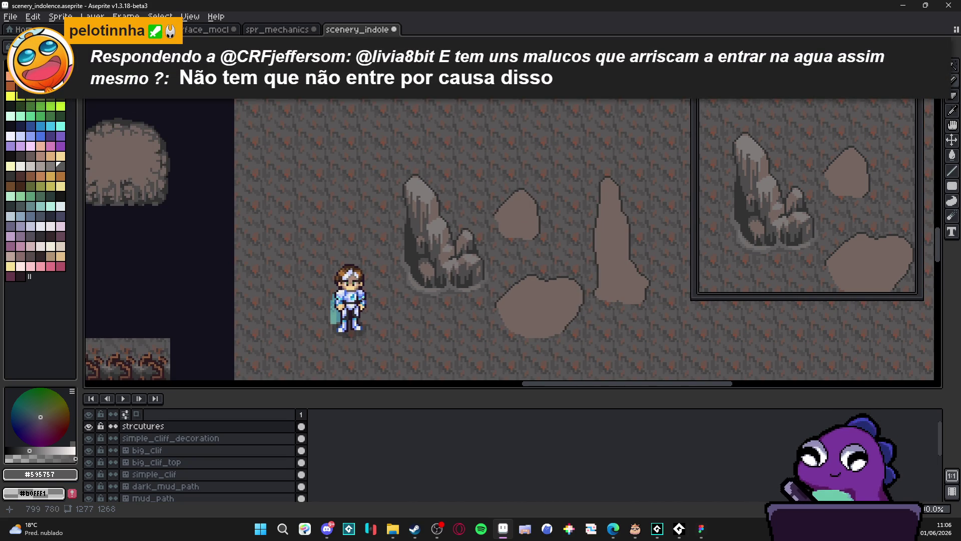
scroll(409, 289, "up", 5)
Step: Resample #4f4d4d and #625f5f from the cliff, then zoom out over the rock
left_click(398, 243, "alt")
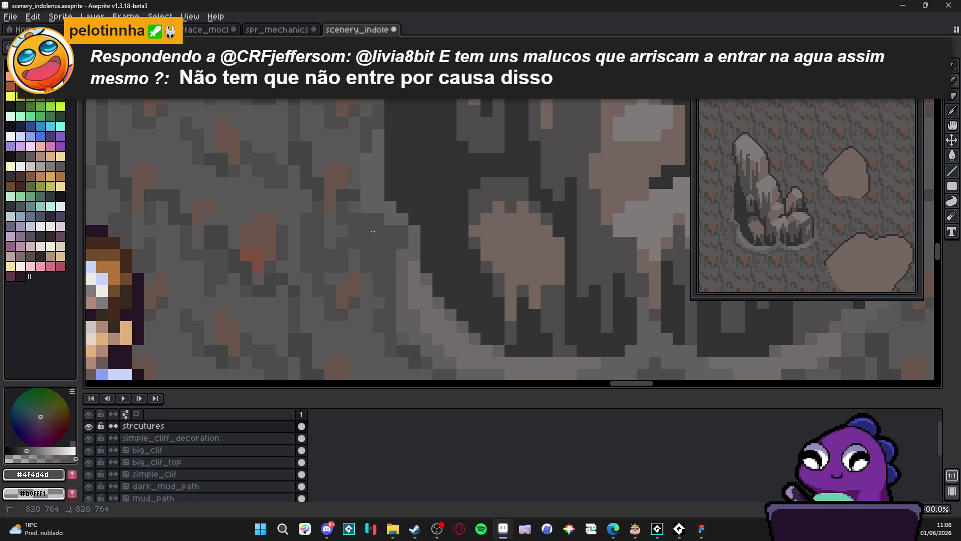
left_click(399, 245, "alt")
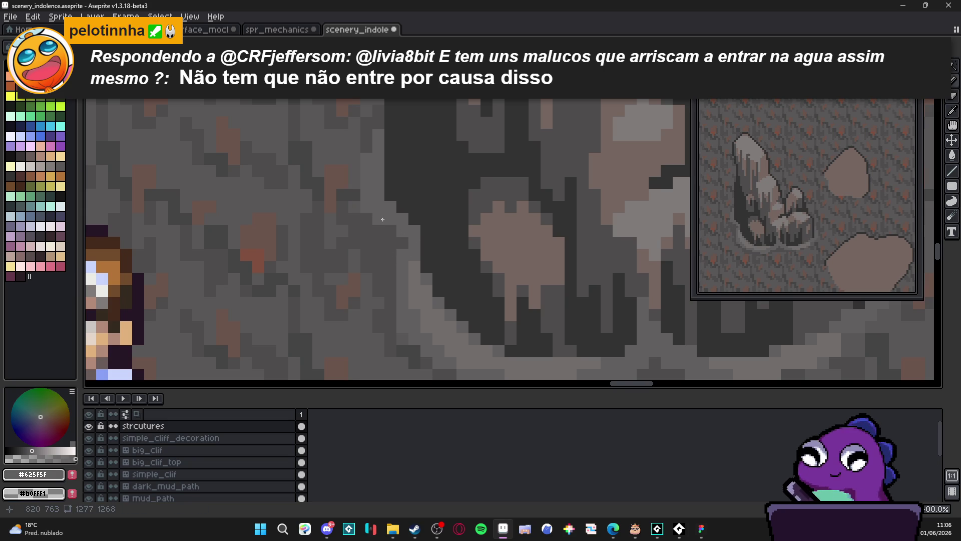
scroll(403, 243, "down", 4)
scroll(388, 244, "up", 4)
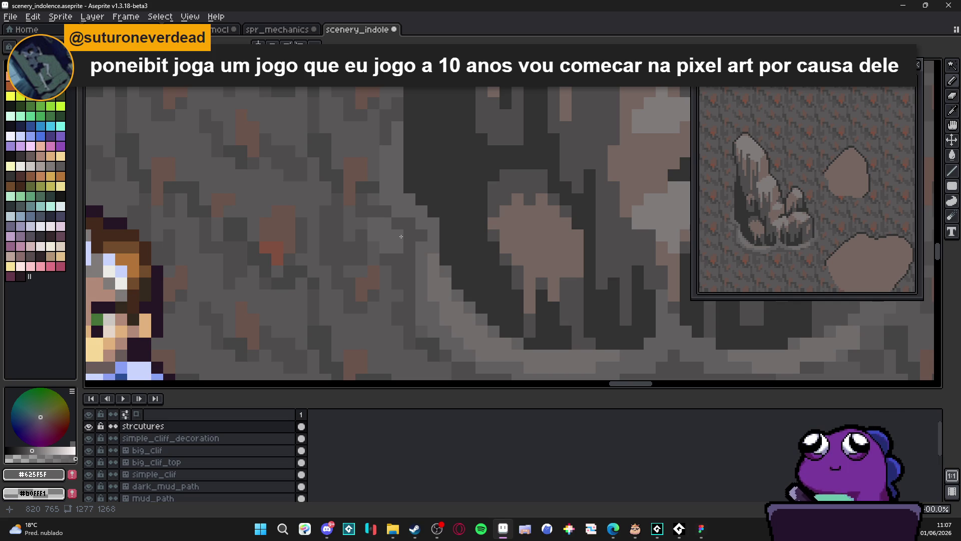
scroll(401, 236, "down", 3)
scroll(416, 220, "up", 3)
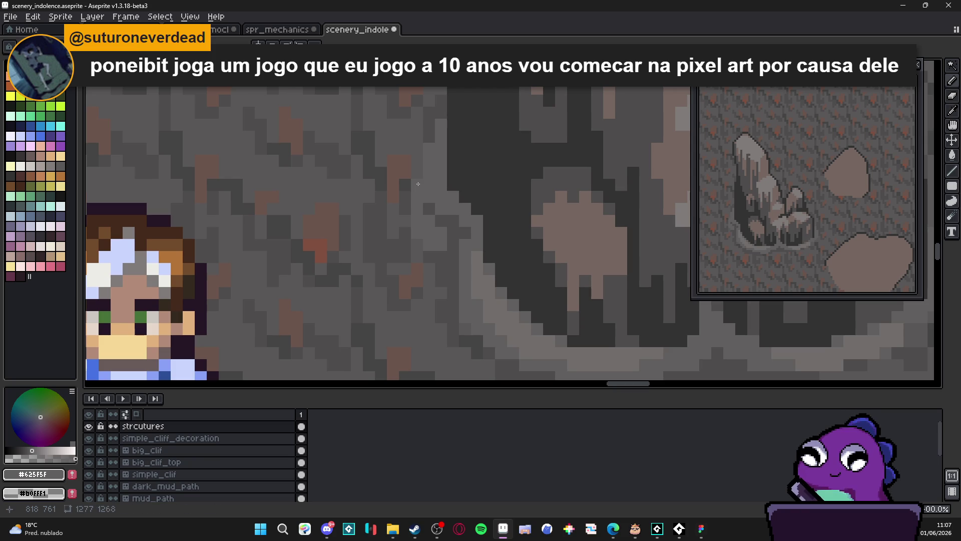
scroll(418, 175, "down", 2)
scroll(430, 212, "up", 1)
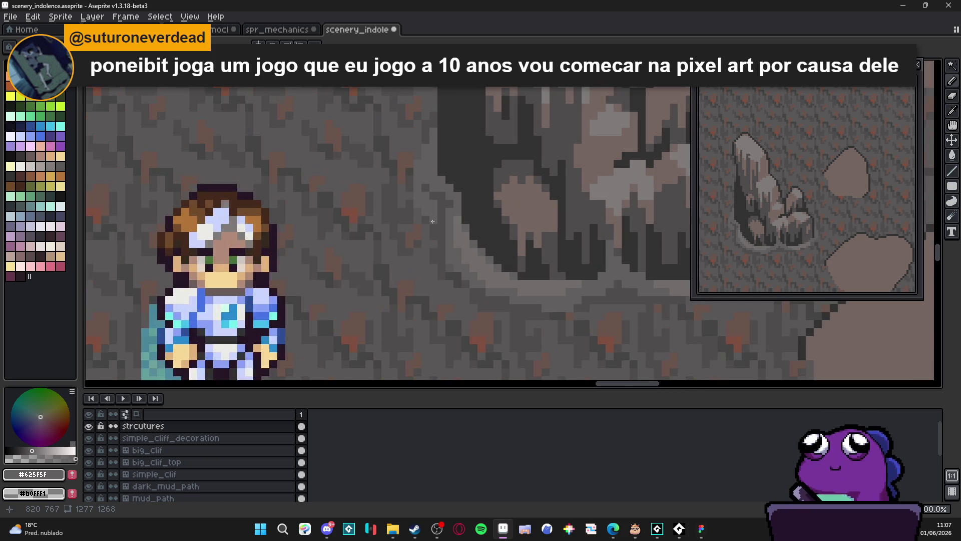
scroll(440, 226, "down", 2)
scroll(464, 252, "up", 4)
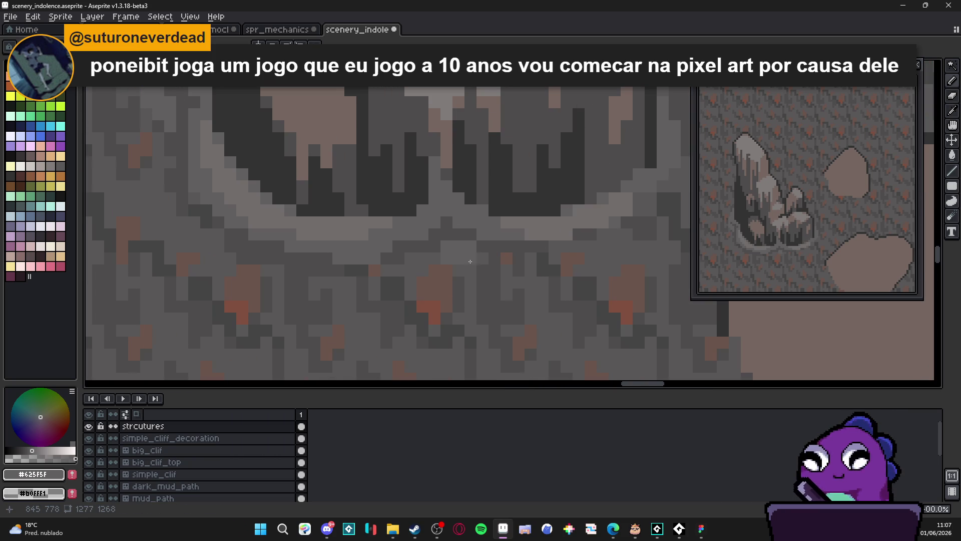
scroll(496, 253, "down", 1)
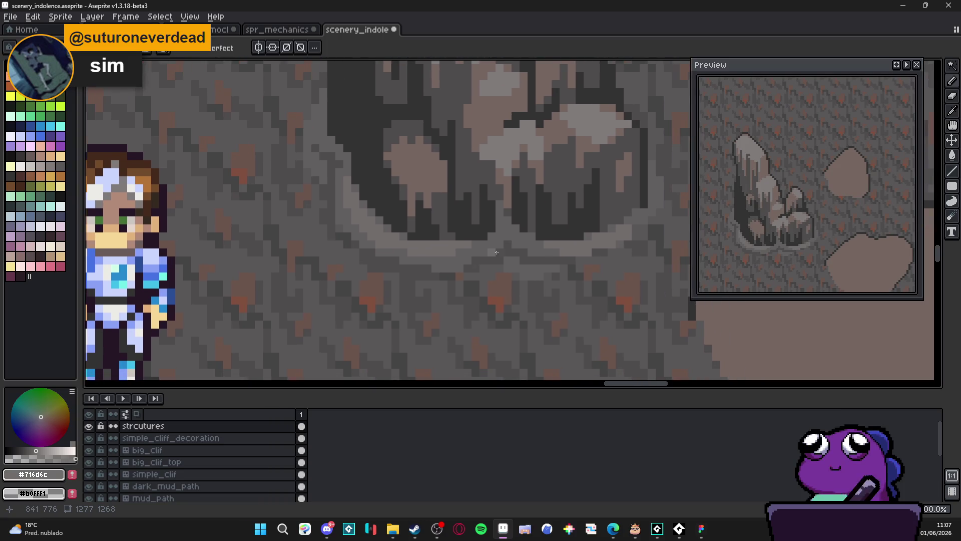
scroll(496, 252, "down", 1)
scroll(566, 289, "down", 1)
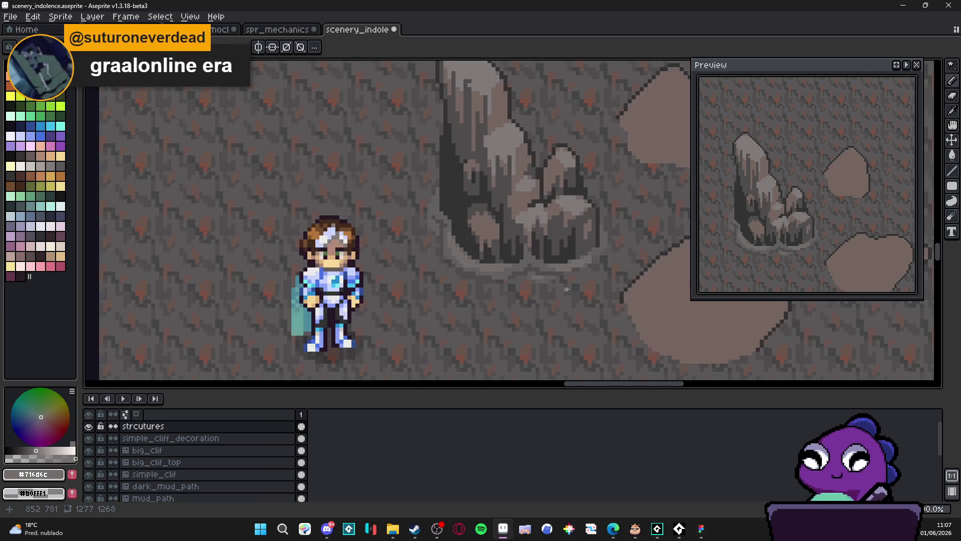
scroll(567, 289, "down", 3)
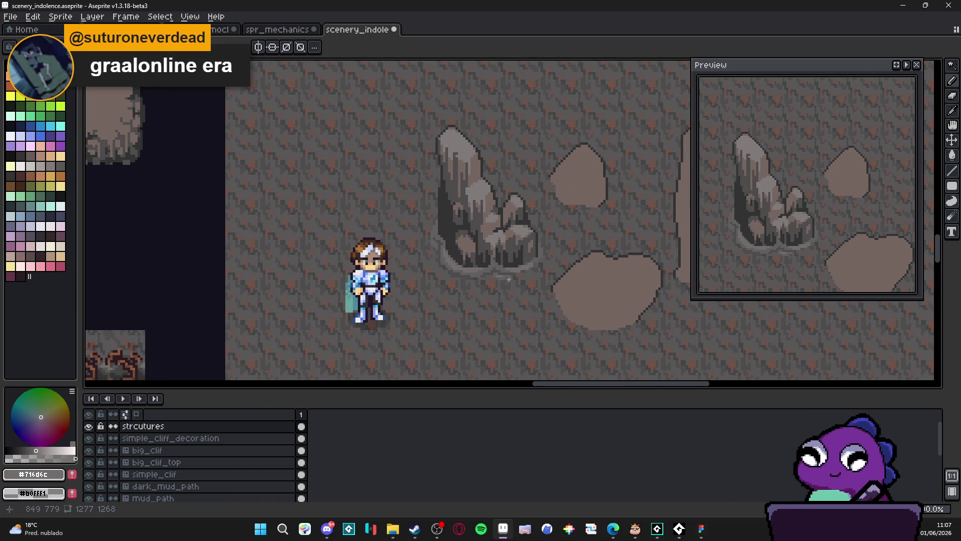
Step: Eyedrop greys from the rock base: #625F5F, then the lighter #716d6c
scroll(509, 279, "up", 3)
key("alt")
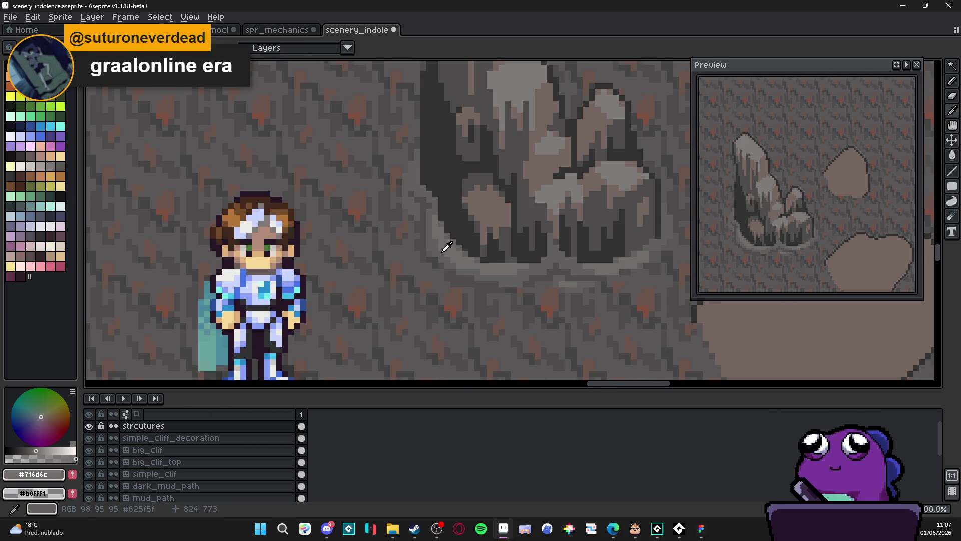
left_click(443, 252, "alt")
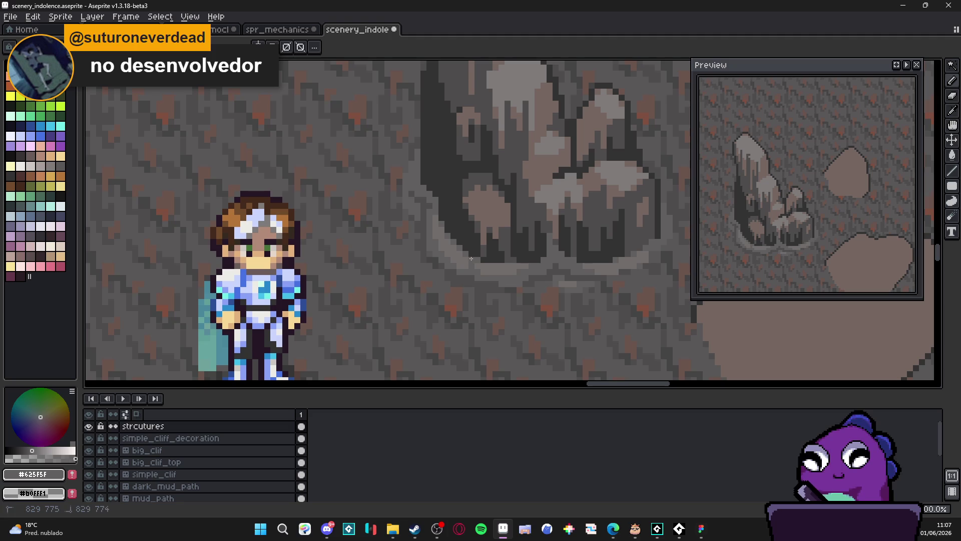
key("alt")
key("alt")
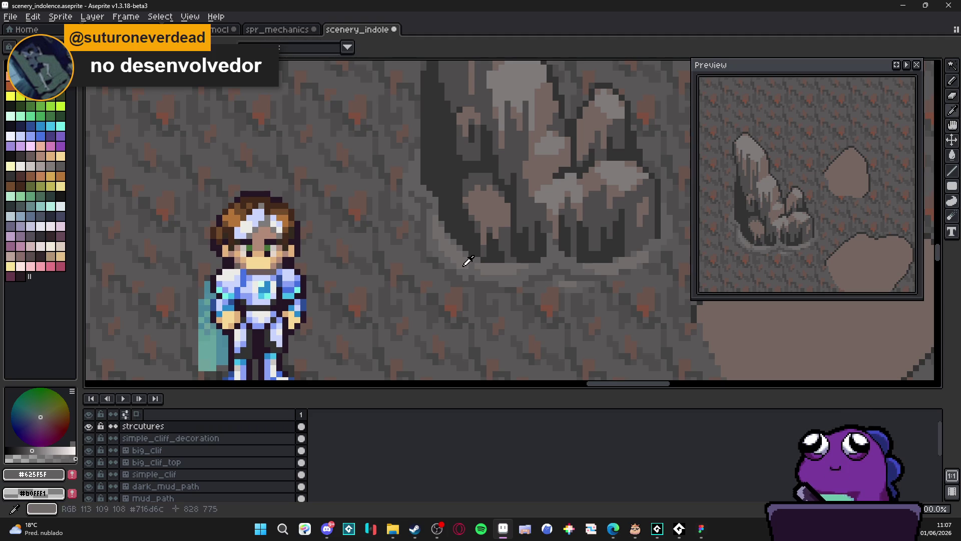
left_click(465, 272, "alt")
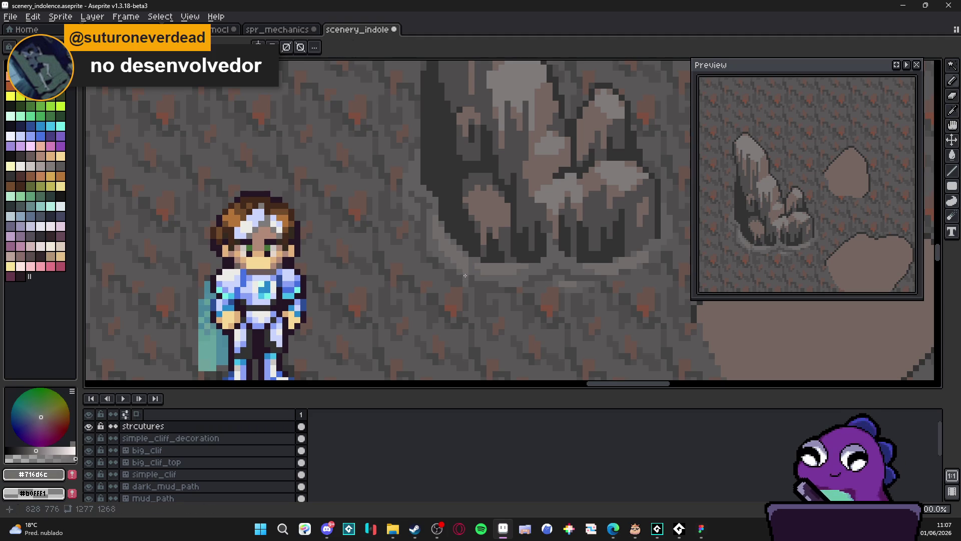
left_click(478, 275, "alt")
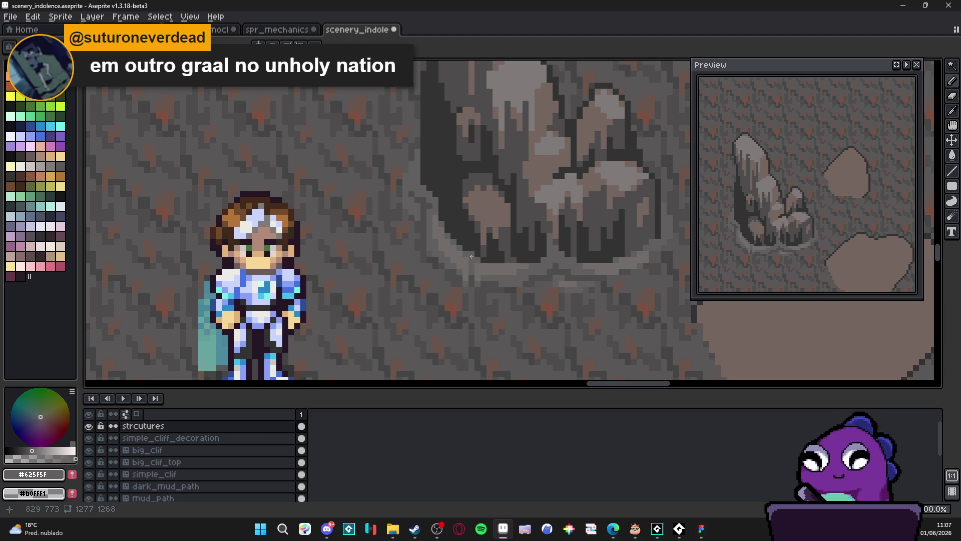
Step: Zoom around the cliff and sample its dark grey #4f4d4d
scroll(472, 254, "up", 1)
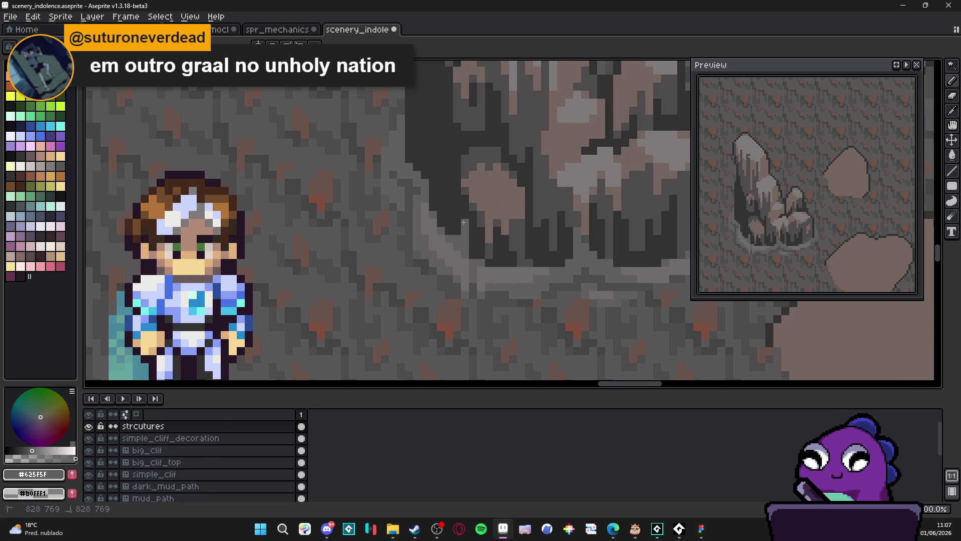
scroll(491, 264, "up", 1)
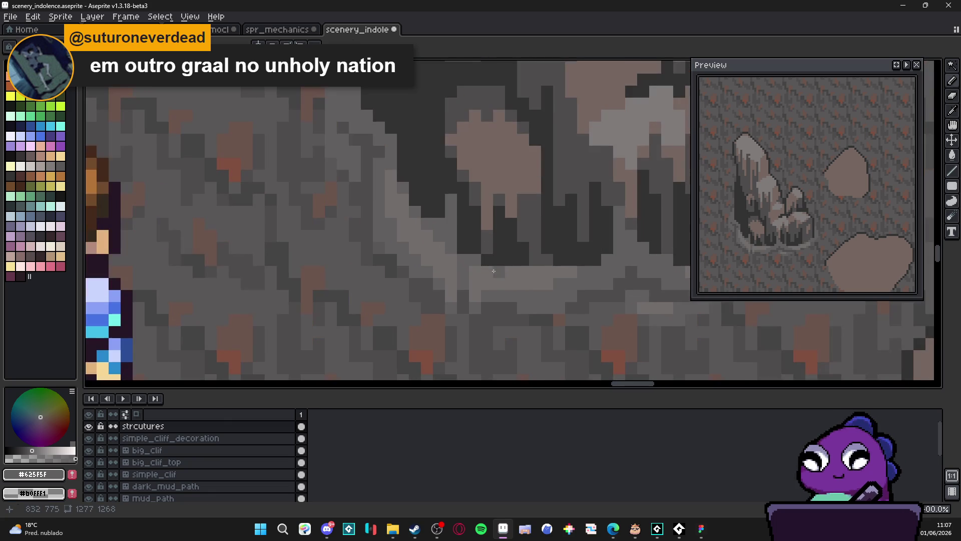
scroll(491, 250, "down", 1)
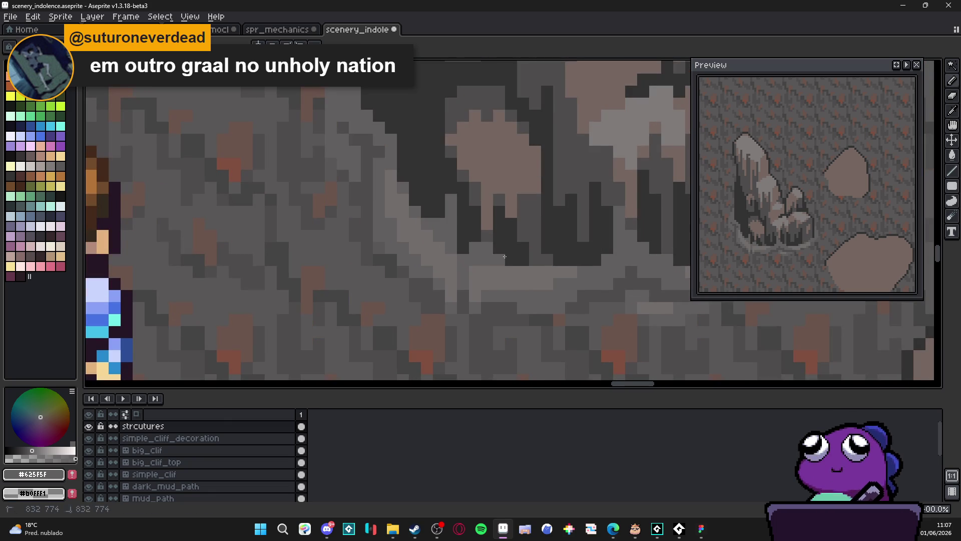
scroll(543, 264, "down", 1)
scroll(544, 263, "down", 1)
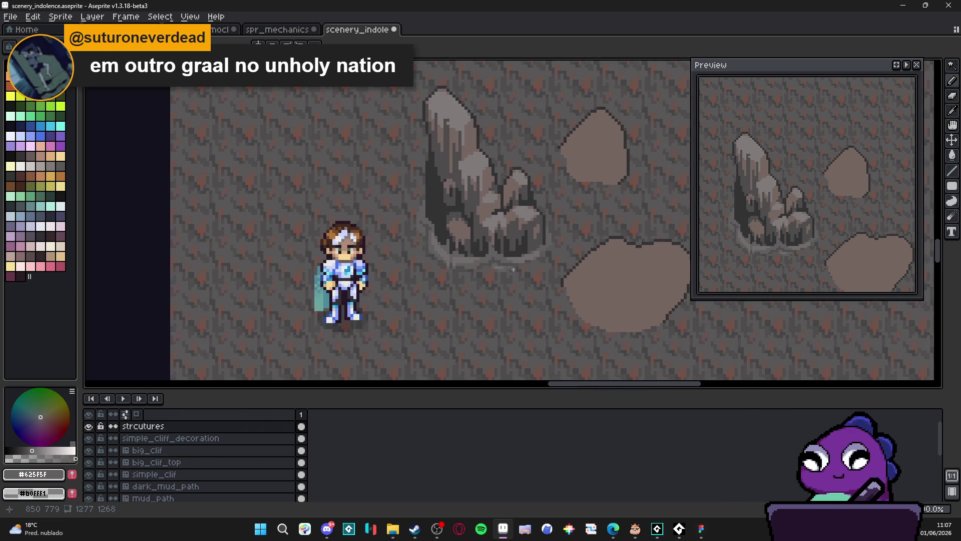
scroll(448, 255, "up", 3)
scroll(448, 255, "down", 1)
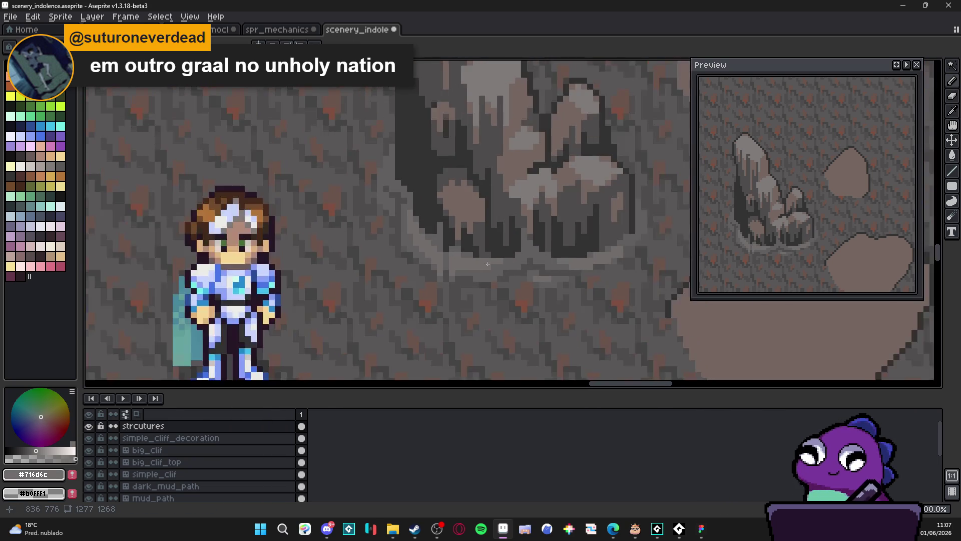
scroll(536, 272, "up", 2)
left_click(498, 270, "alt")
scroll(491, 270, "down", 2)
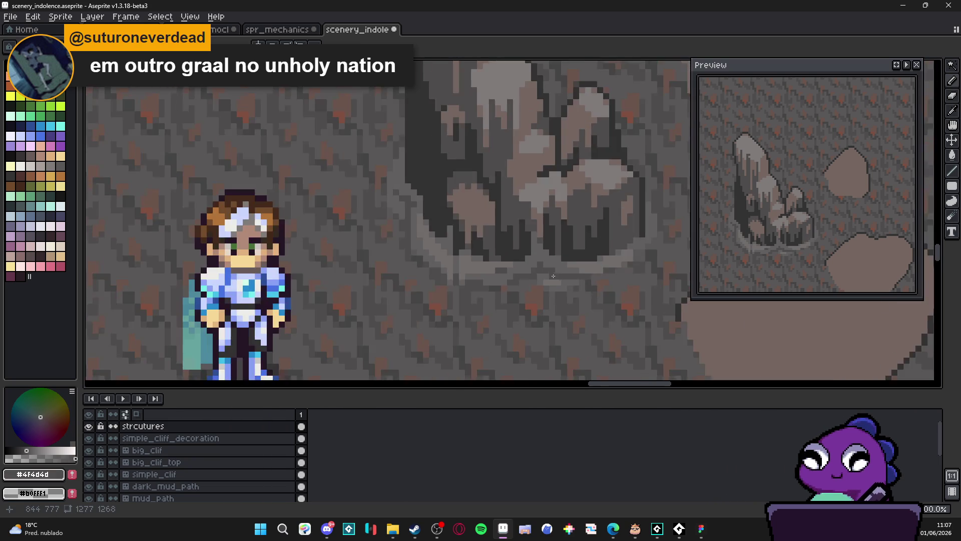
scroll(517, 290, "down", 1)
scroll(545, 288, "up", 1)
scroll(545, 288, "down", 1)
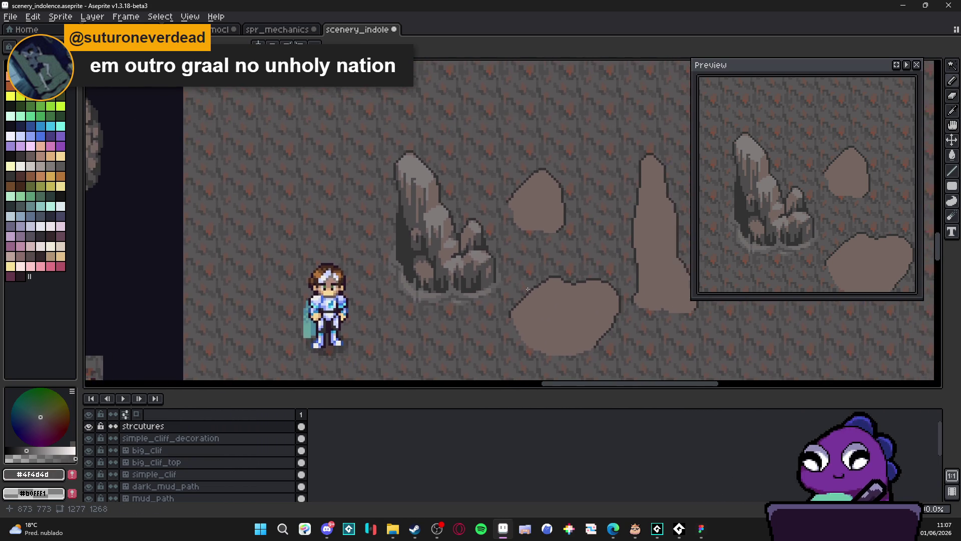
scroll(546, 288, "down", 1)
scroll(507, 280, "up", 4)
scroll(490, 308, "down", 4)
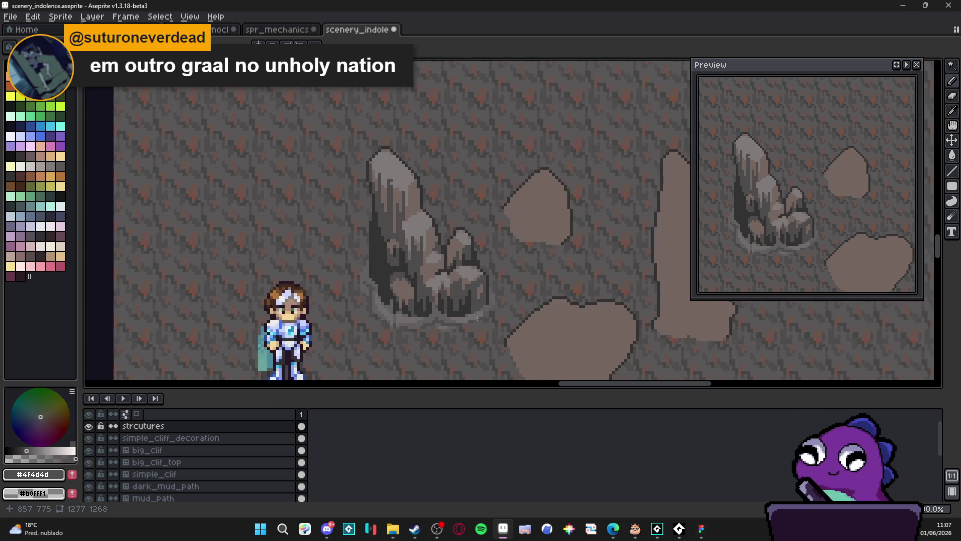
scroll(409, 228, "down", 1)
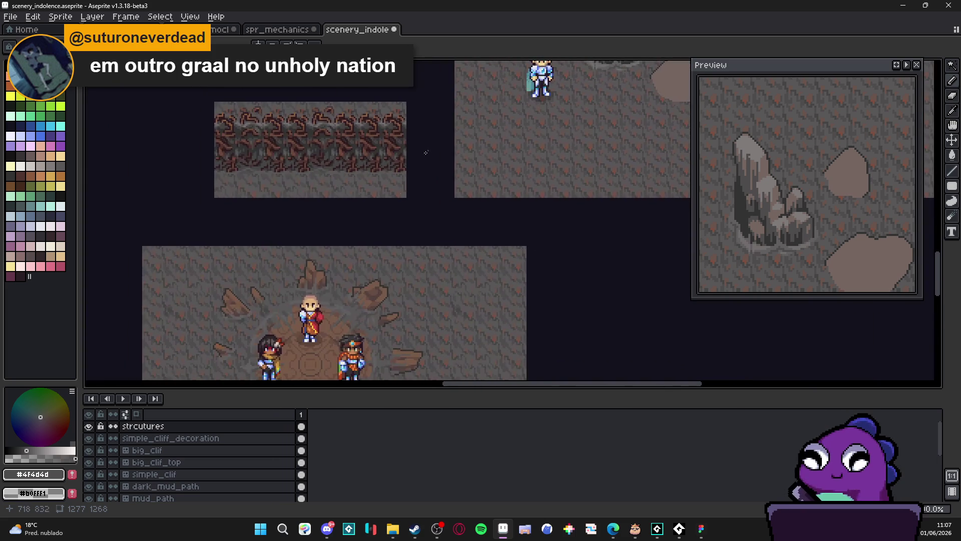
scroll(344, 172, "up", 4)
scroll(344, 172, "down", 3)
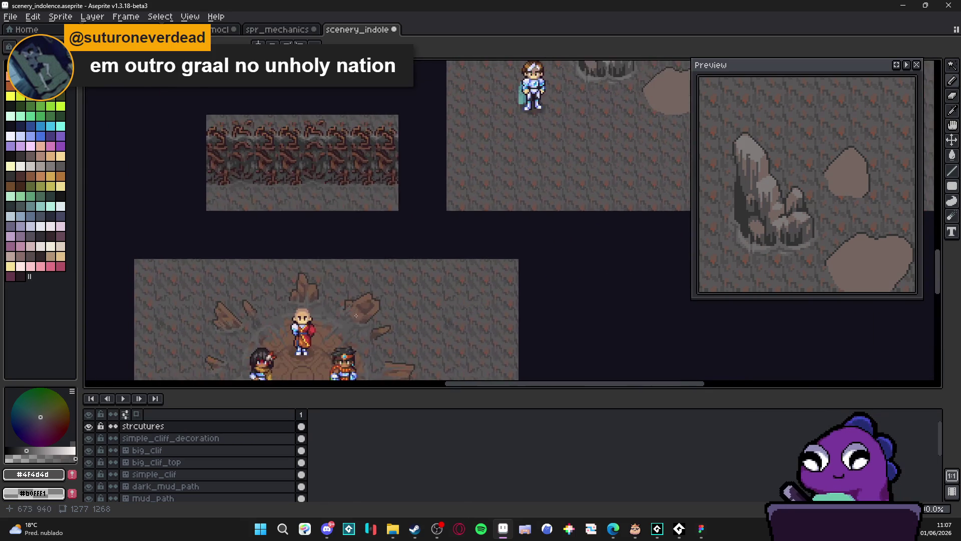
scroll(348, 289, "up", 1)
scroll(322, 238, "up", 2)
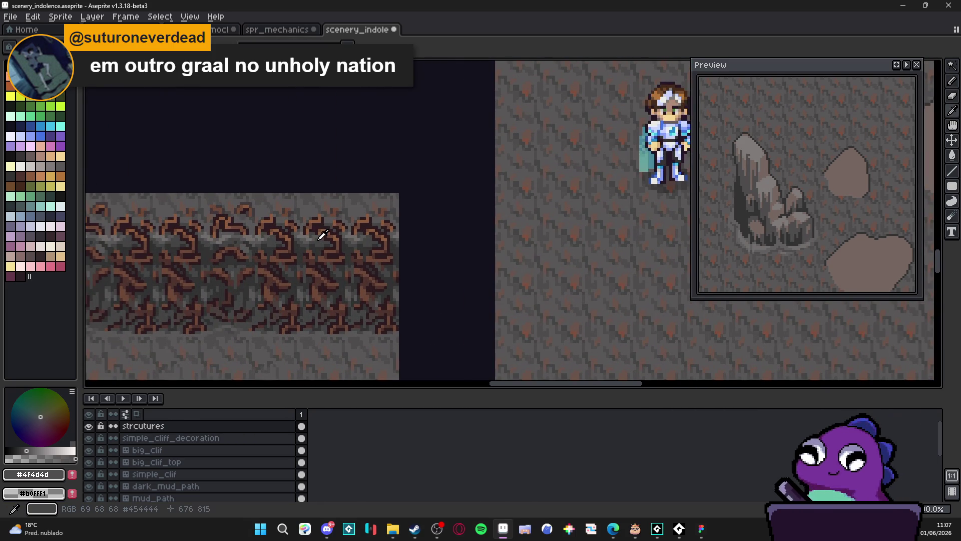
scroll(320, 232, "up", 3)
Step: Sample #454444, then the mid grey #595757 from the cliff texture, and switch to the Paint Bucket
left_click(355, 231, "alt")
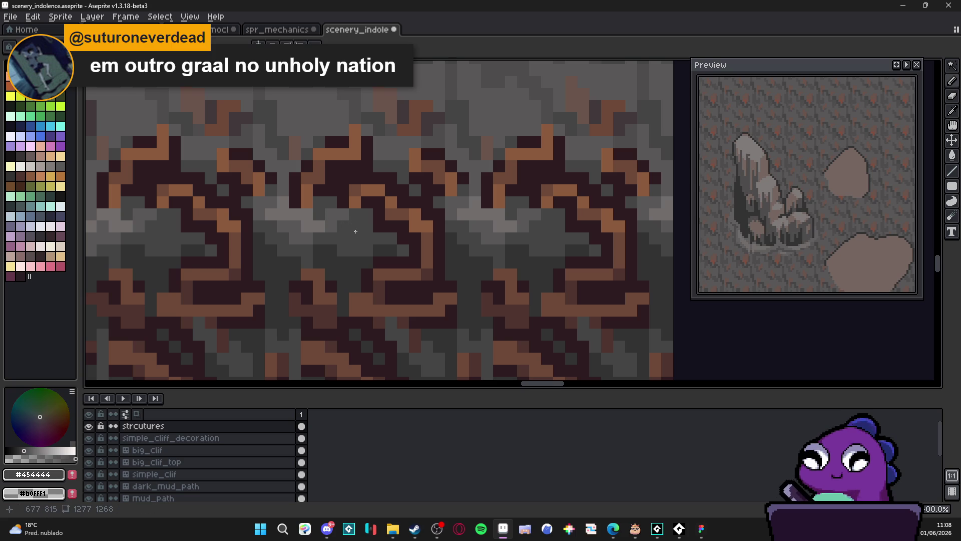
scroll(356, 231, "down", 3)
scroll(410, 220, "up", 3)
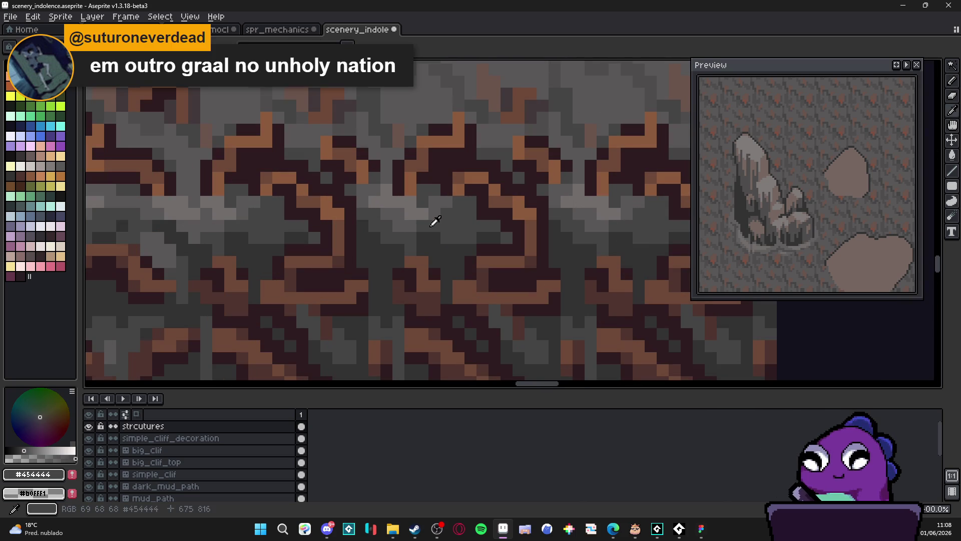
left_click(408, 219, "alt")
scroll(408, 218, "down", 3)
scroll(461, 234, "up", 3)
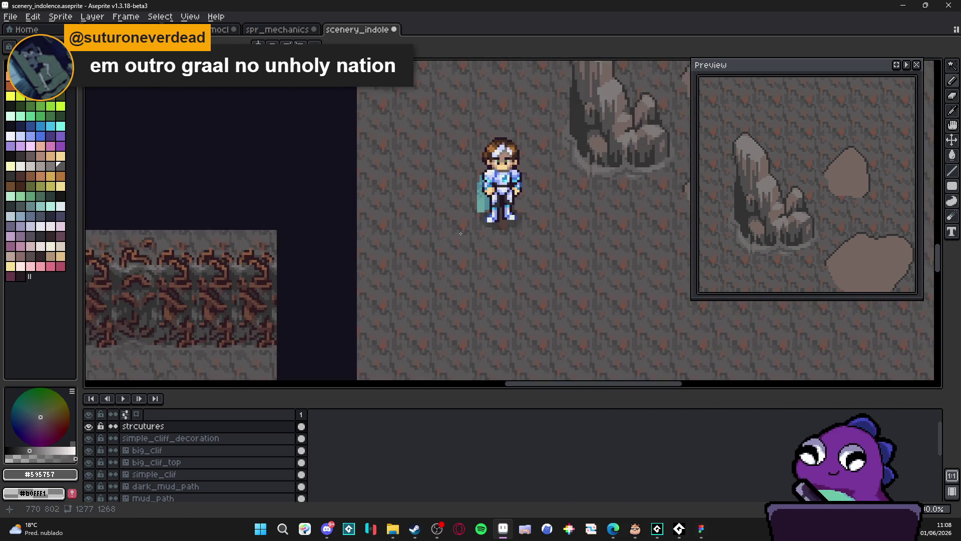
scroll(552, 206, "up", 5)
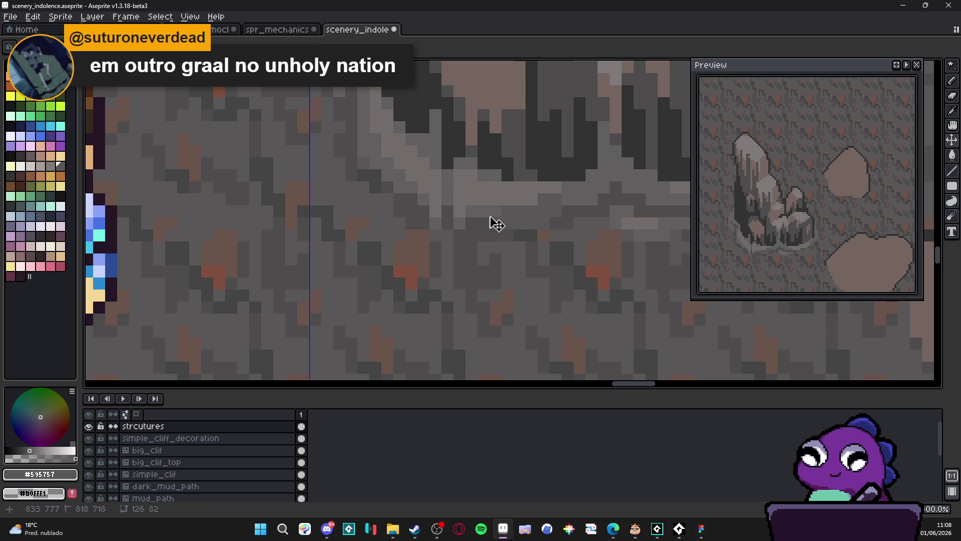
scroll(479, 212, "down", 5)
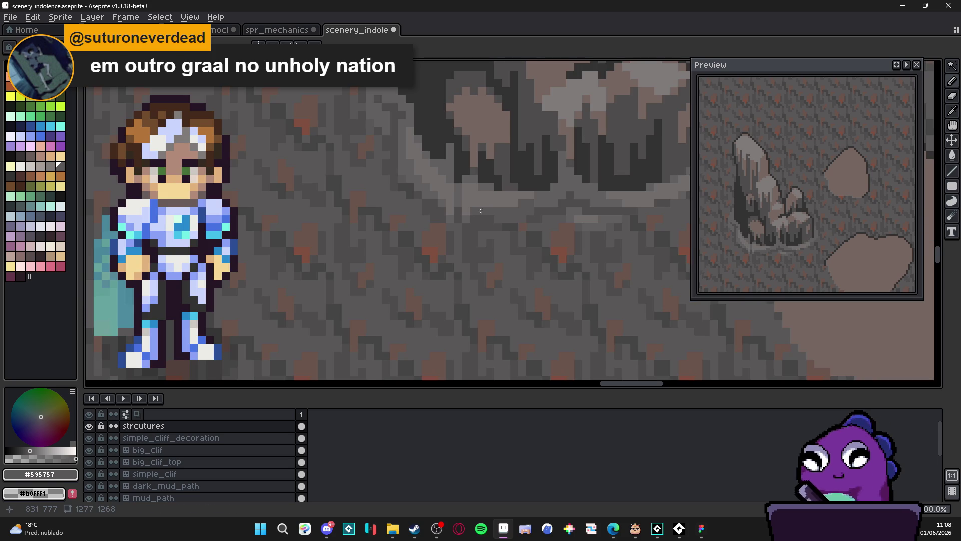
left_click_drag(456, 265, 448, 266)
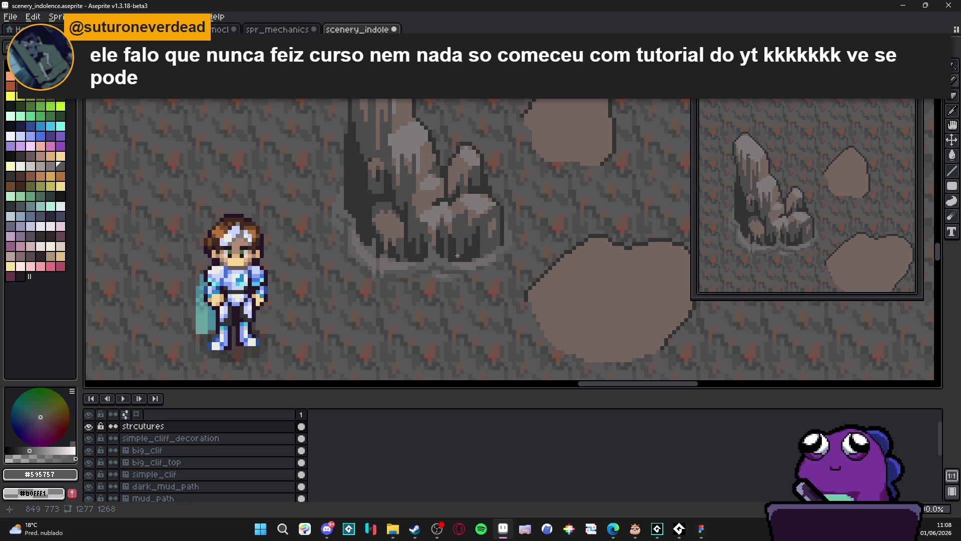
scroll(386, 273, "up", 5)
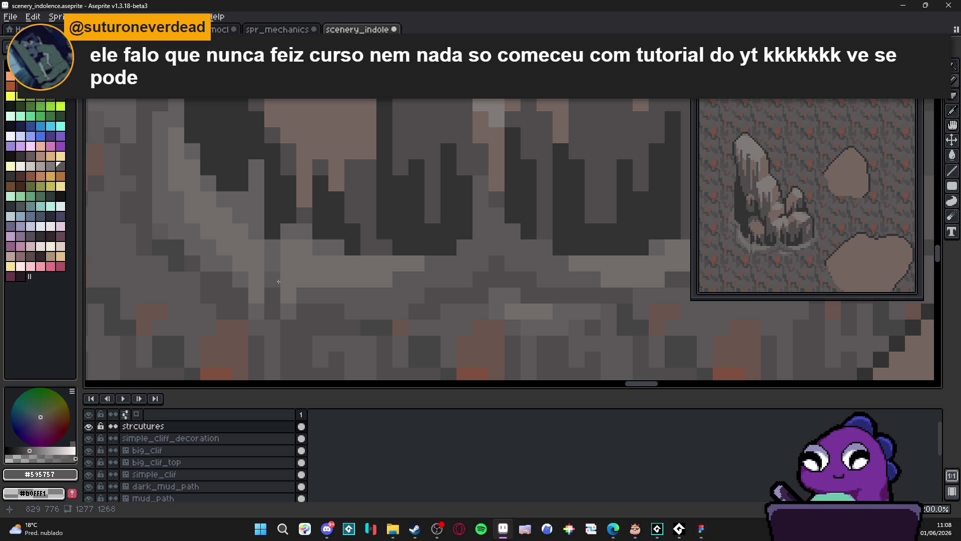
key("g")
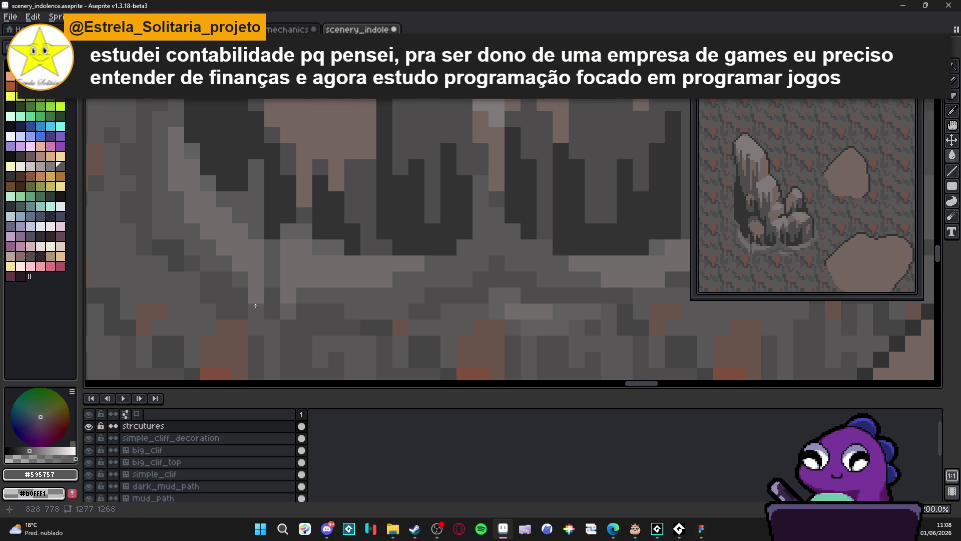
Step: Zoom around the tall rock and eyedrop its lighter grey #807b7a as the drawing colour
scroll(440, 290, "down", 3)
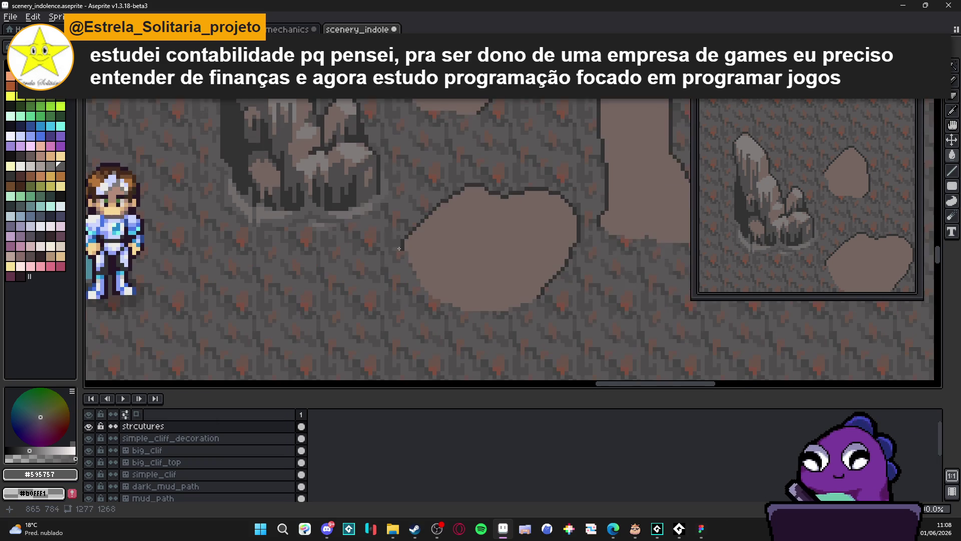
scroll(439, 291, "up", 1)
scroll(429, 268, "up", 2)
left_click(391, 263, "alt")
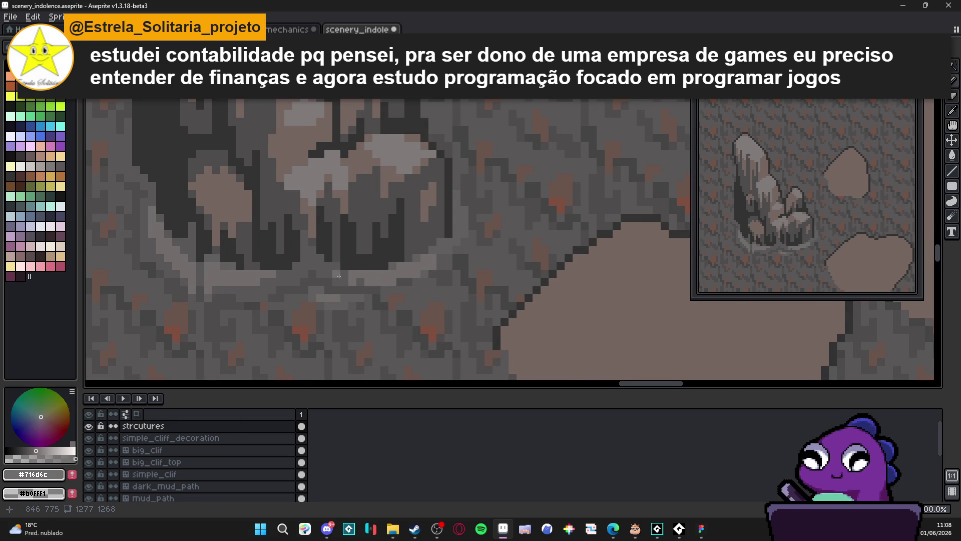
scroll(345, 281, "up", 1)
scroll(344, 283, "down", 3)
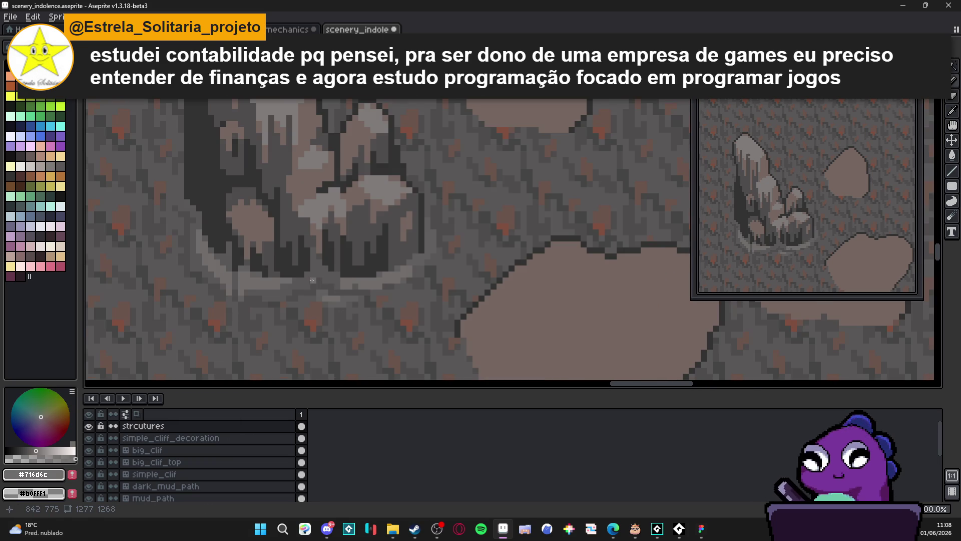
scroll(259, 302, "up", 2)
scroll(252, 295, "down", 3)
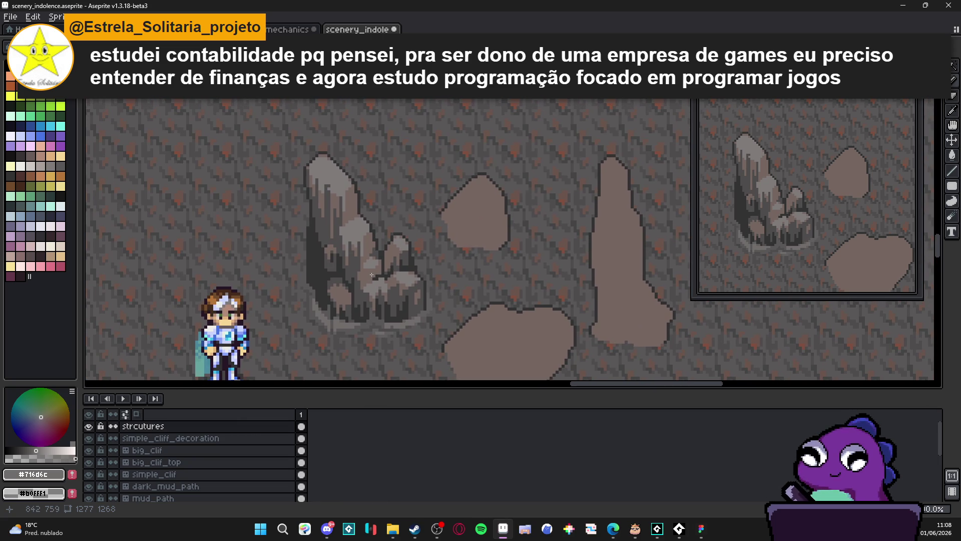
scroll(368, 303, "up", 4)
scroll(368, 302, "down", 3)
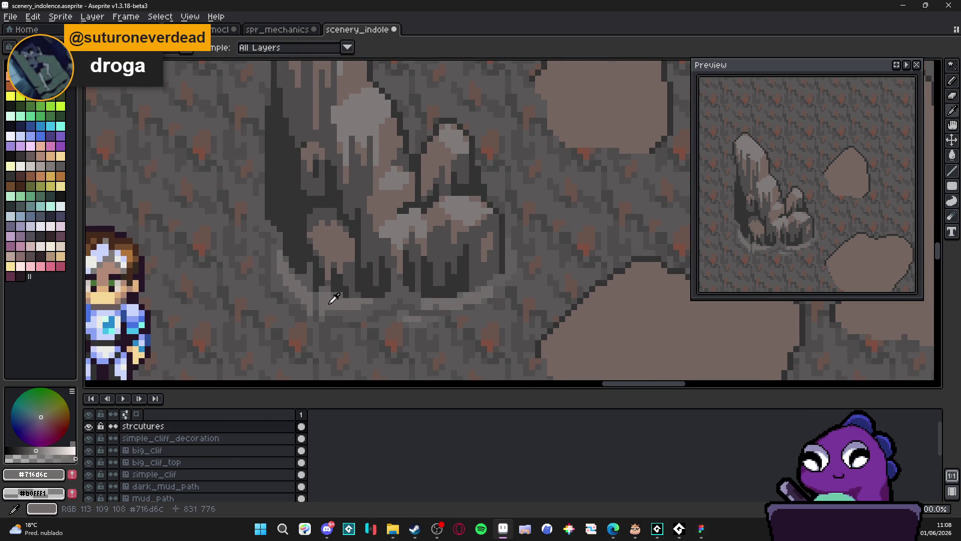
scroll(402, 225, "down", 1)
scroll(404, 233, "down", 2)
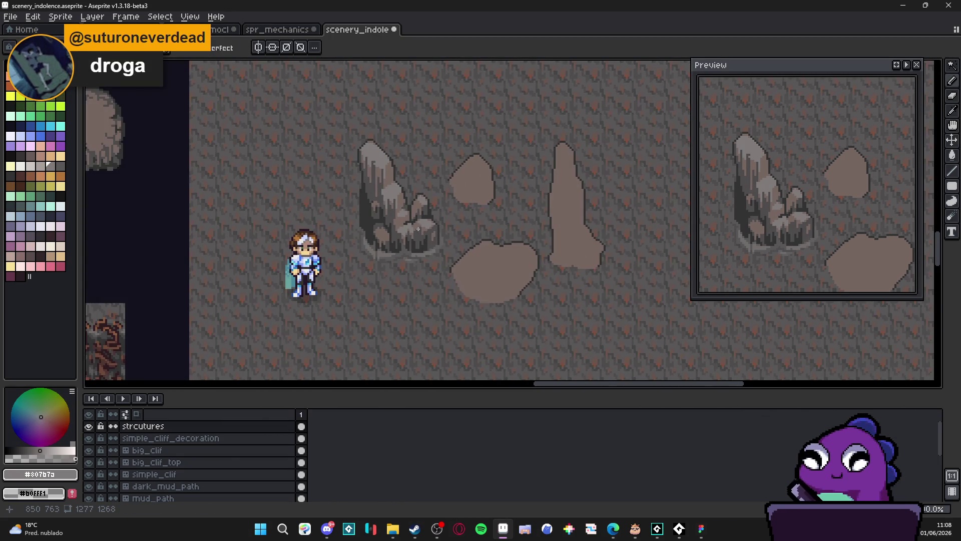
scroll(405, 234, "up", 1)
scroll(408, 237, "down", 2)
scroll(408, 237, "up", 2)
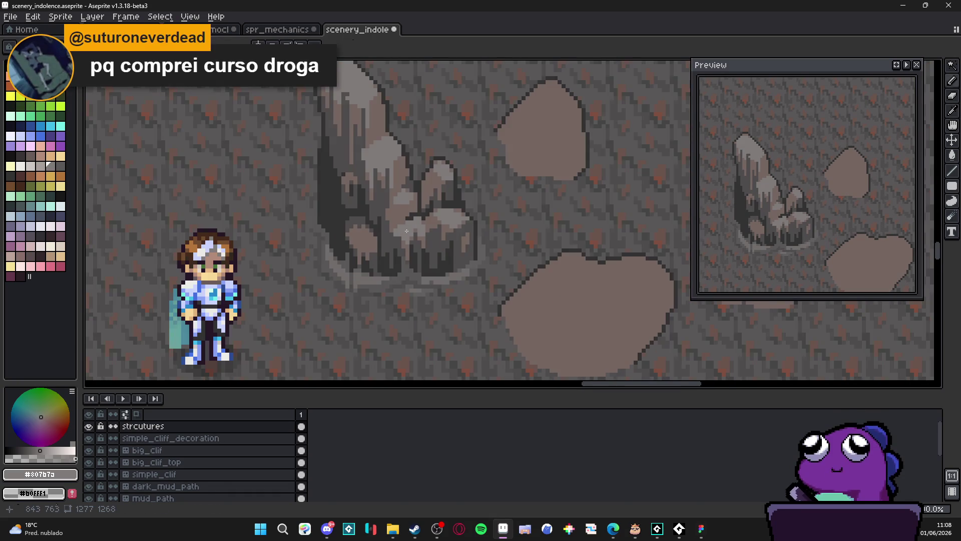
scroll(406, 238, "down", 2)
scroll(403, 238, "down", 1)
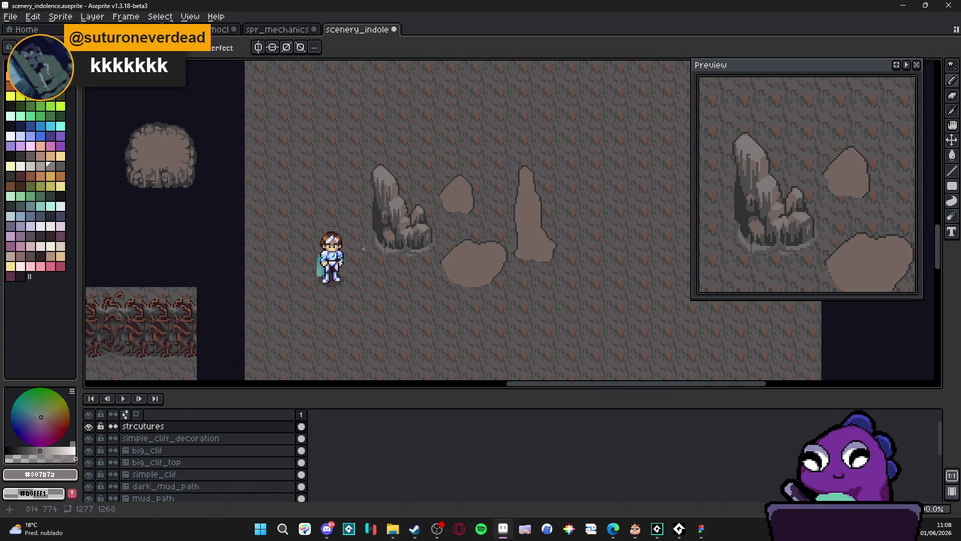
scroll(407, 222, "up", 4)
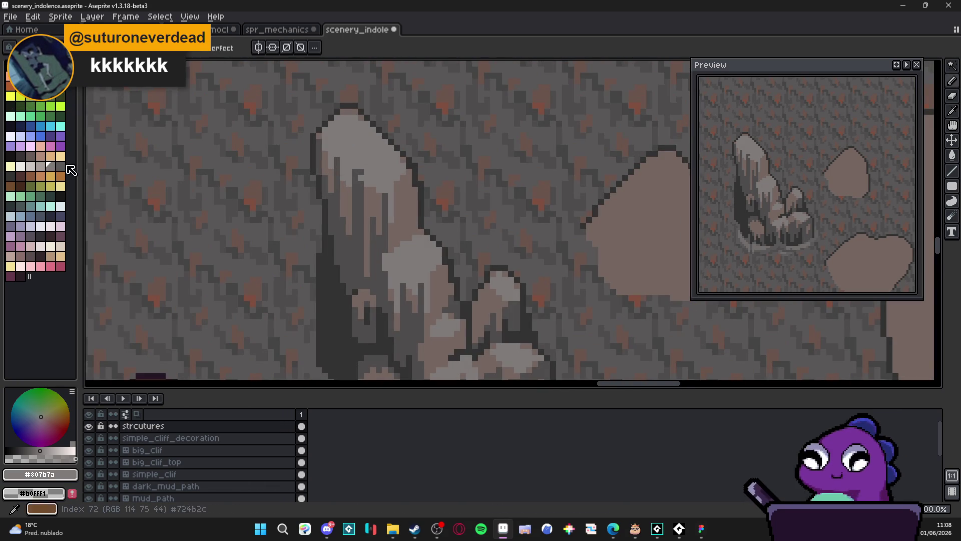
Step: Pick the pale highlight colour at palette index 63 and dot highlight pixels near the rock's top
left_click(43, 168)
scroll(390, 185, "up", 2)
left_click(395, 183)
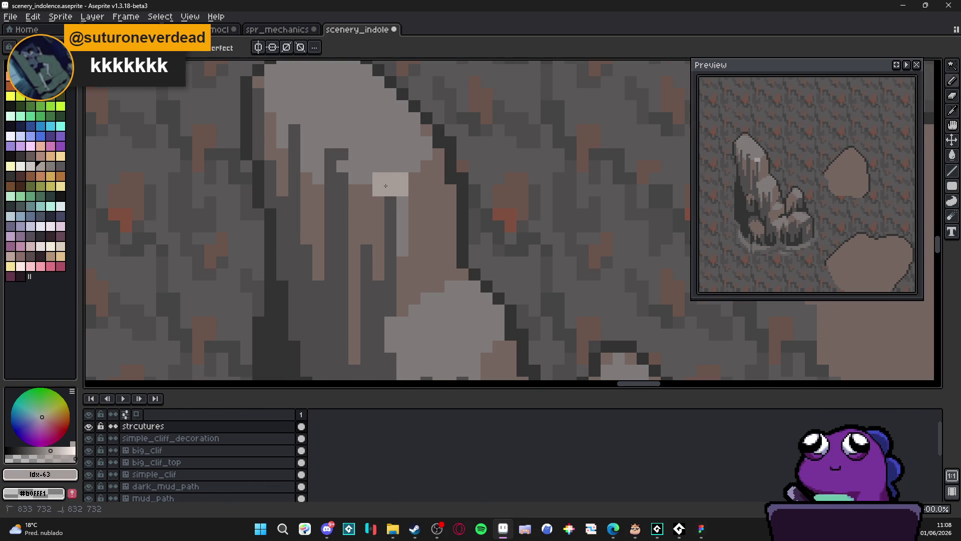
left_click(383, 184)
left_click(413, 165)
left_click(405, 166)
Step: Paint a small light block on the rock top with extra light pixels below and beside it
scroll(411, 177, "down", 4)
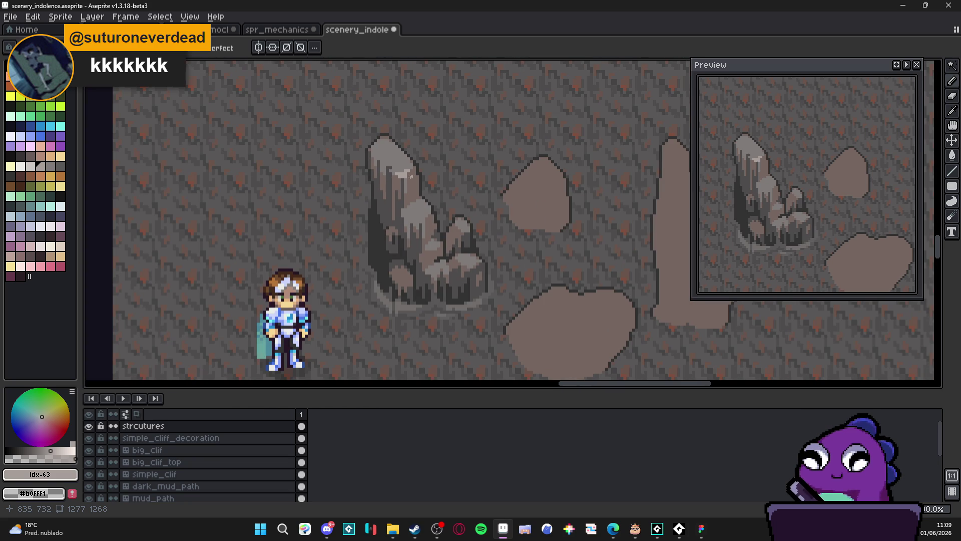
scroll(436, 225, "up", 4)
left_click_drag(419, 207, 444, 222)
left_click(444, 231)
left_click(443, 244)
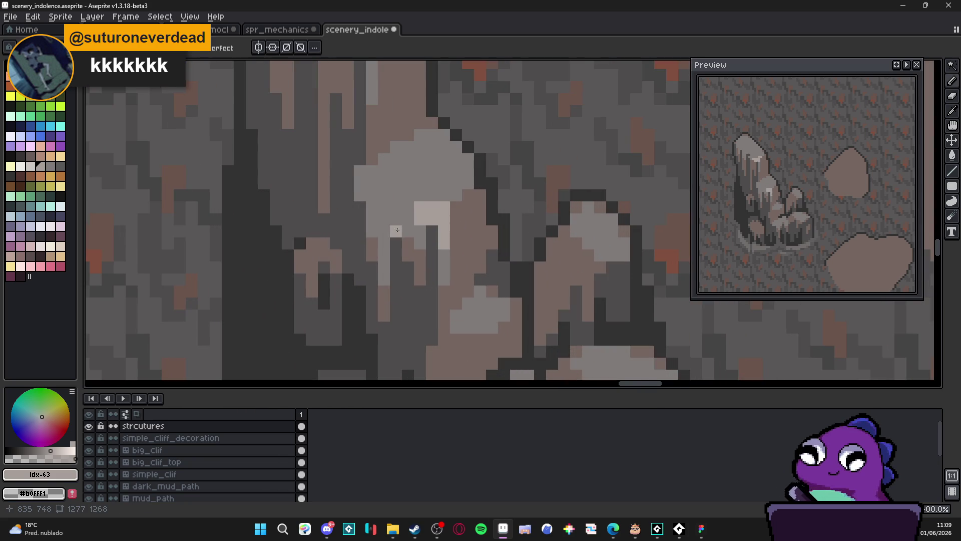
left_click(384, 231)
left_click(383, 219)
scroll(387, 216, "down", 5)
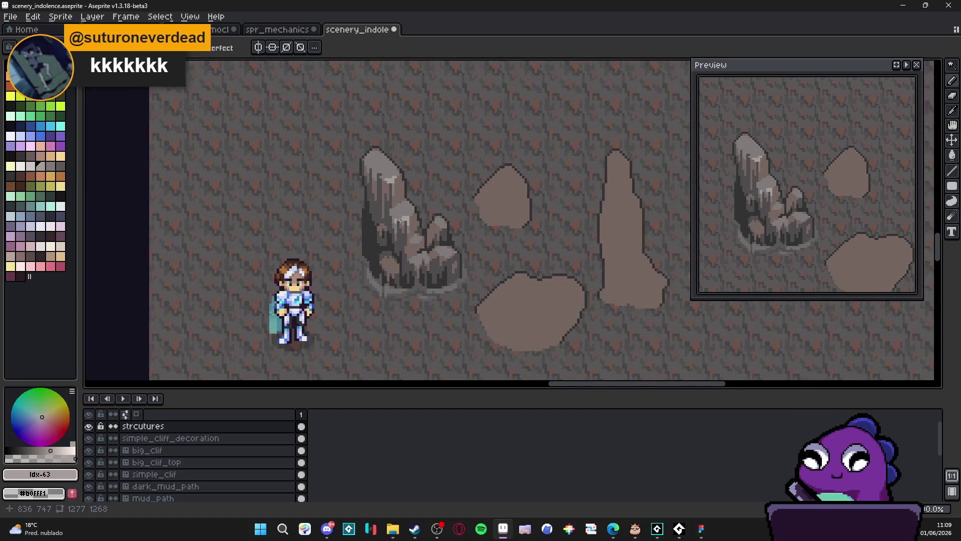
left_click_drag(438, 215, 437, 208)
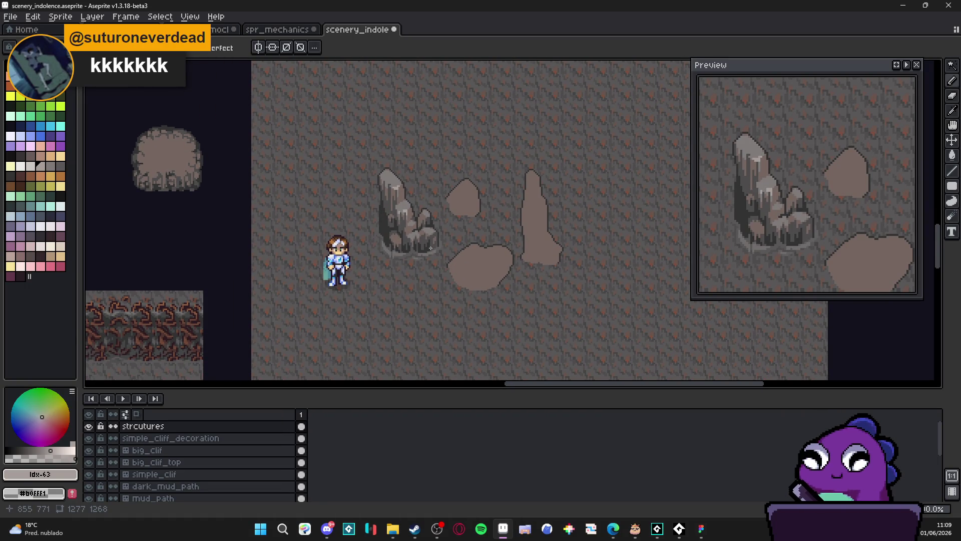
scroll(430, 248, "up", 5)
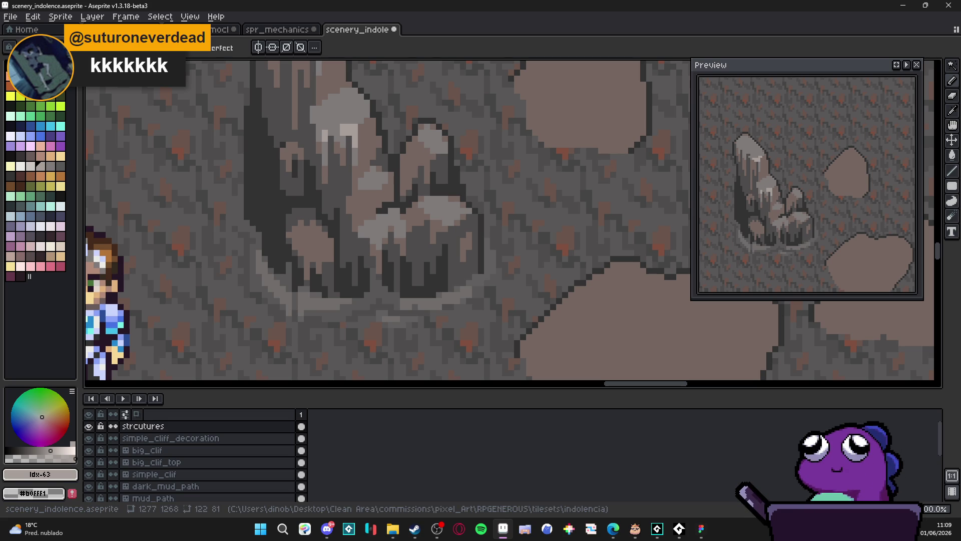
Step: Extend the light patch two pixels down, then sample #807b7a and paint a grey pixel on the rock
scroll(434, 211, "up", 3)
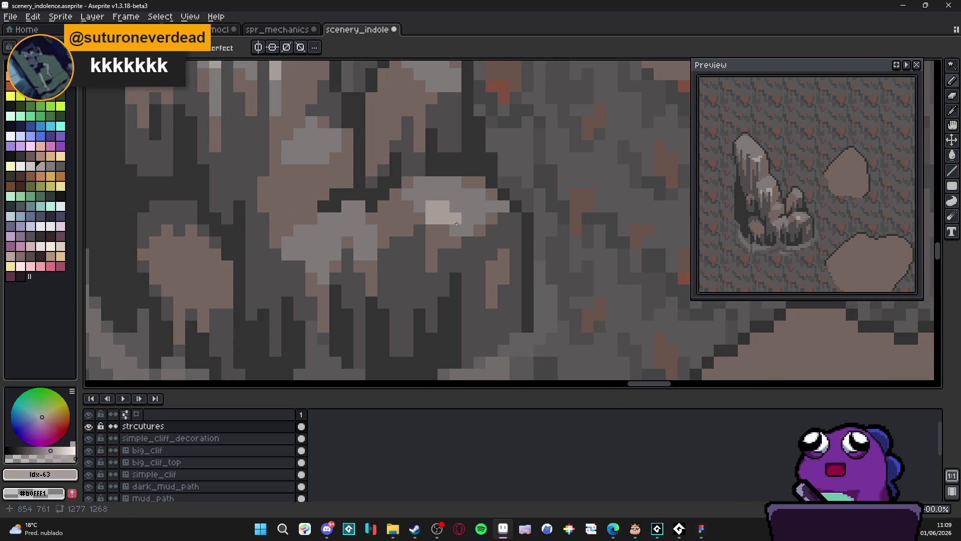
left_click_drag(455, 229, 467, 230)
key("alt")
left_click(464, 211, "alt")
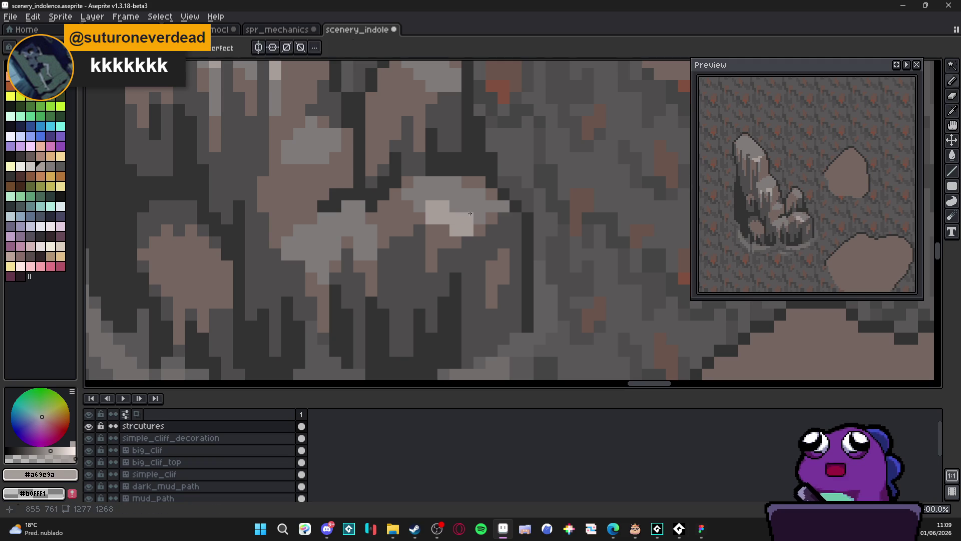
left_click(431, 253)
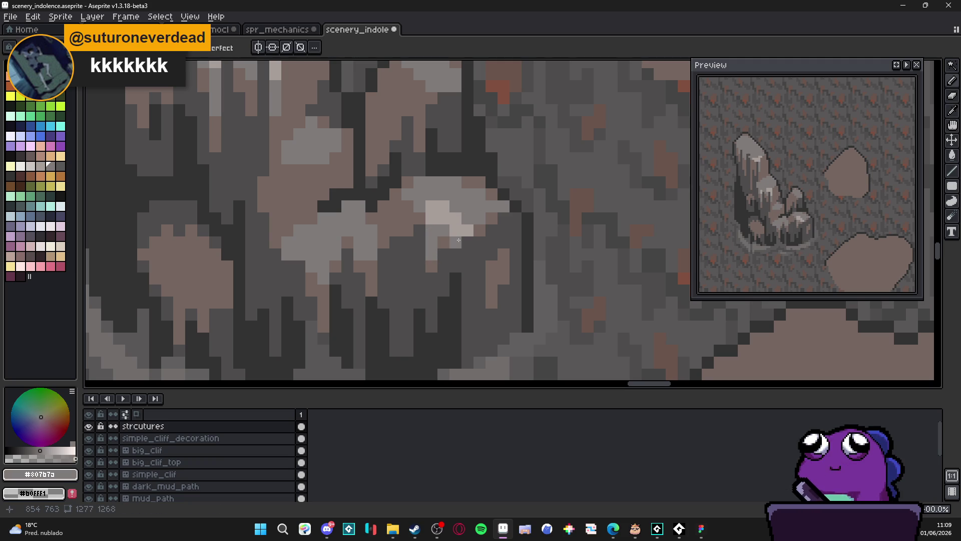
Step: Compare the rock's lighter grey #a69c9a and mid grey #807b7a by sampling each twice
scroll(440, 264, "down", 4)
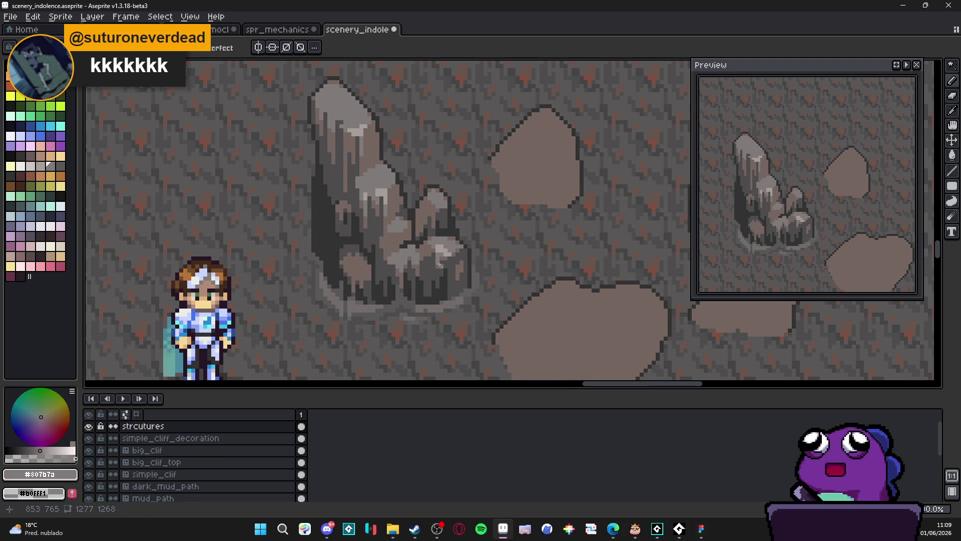
scroll(365, 148, "up", 3)
left_click(367, 139, "alt")
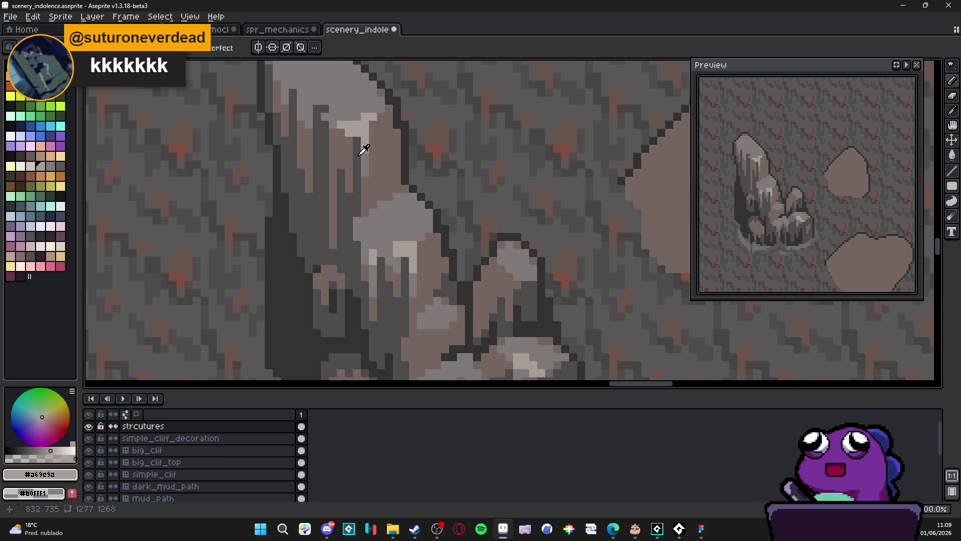
left_click(366, 145, "alt")
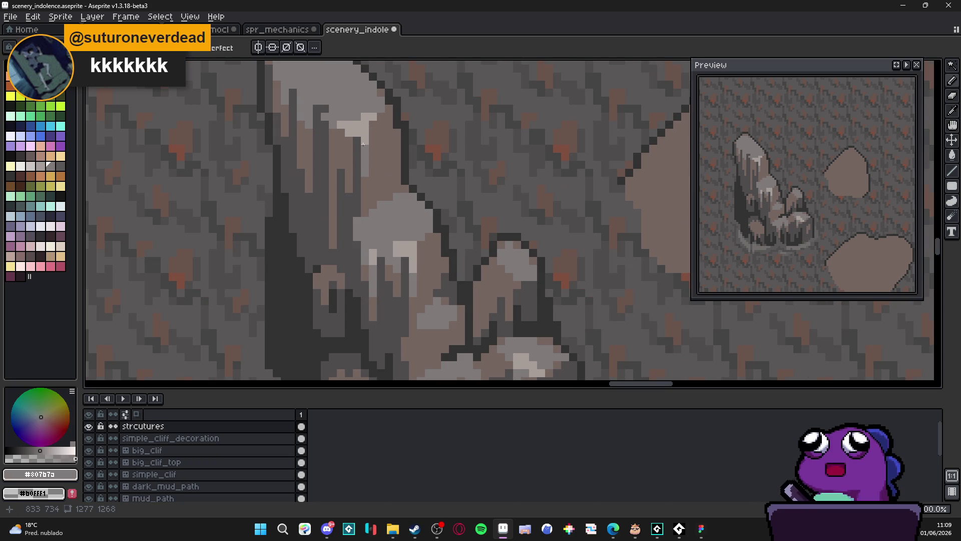
left_click(367, 144, "alt")
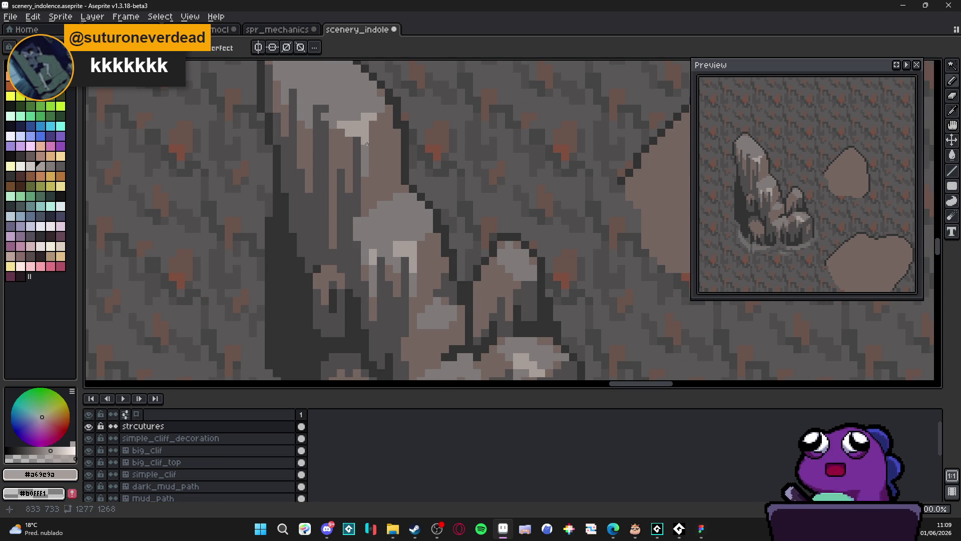
left_click(366, 150, "alt")
scroll(362, 170, "down", 1)
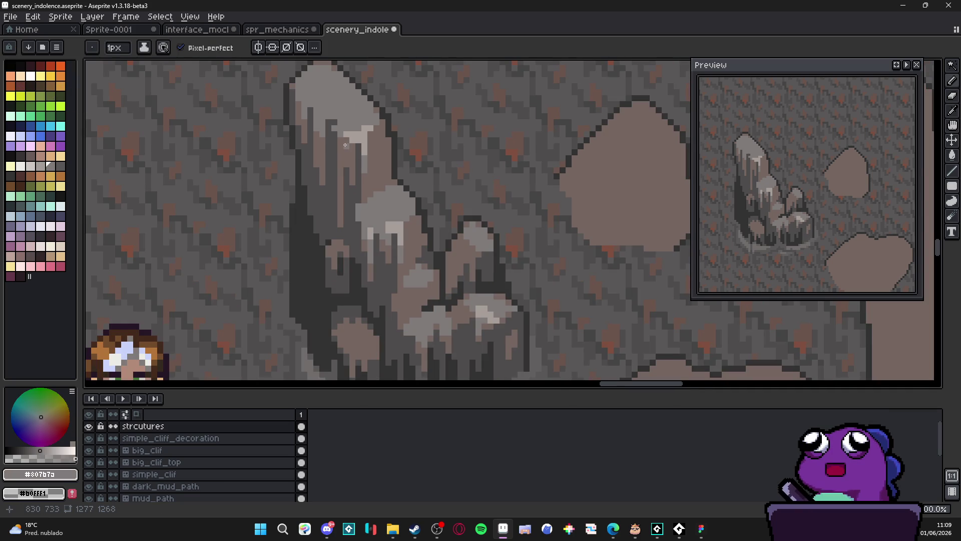
scroll(344, 145, "up", 2)
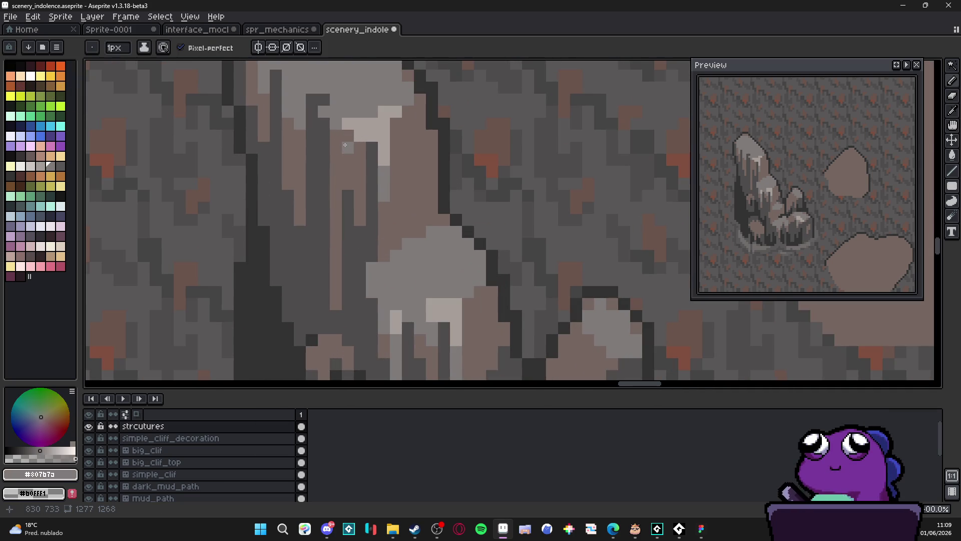
scroll(345, 145, "down", 4)
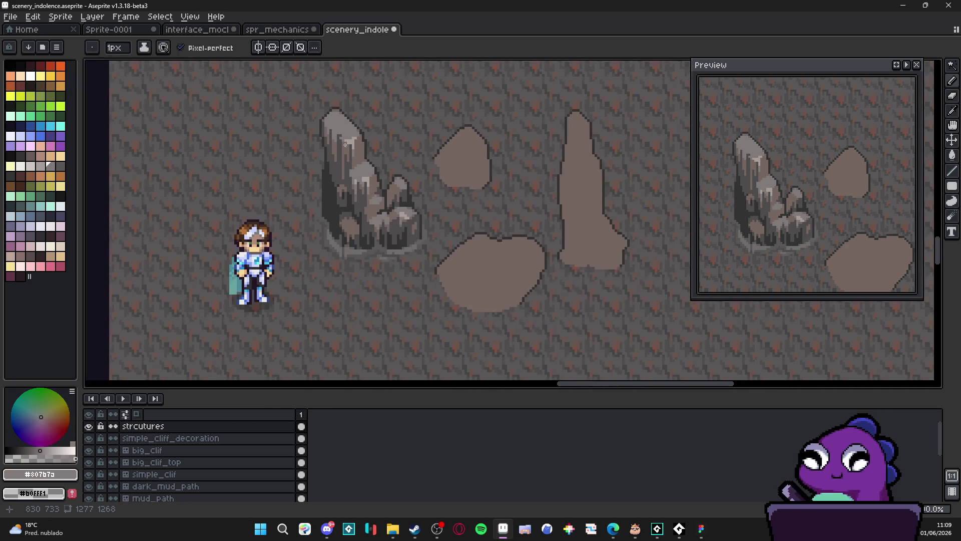
scroll(387, 176, "up", 5)
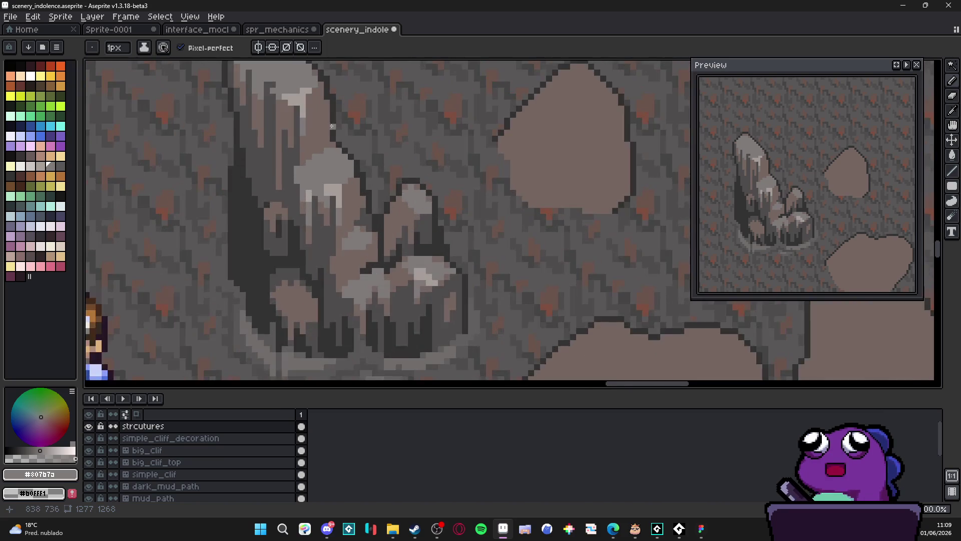
Step: Eyedrop the light grey #a69e9a and add two highlight pixels on the rock's top
key("i")
left_click(399, 182)
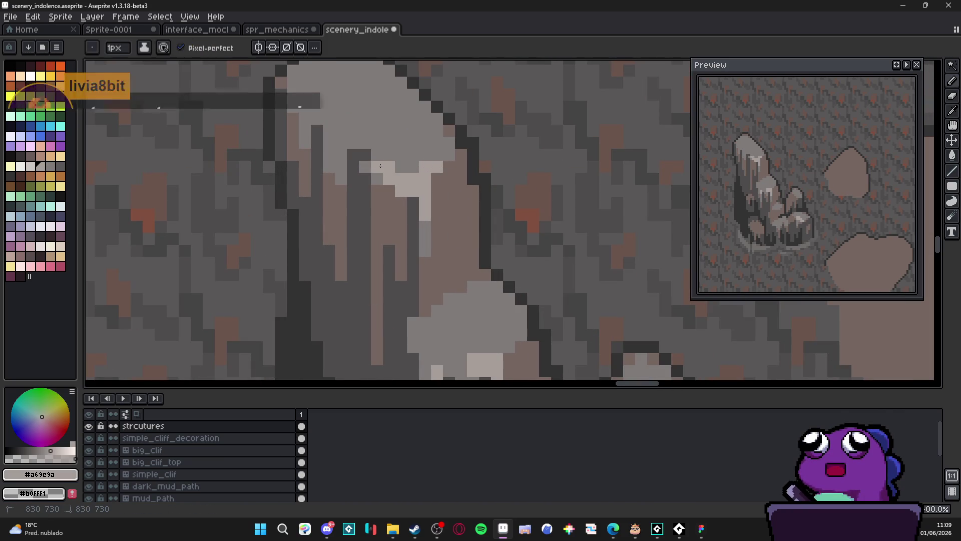
scroll(390, 178, "down", 3)
scroll(389, 177, "up", 3)
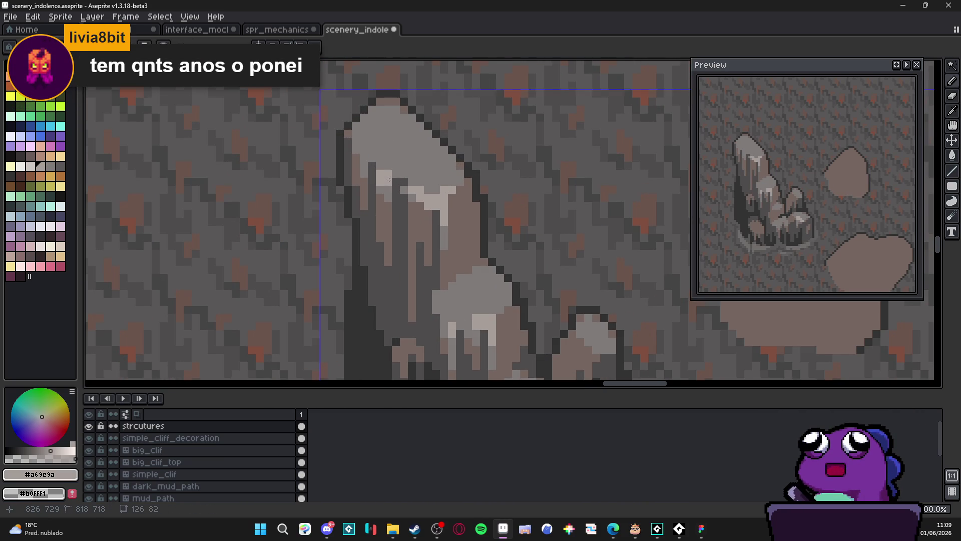
left_click(372, 157)
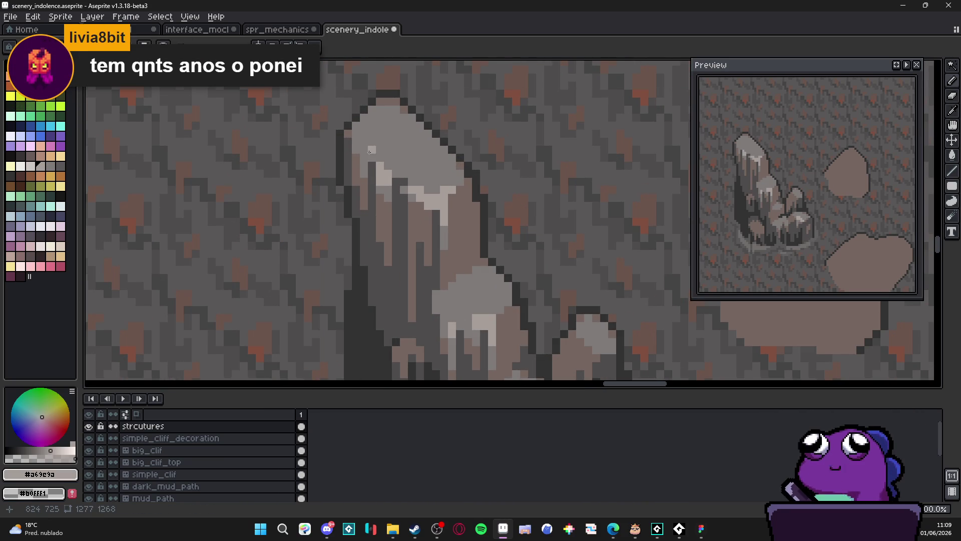
left_click(363, 150)
scroll(361, 148, "down", 4)
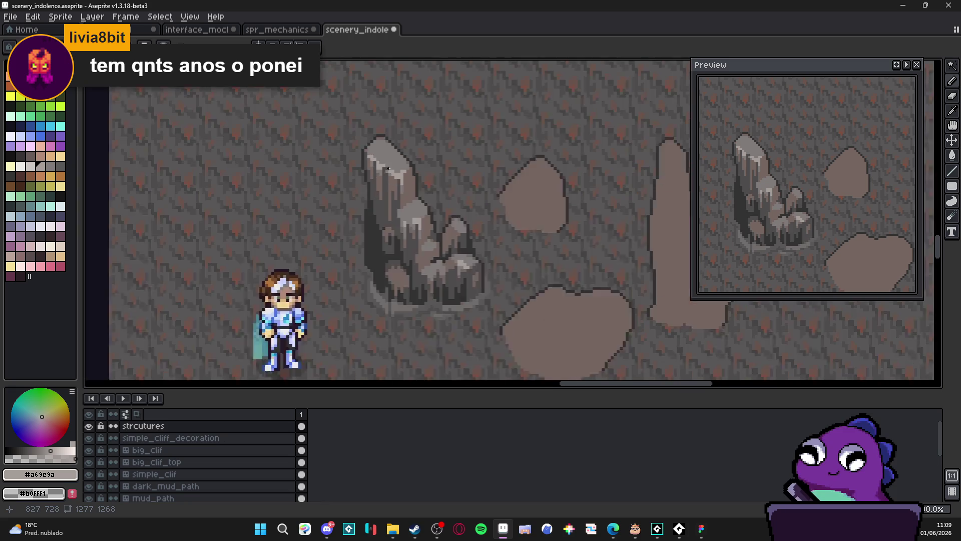
scroll(426, 251, "up", 1)
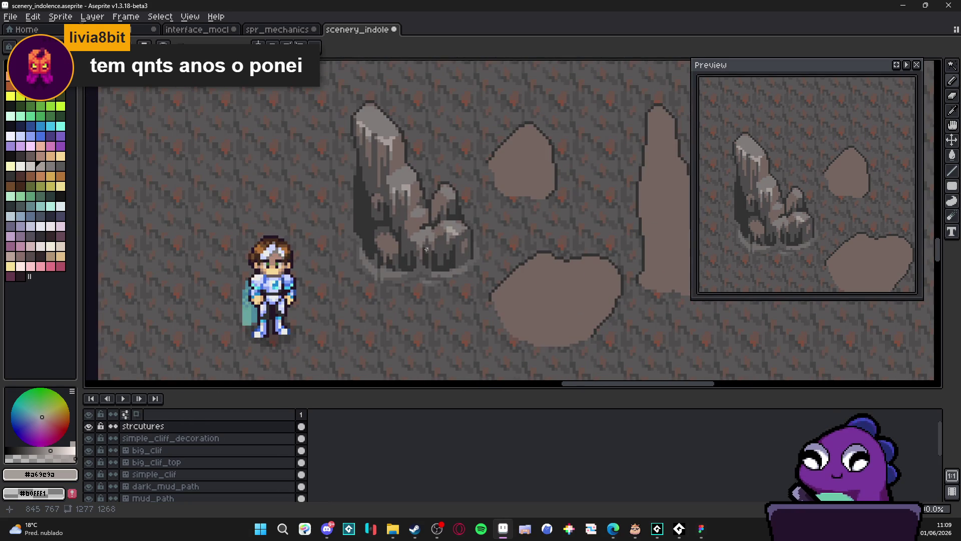
scroll(424, 243, "up", 3)
scroll(425, 244, "up", 2)
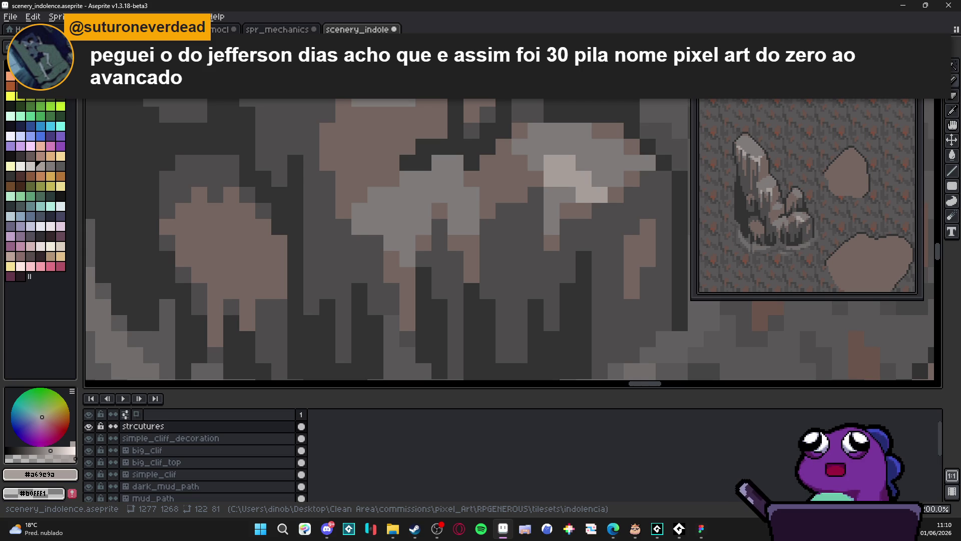
Step: Bucket-fill the small rock's light-grey facet with brown
scroll(358, 206, "down", 5)
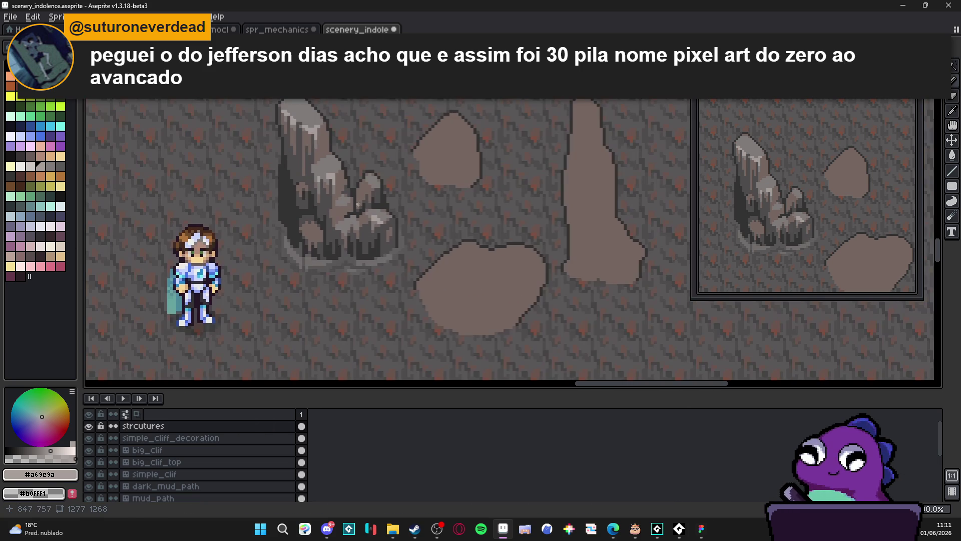
scroll(420, 197, "up", 5)
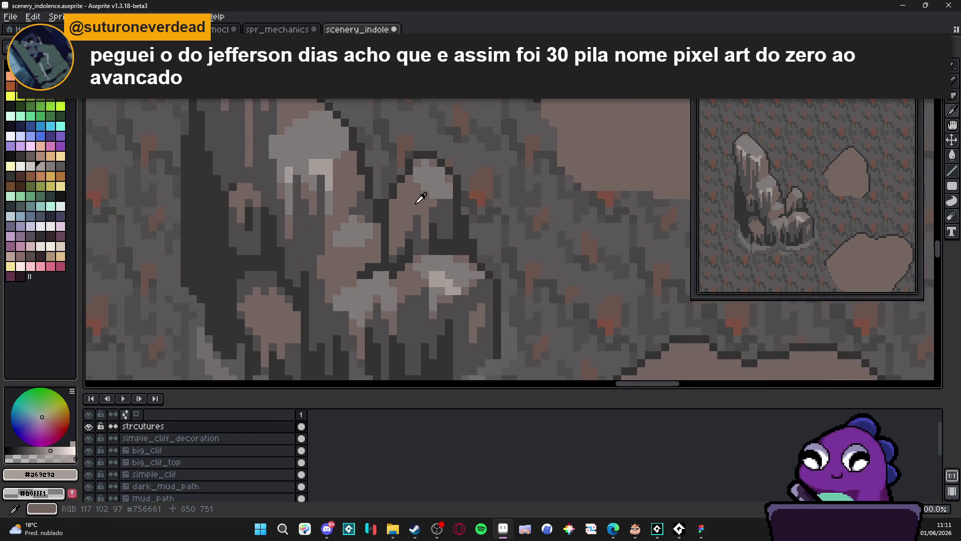
key("g")
left_click(434, 188)
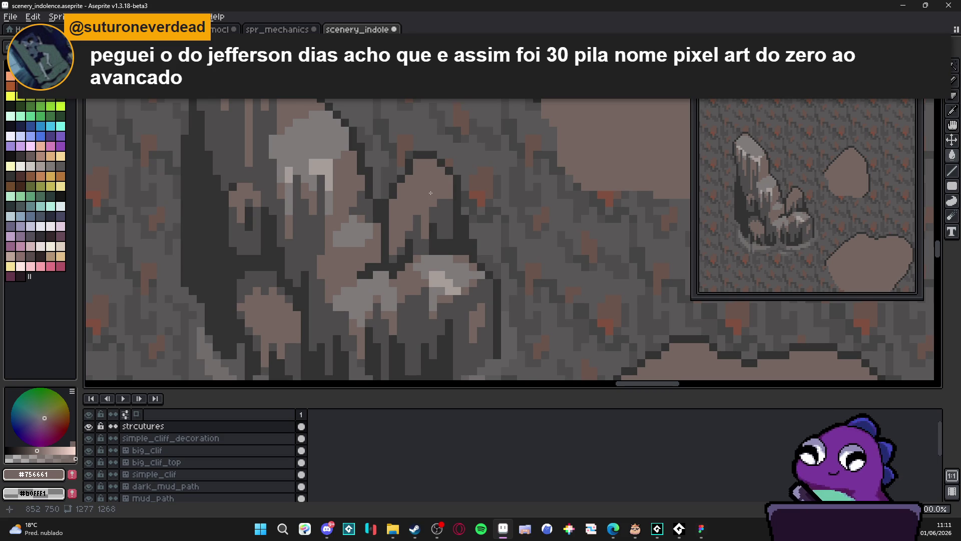
Step: Paint dark #323232 shadow pixels and strokes down the rock, then sample #4f4d4d
left_click(214, 247, "alt")
left_click(426, 191)
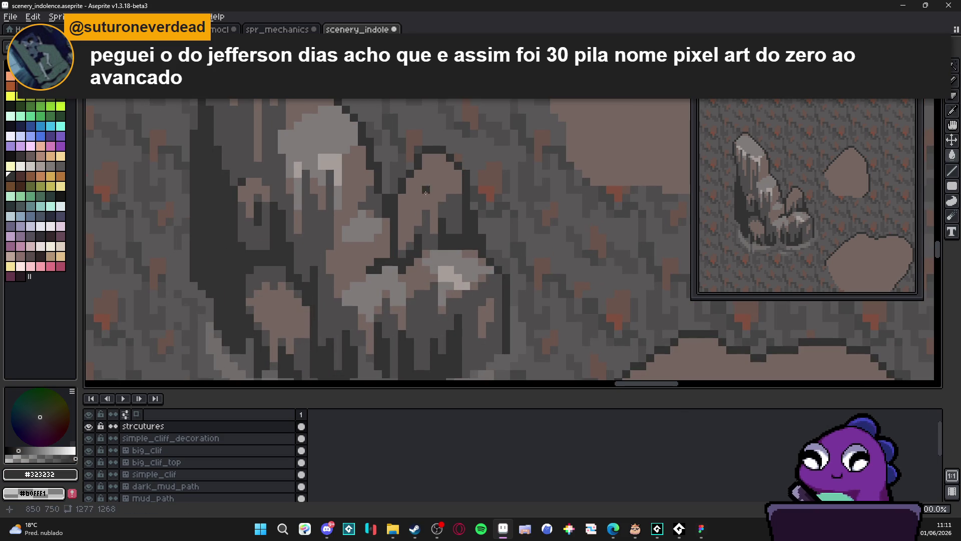
mouse_move(414, 181)
left_mouse_down()
mouse_move(433, 201)
mouse_move(415, 206)
mouse_move(407, 250)
left_mouse_up()
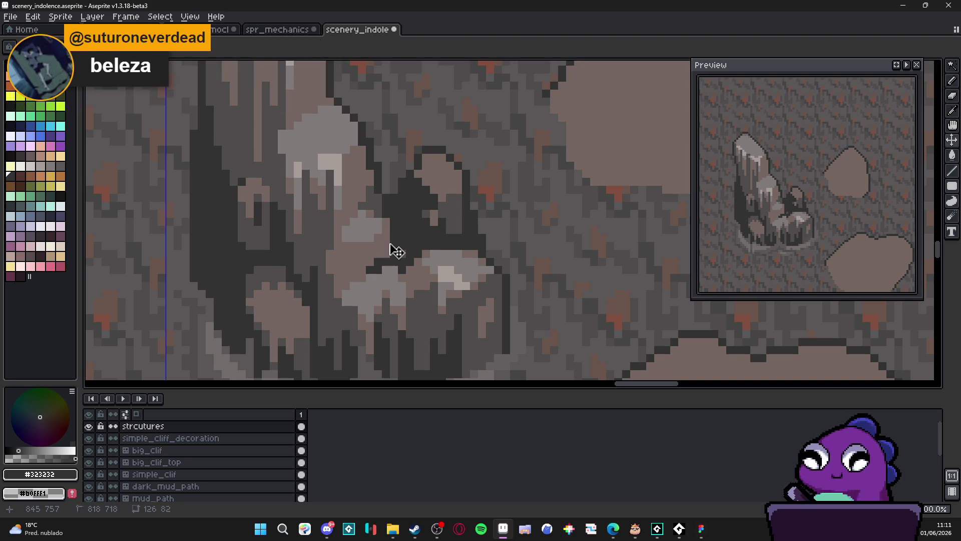
left_click_drag(429, 212, 439, 223)
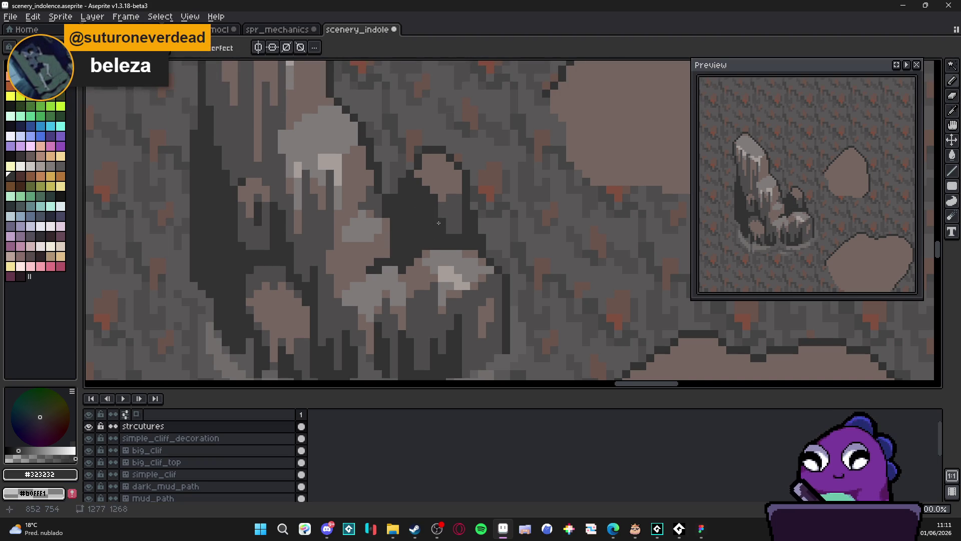
left_click(439, 224, "alt")
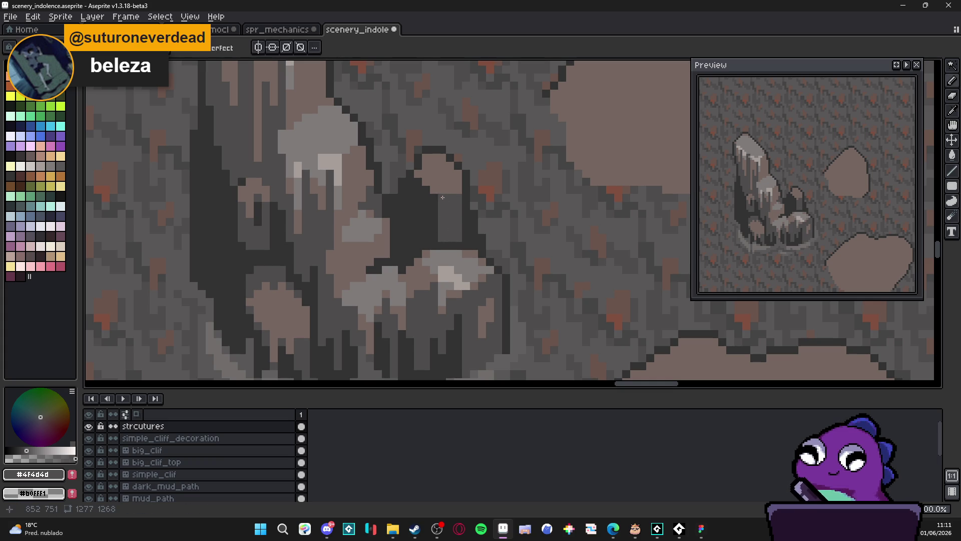
Step: Dither the rock facet with a checkered pattern of dark pixels across several rows
scroll(456, 190, "up", 1)
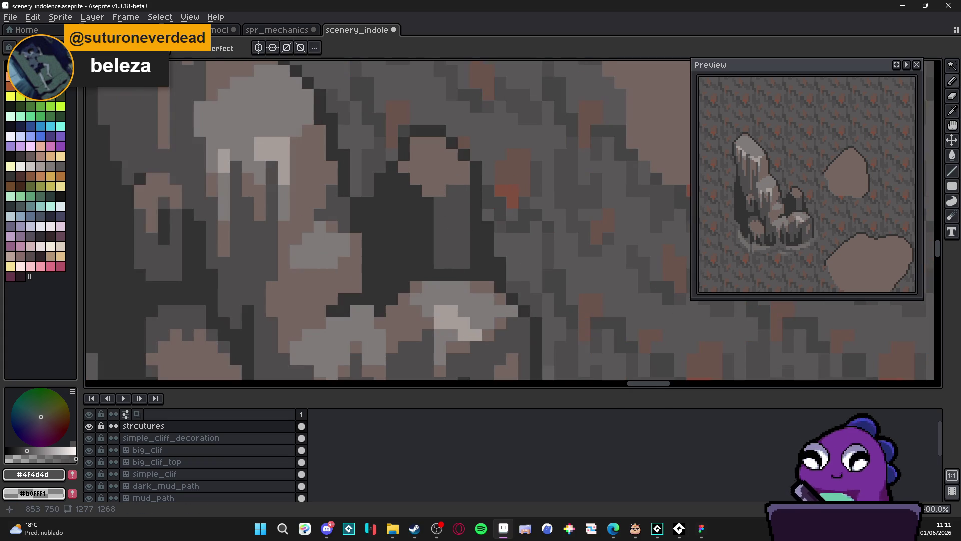
left_click(428, 185)
left_click(439, 155)
left_click(440, 166)
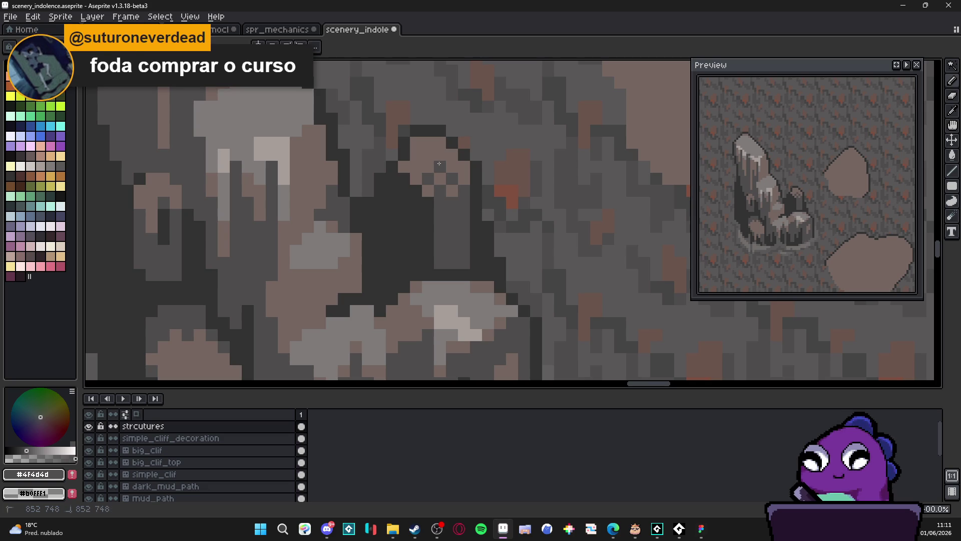
left_click(452, 167)
left_click(464, 166)
left_click(452, 155)
left_click(440, 155)
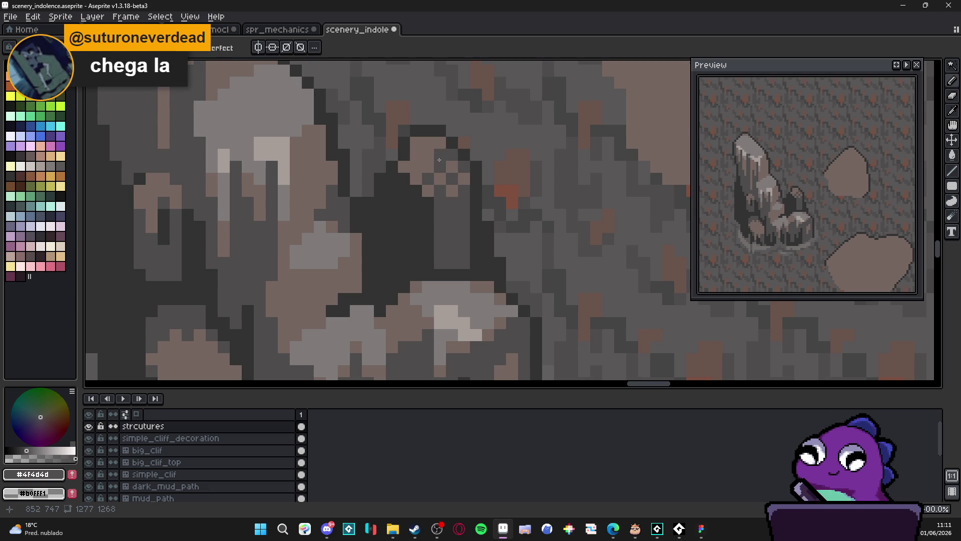
left_click(428, 155)
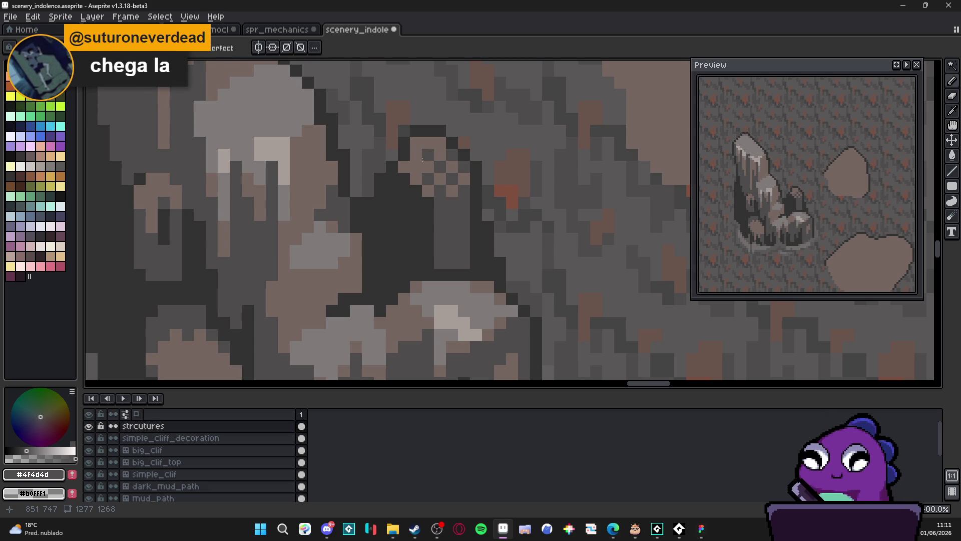
left_click(416, 167)
left_click(416, 143)
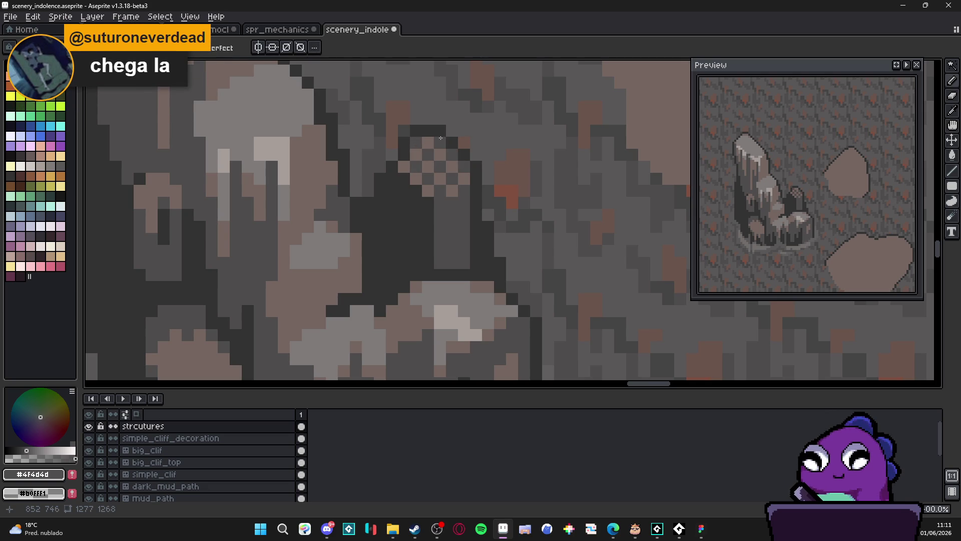
left_click(441, 143)
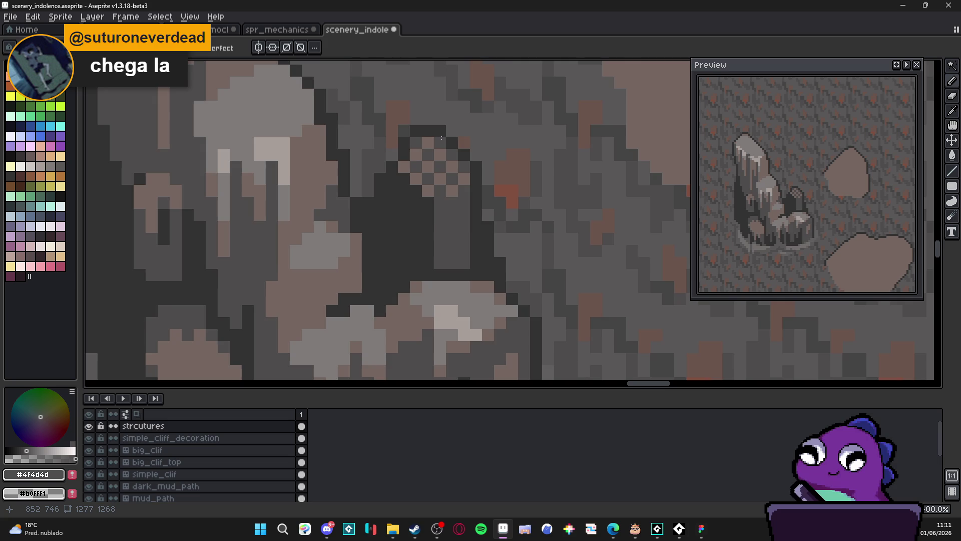
Step: Deepen the rock's shadow with #323232 pixels, undoing and re-placing one misplaced pixel
scroll(442, 138, "down", 1)
scroll(445, 230, "up", 2)
left_click(448, 237, "alt")
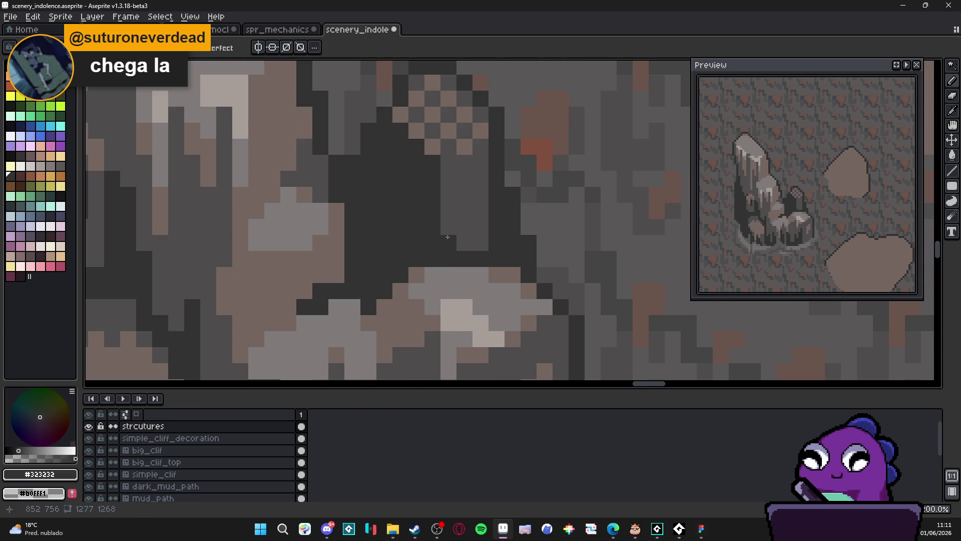
left_click_drag(460, 240, 475, 236)
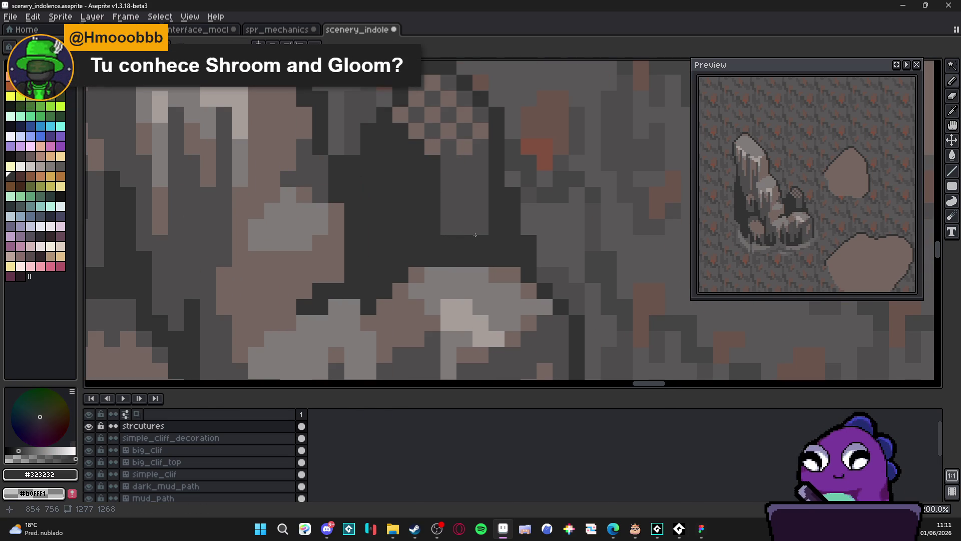
left_click(469, 227)
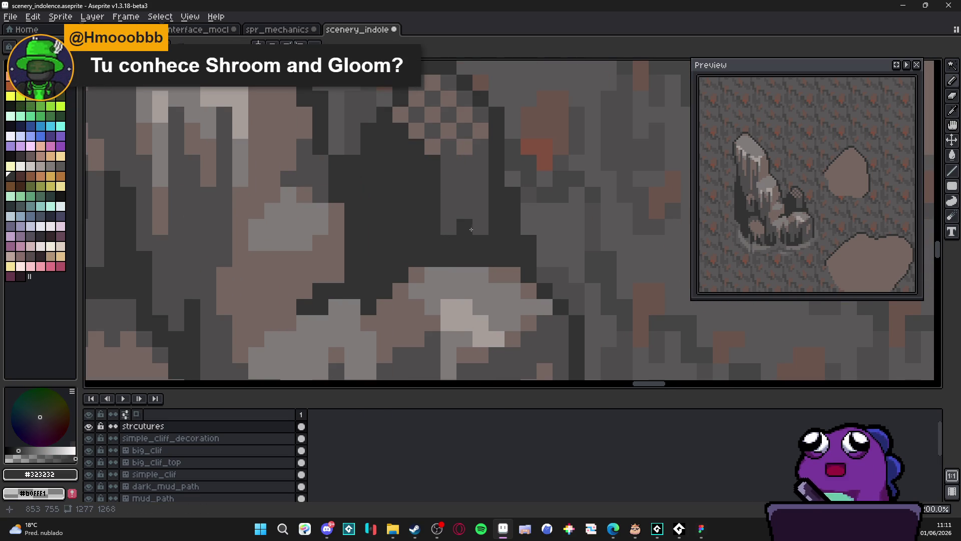
key("ctrl+z")
left_click(96, 316)
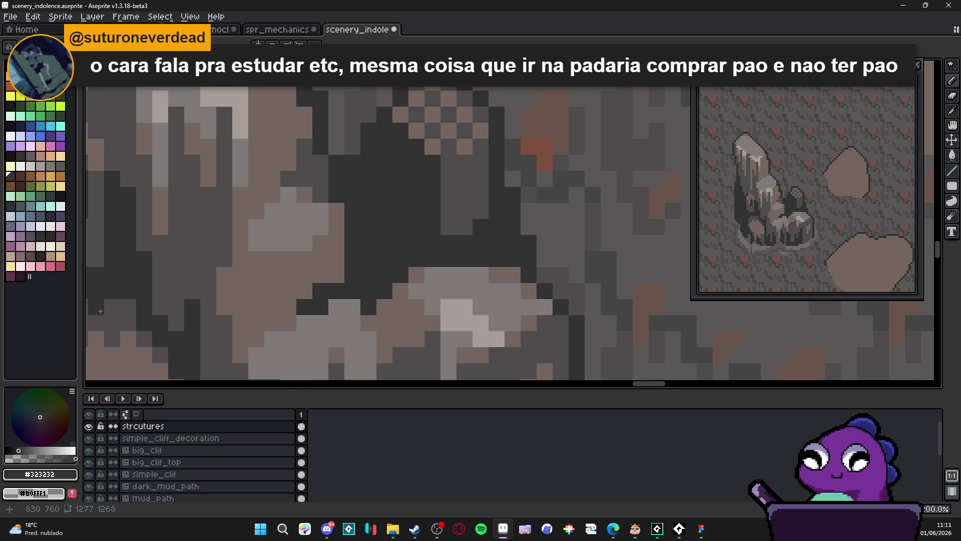
Step: Pick the mid grey #4f4d4d from the rock and draw a short vertical line in its shading
scroll(419, 263, "down", 4)
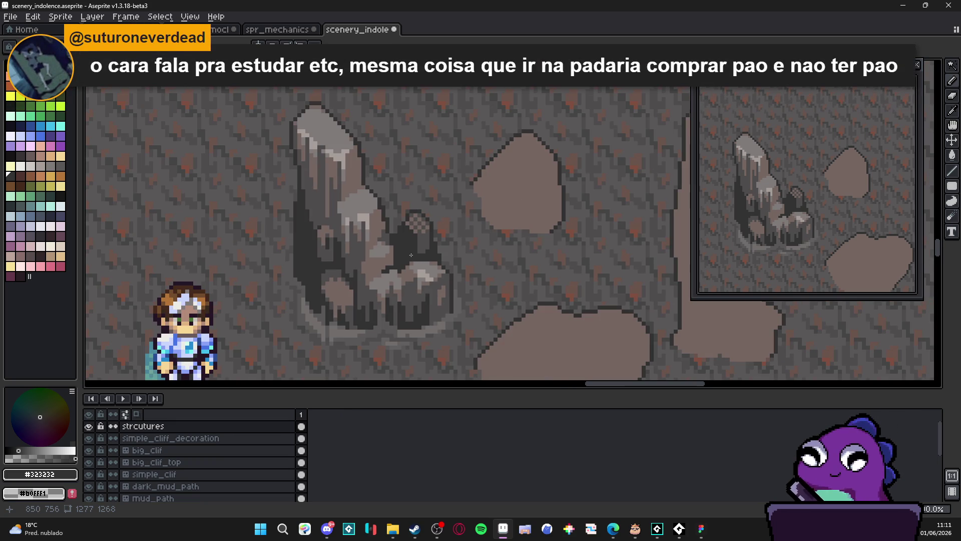
scroll(411, 255, "up", 4)
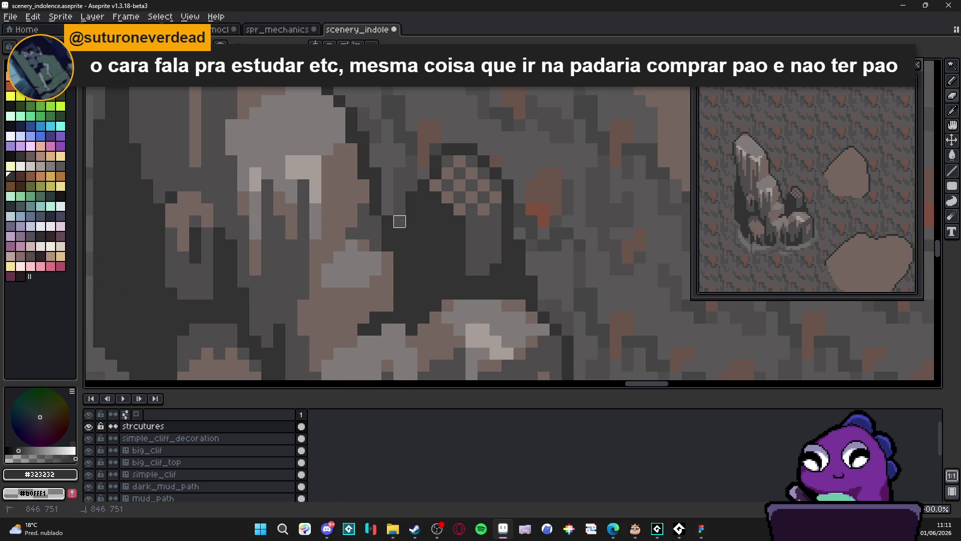
scroll(409, 257, "down", 4)
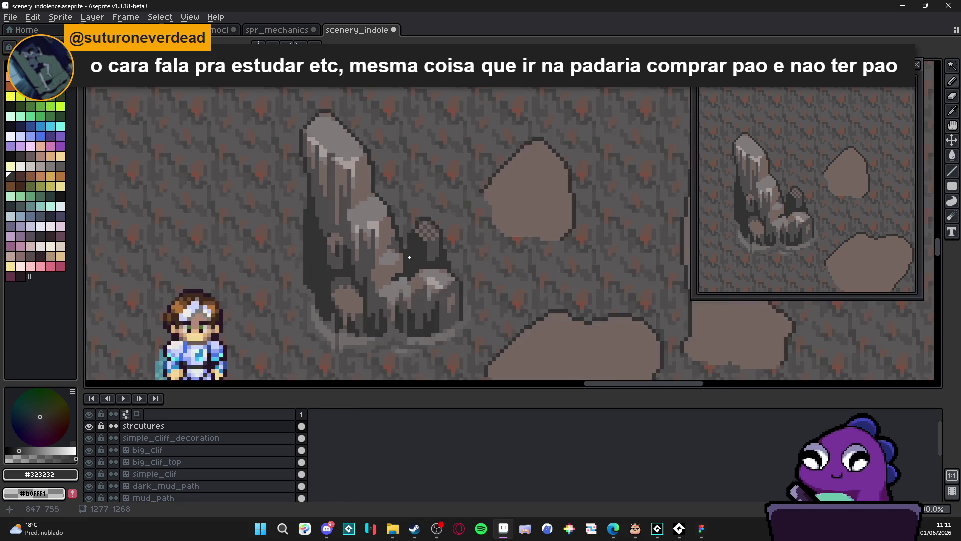
scroll(409, 257, "up", 2)
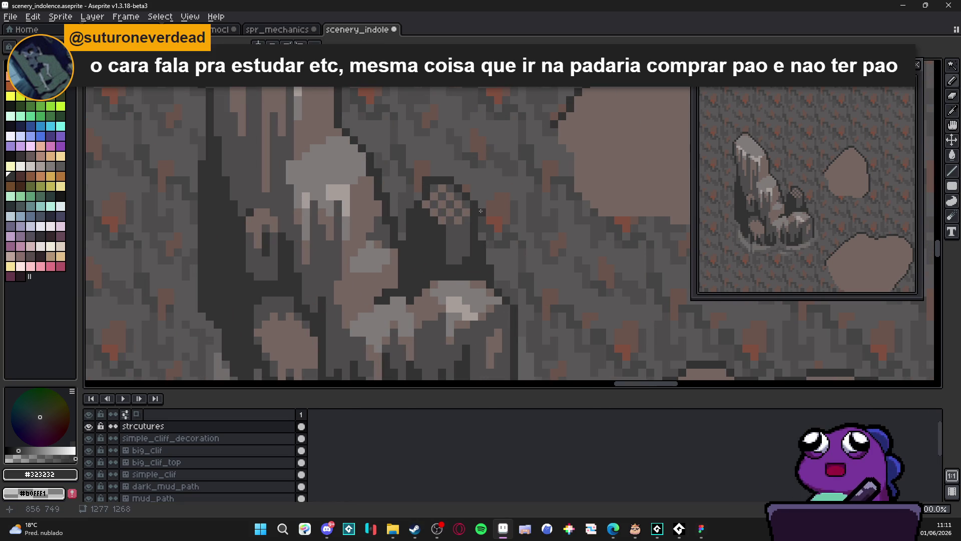
scroll(422, 247, "down", 2)
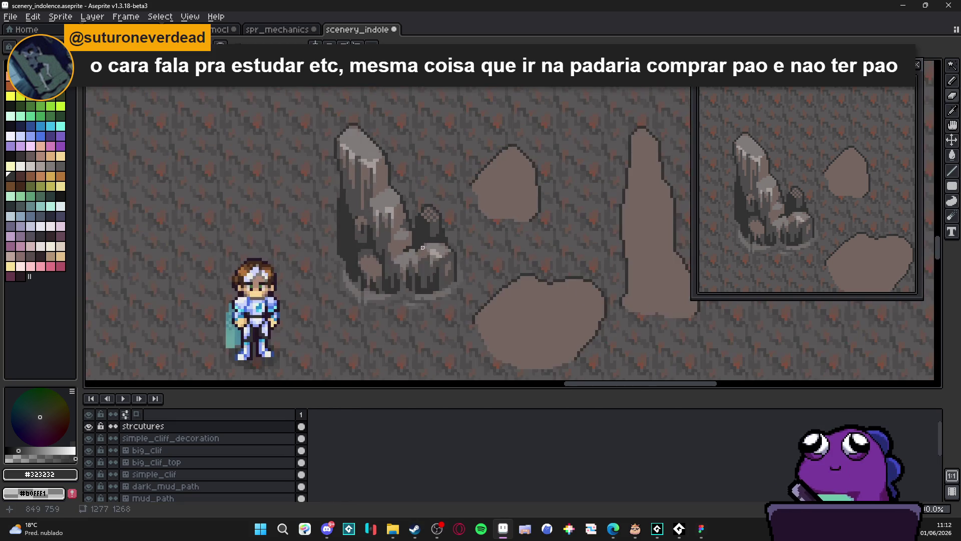
scroll(422, 248, "up", 2)
scroll(425, 228, "down", 2)
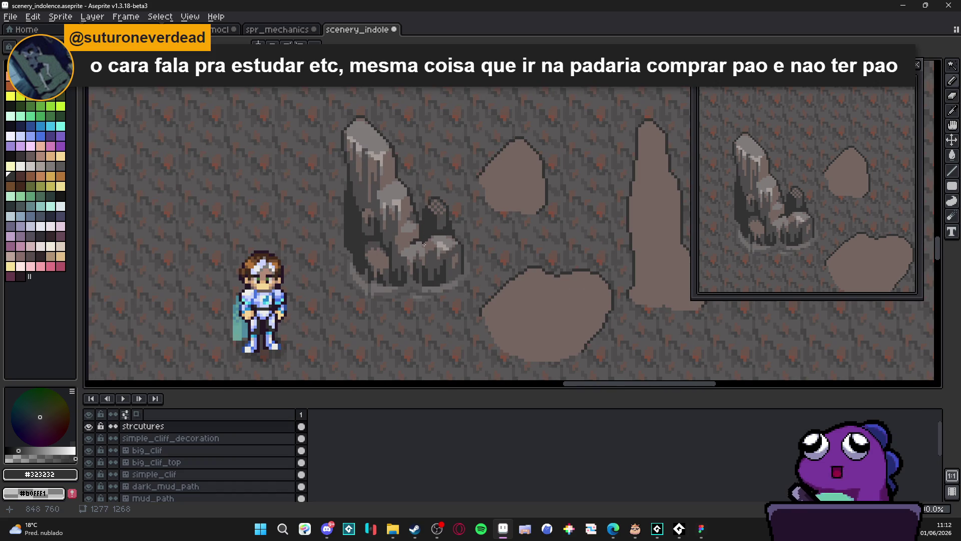
scroll(424, 244, "down", 1)
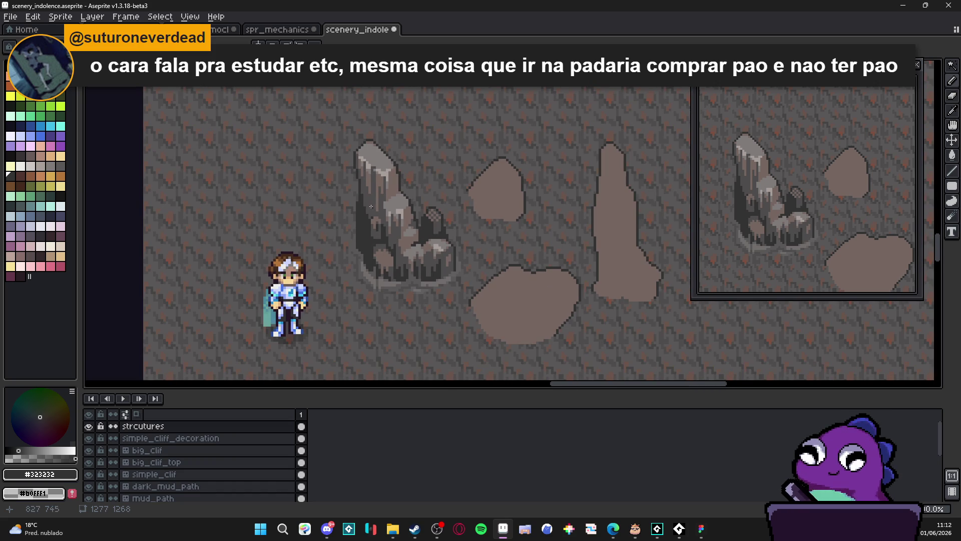
scroll(370, 206, "down", 2)
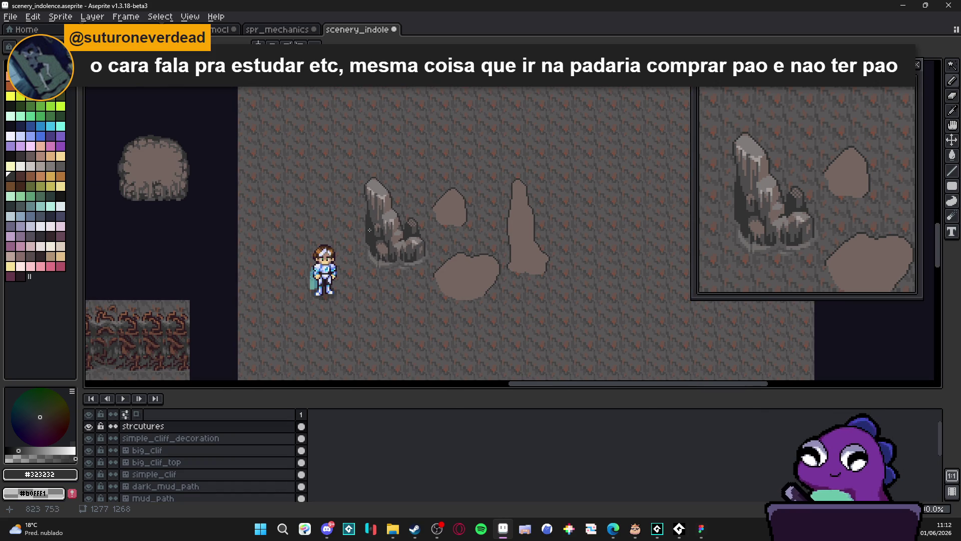
scroll(370, 230, "up", 2)
left_click(371, 220, "alt")
scroll(375, 200, "up", 3)
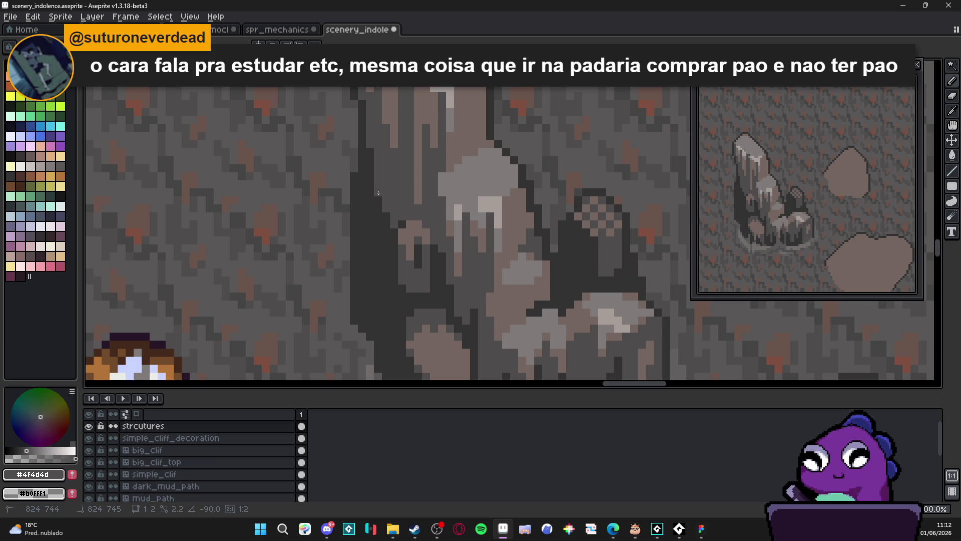
left_click_drag(378, 193, 376, 252)
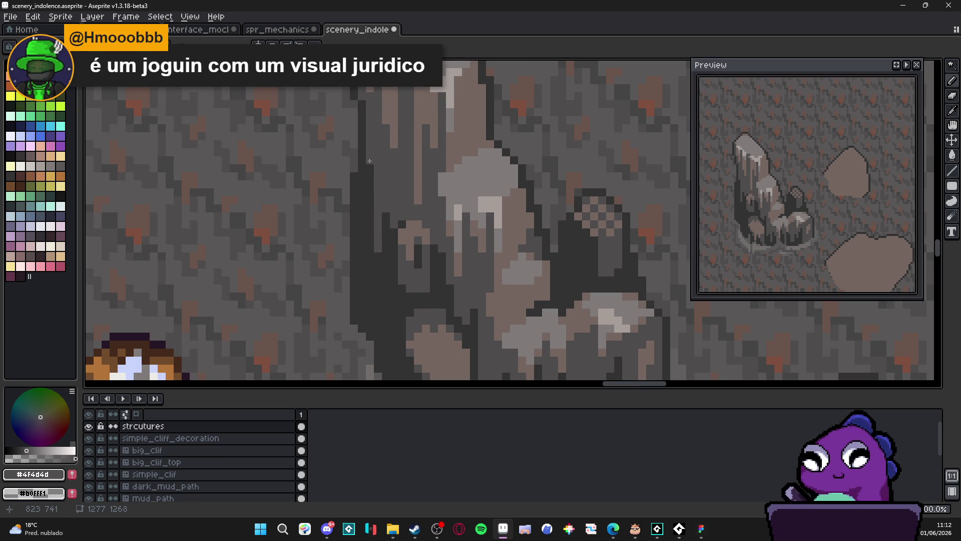
scroll(370, 161, "down", 5)
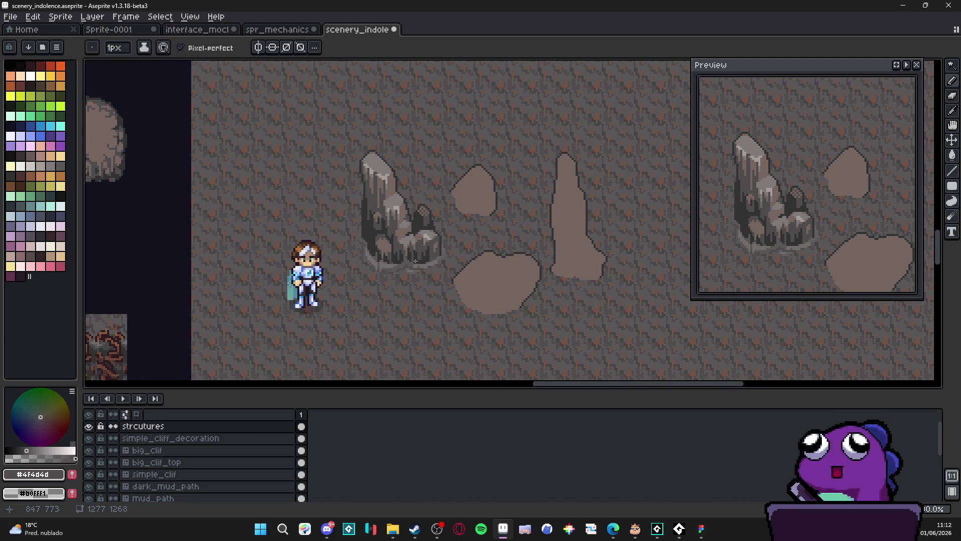
scroll(430, 266, "down", 1)
Step: Save the rock scene file
key("ctrl+s")
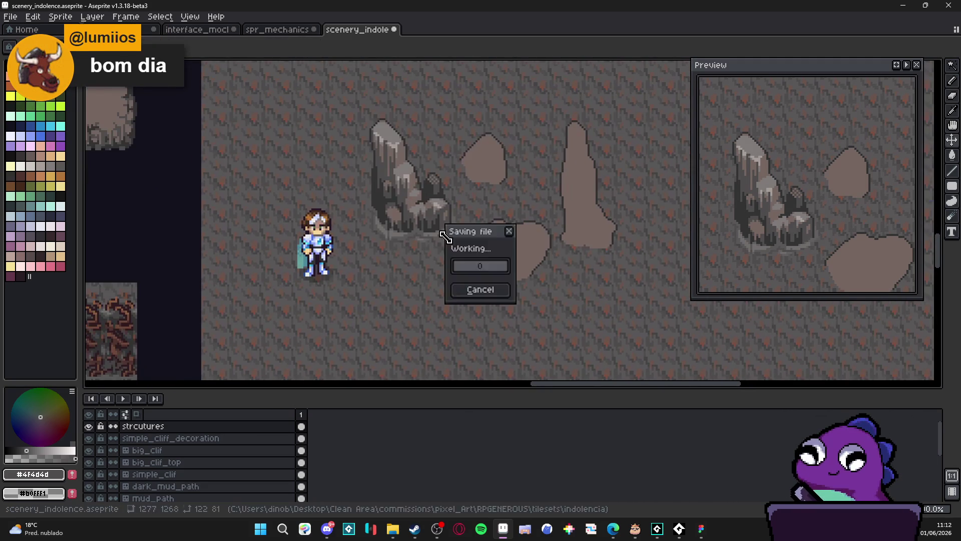
scroll(433, 250, "down", 1)
scroll(441, 259, "up", 1)
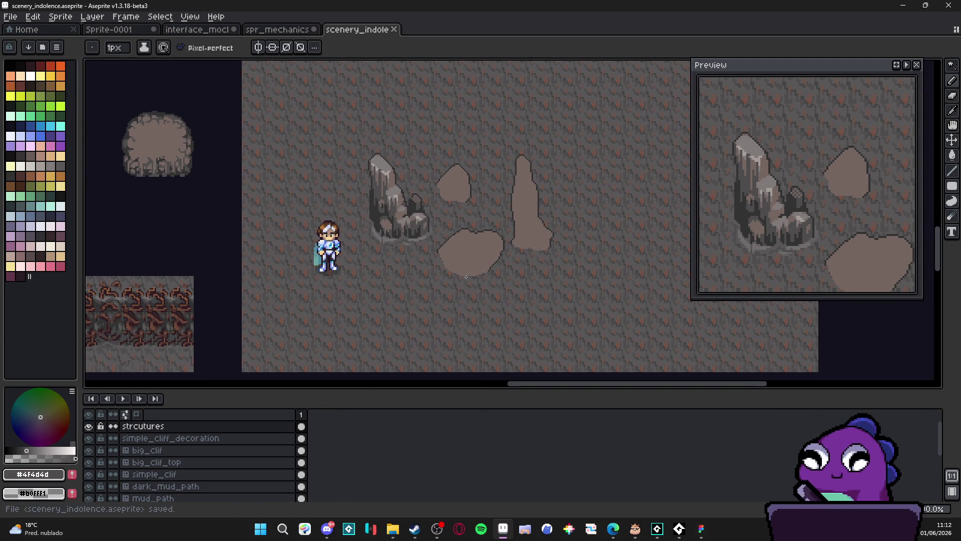
scroll(411, 237, "up", 4)
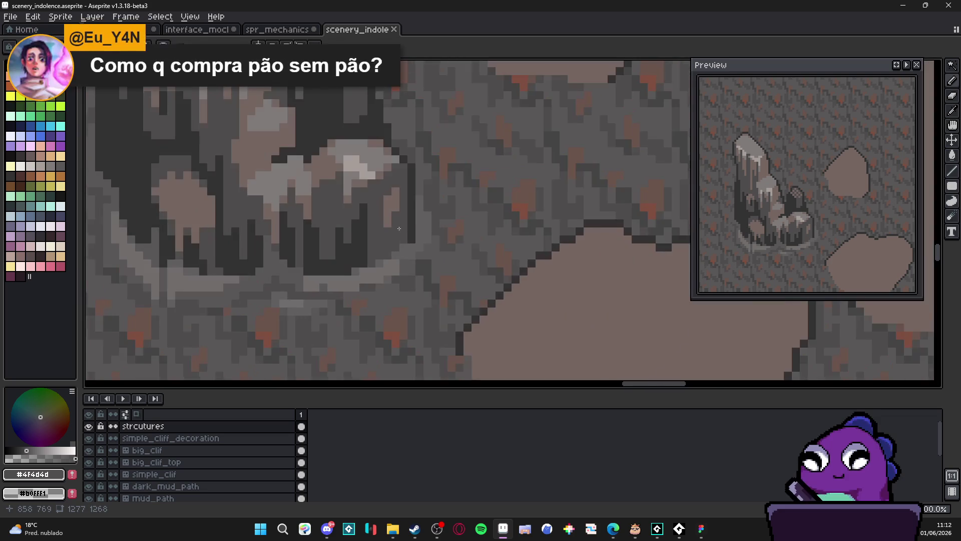
Step: Reselect the dark rock grey #323232, then eyedrop the mid grey #4f4d4d from the rock
left_click(413, 217, "alt")
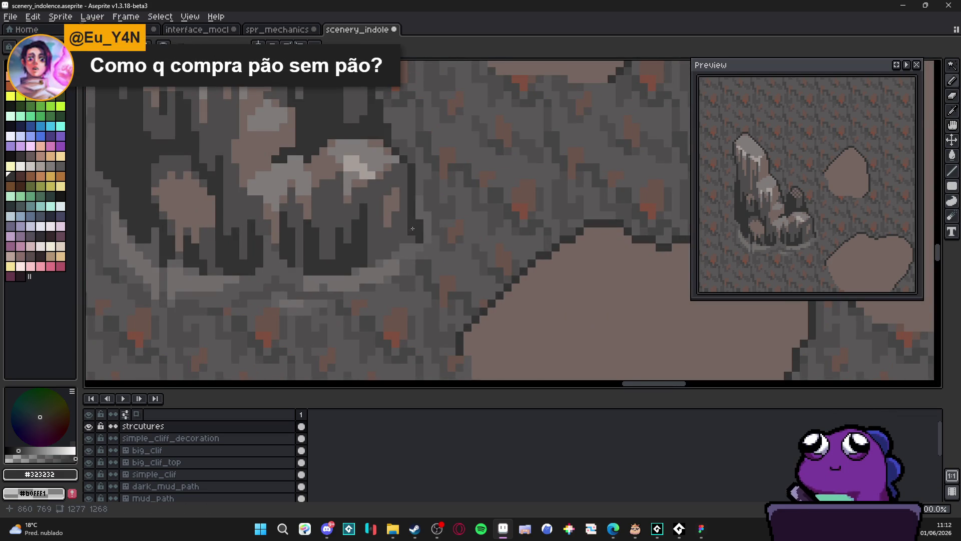
scroll(420, 250, "down", 4)
scroll(310, 241, "up", 4)
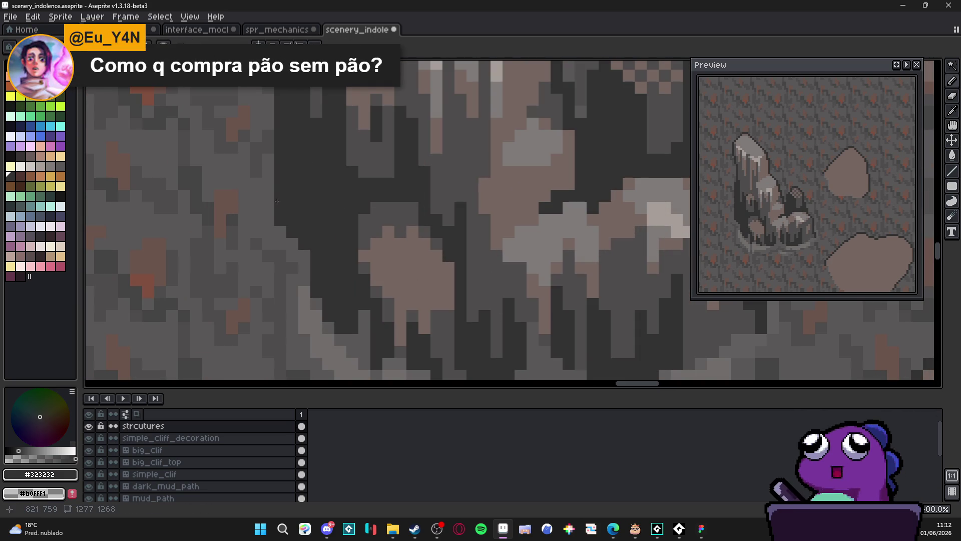
scroll(350, 224, "down", 3)
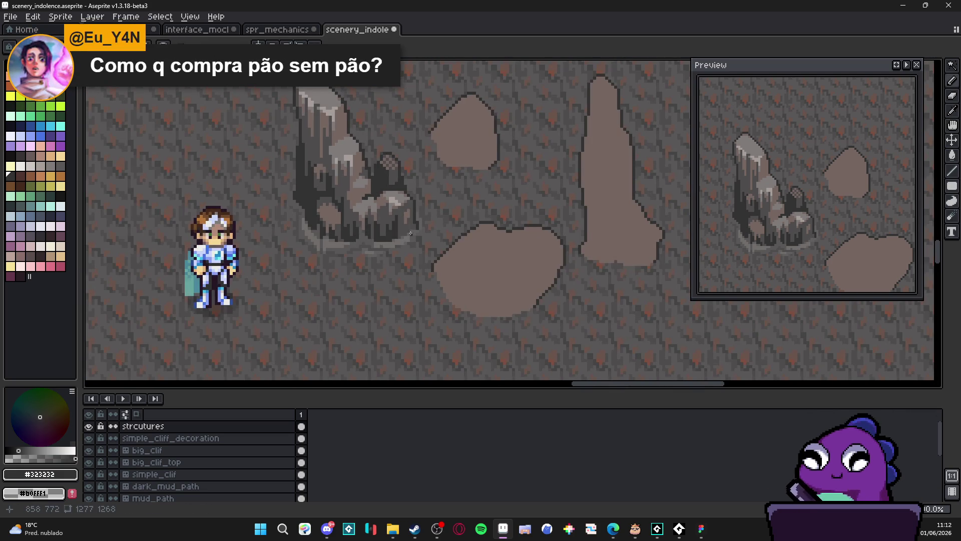
scroll(411, 233, "up", 2)
scroll(351, 268, "down", 3)
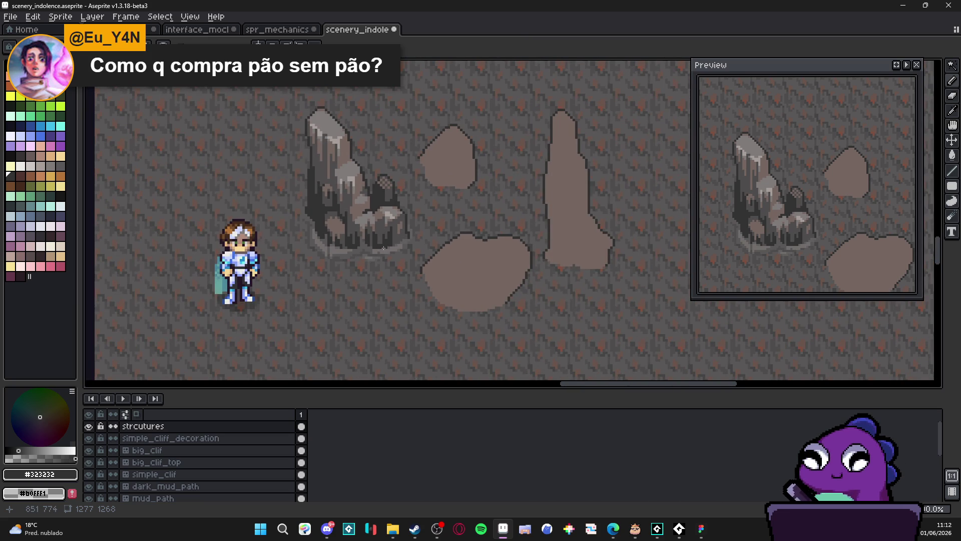
scroll(383, 247, "up", 3)
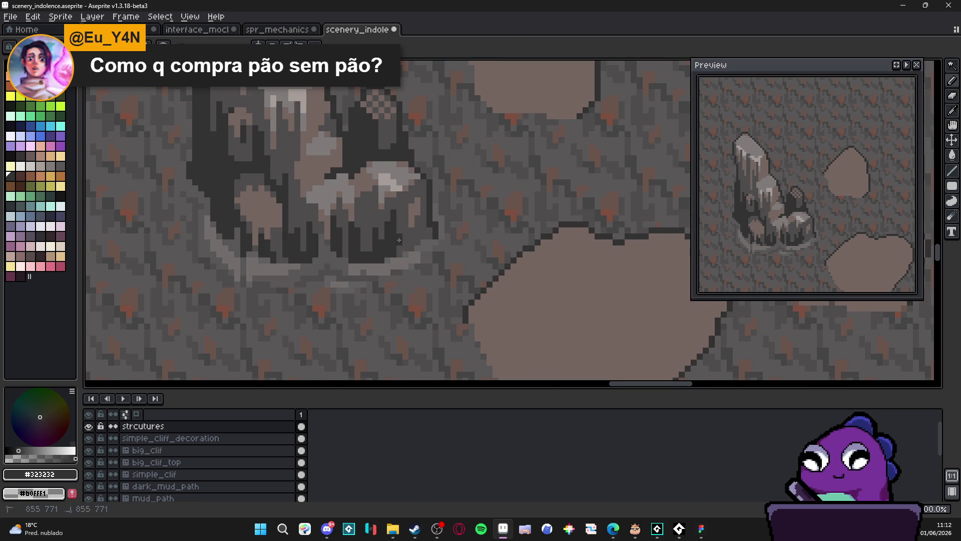
scroll(373, 290, "down", 3)
scroll(343, 269, "down", 2)
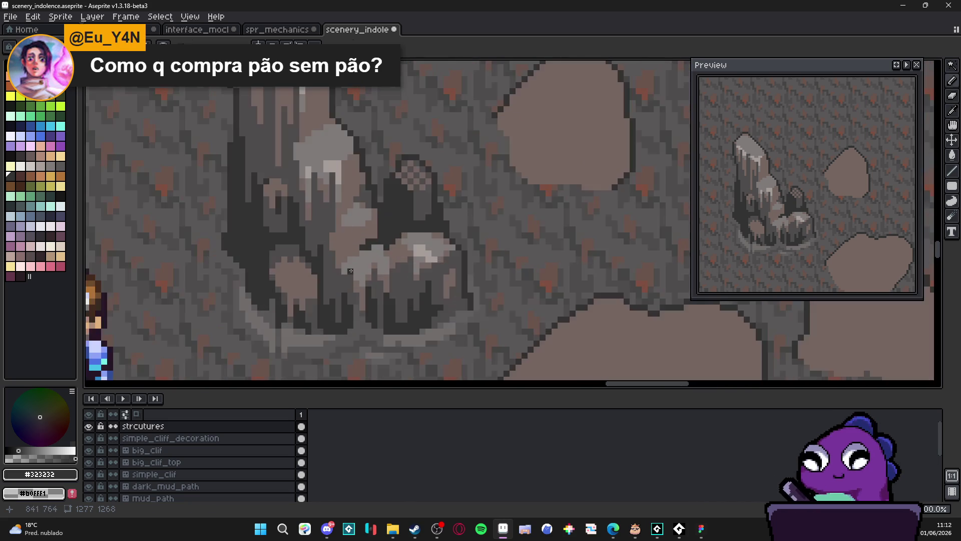
scroll(370, 251, "up", 3)
left_click(360, 254, "alt")
Step: Save the scene again and switch over to the Steam store
scroll(360, 254, "up", 1)
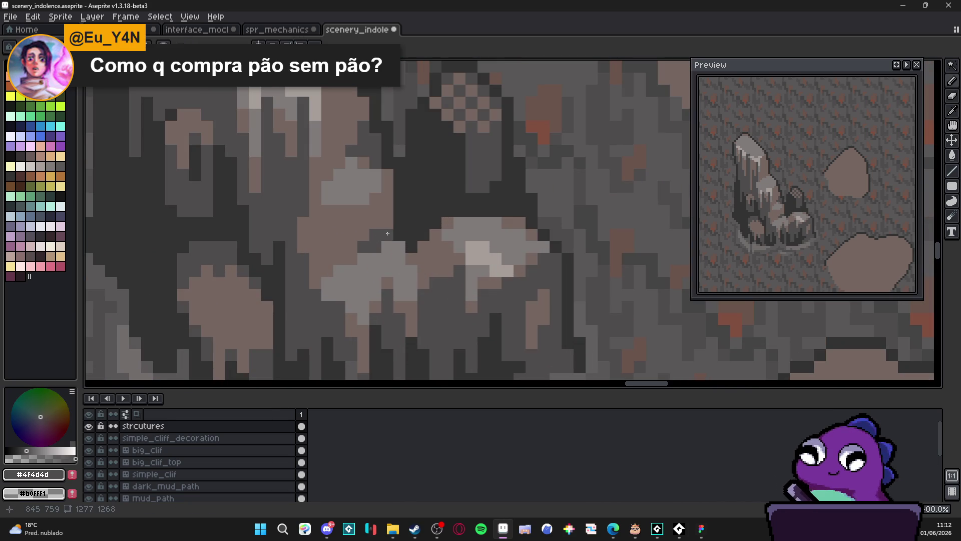
scroll(396, 242, "down", 4)
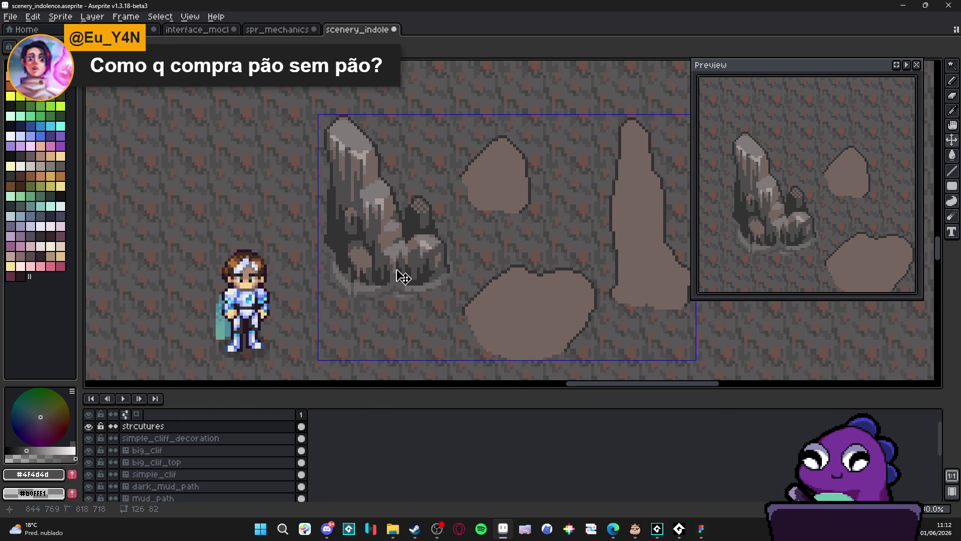
key("ctrl+s")
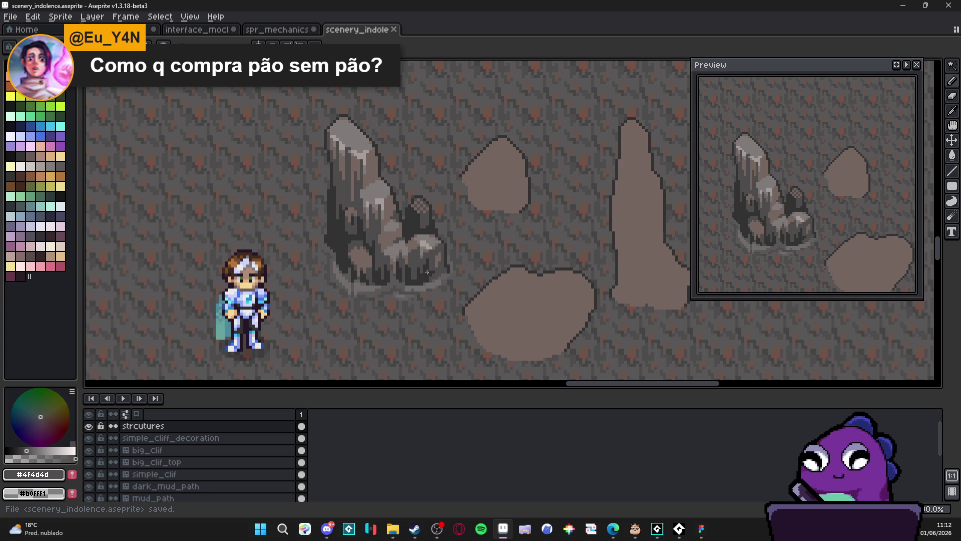
left_click(415, 528)
Step: Search the store for 'shroom and' and open the Shroom and Gloom page
left_click(475, 58)
type("s")
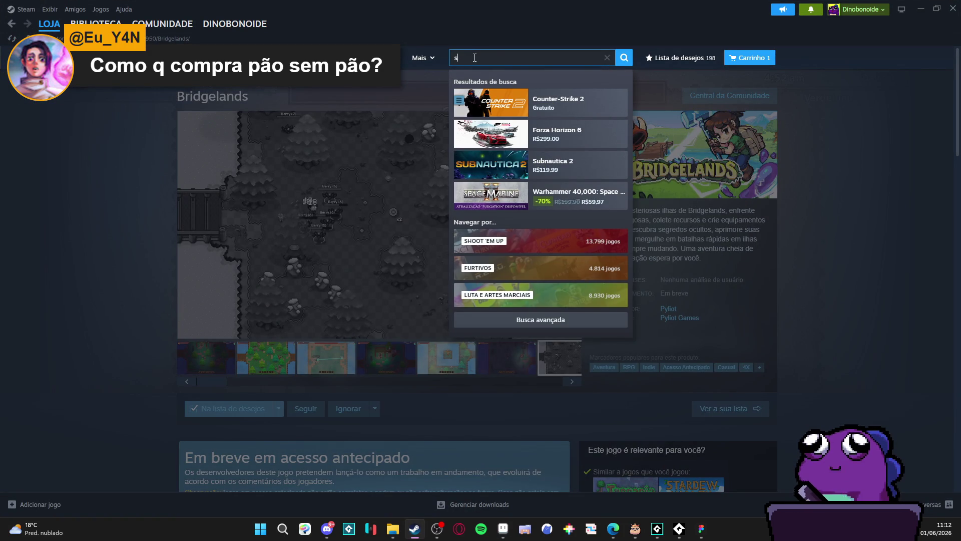
type("h")
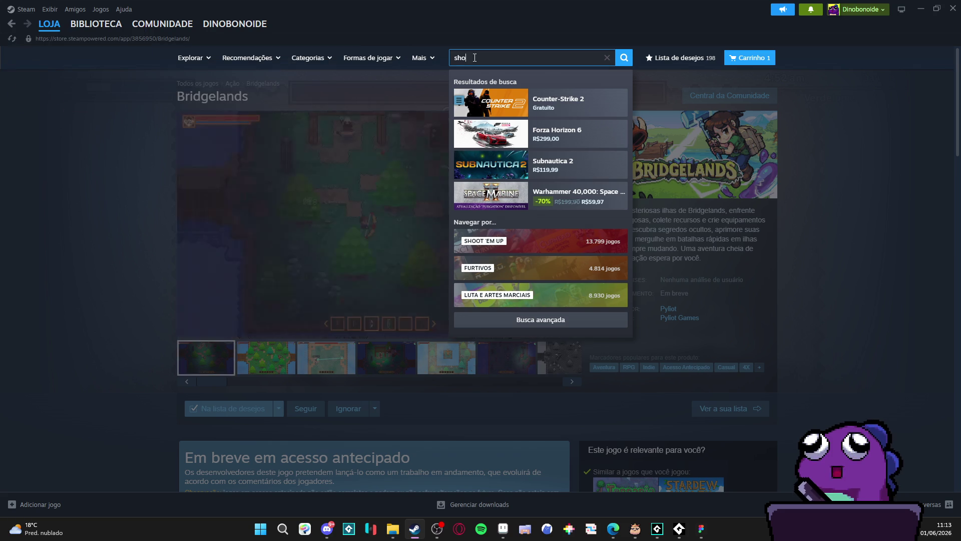
type("room and")
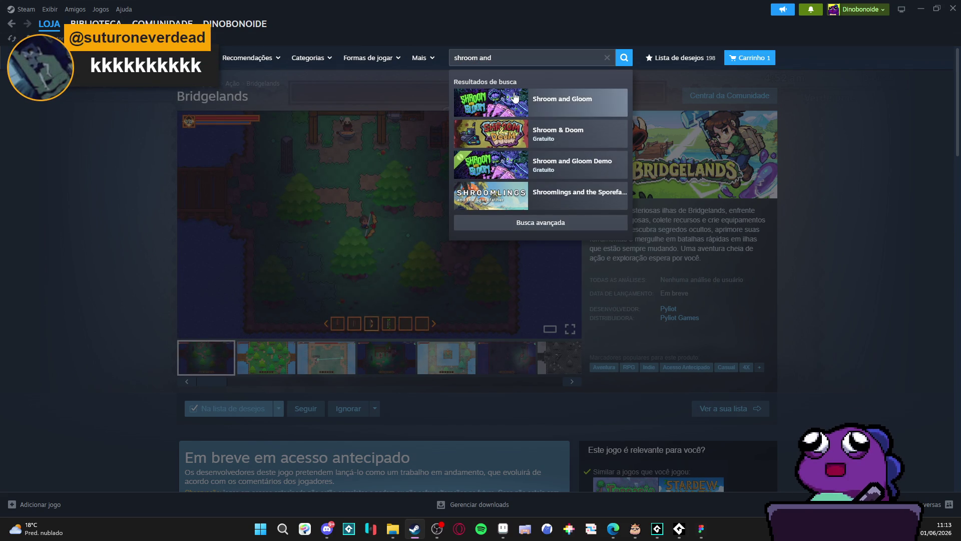
left_click(515, 100)
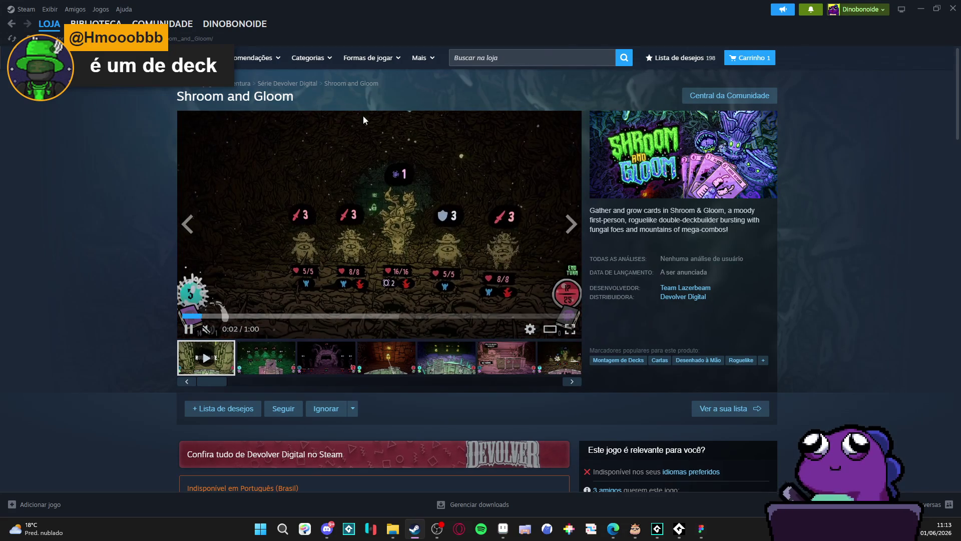
Step: Page through the gallery to the Loot the Corpse screenshot, then minimize Steam
left_click(323, 359)
left_click(386, 358)
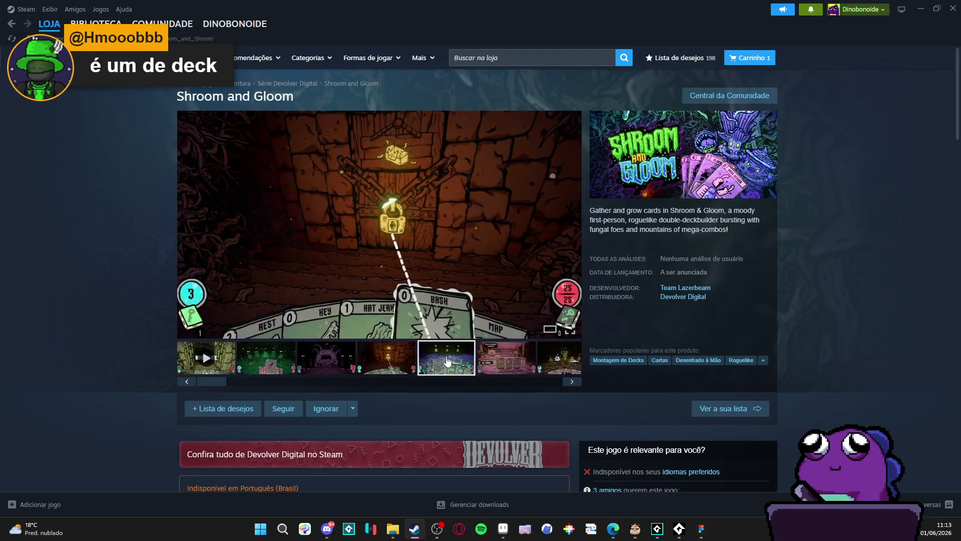
left_click(446, 357)
left_click(512, 358)
left_click(560, 360)
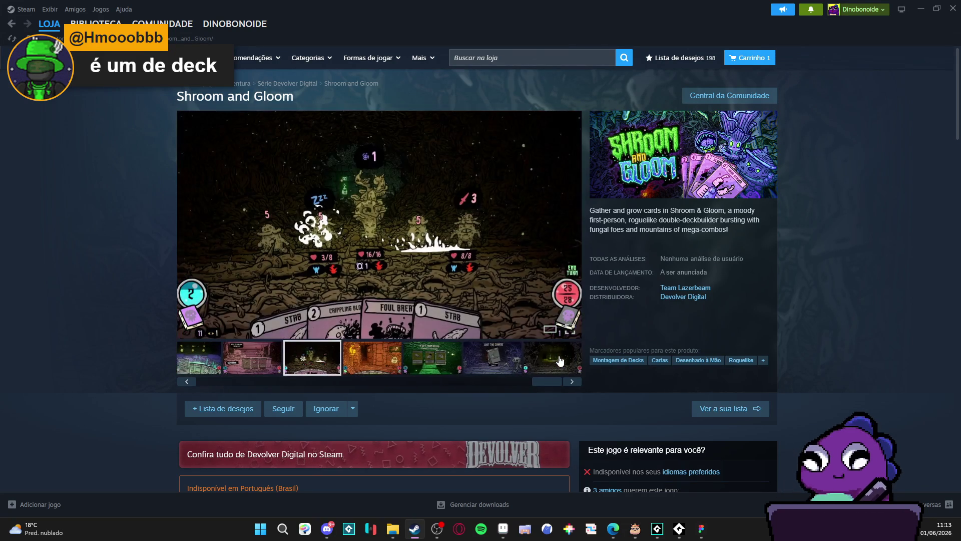
left_click(515, 368)
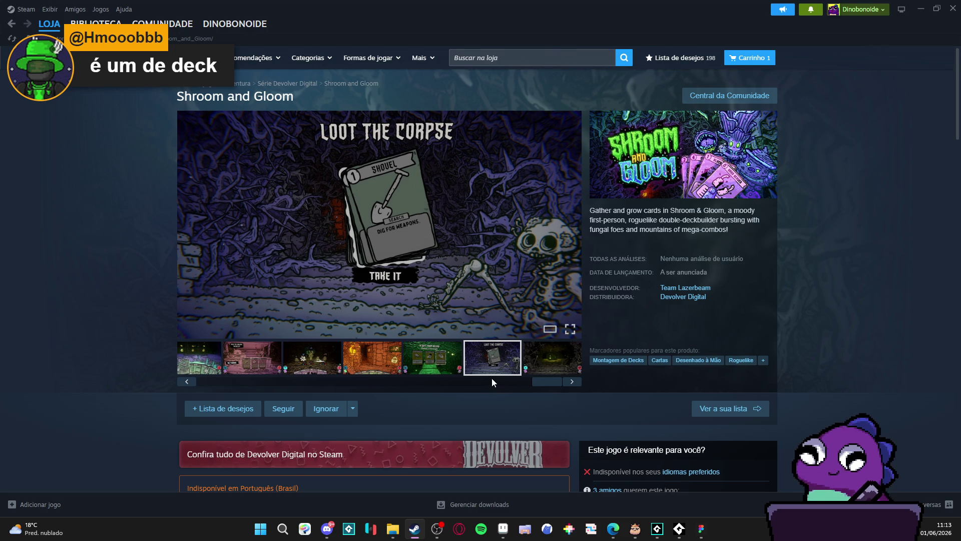
left_click(923, 5)
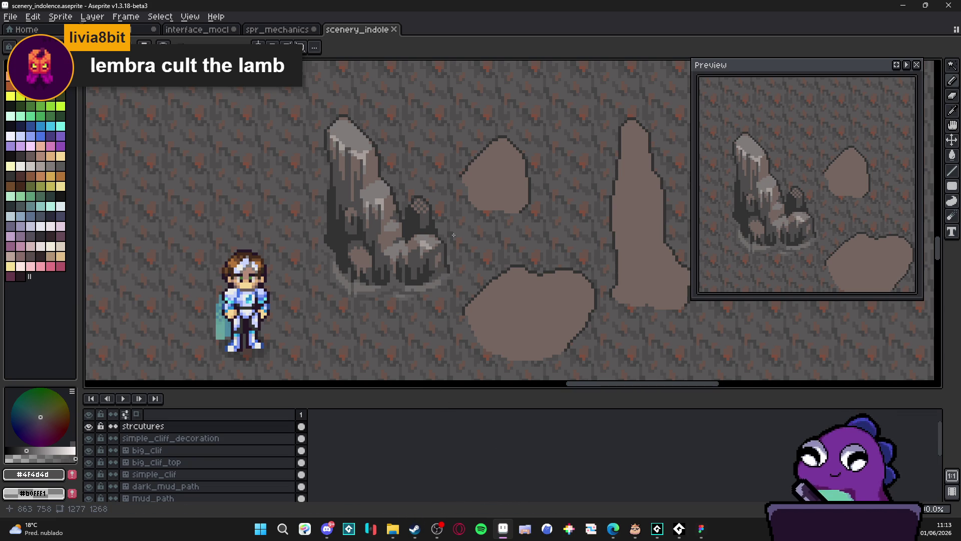
Step: Paint over the rock's light #a69e9a highlight pixels with mid grey #807b7a
scroll(446, 235, "up", 5)
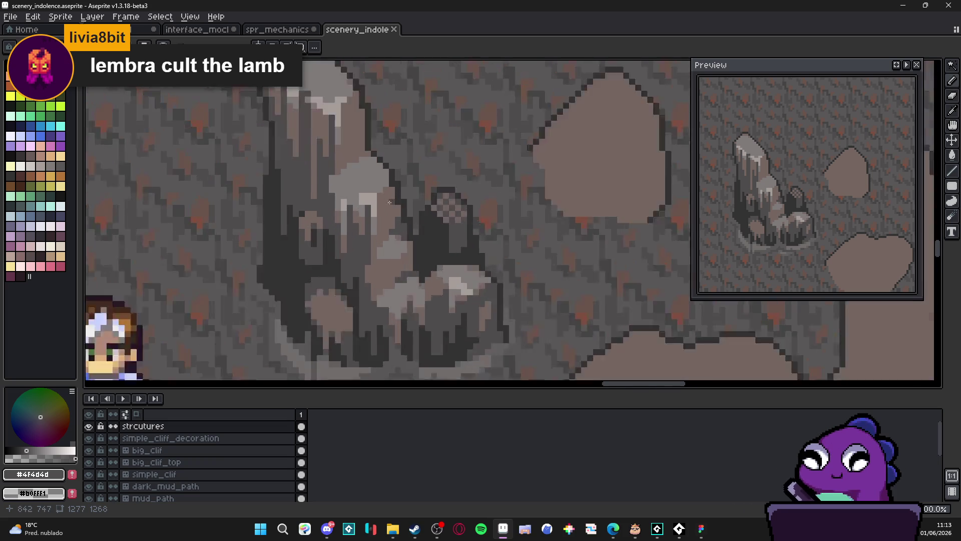
left_click(342, 201, "alt")
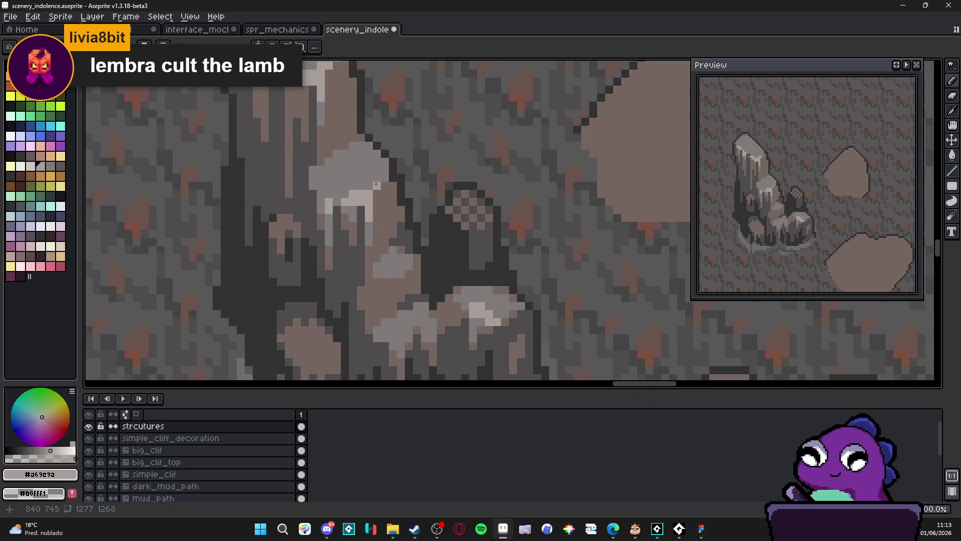
scroll(325, 198, "down", 1)
scroll(325, 198, "down", 1)
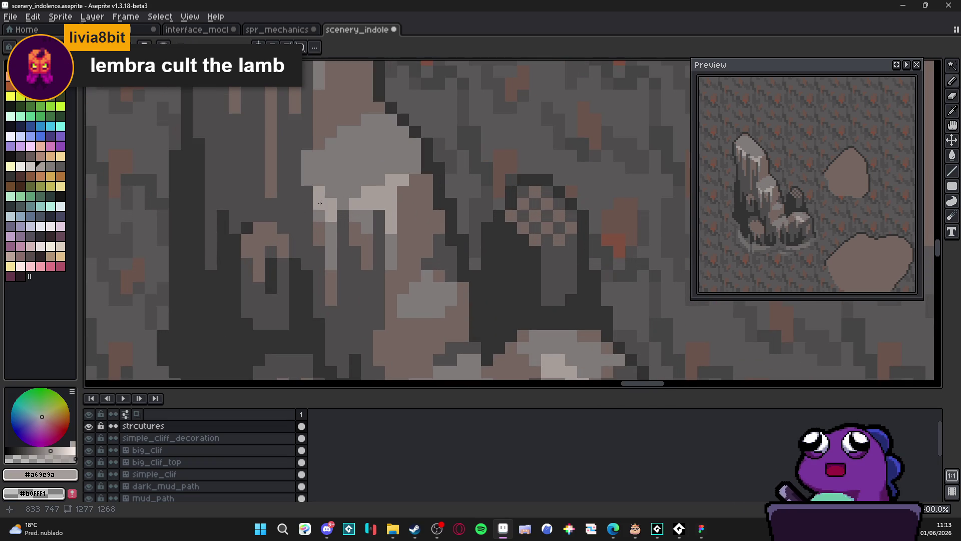
scroll(410, 194, "down", 1)
scroll(412, 233, "down", 1)
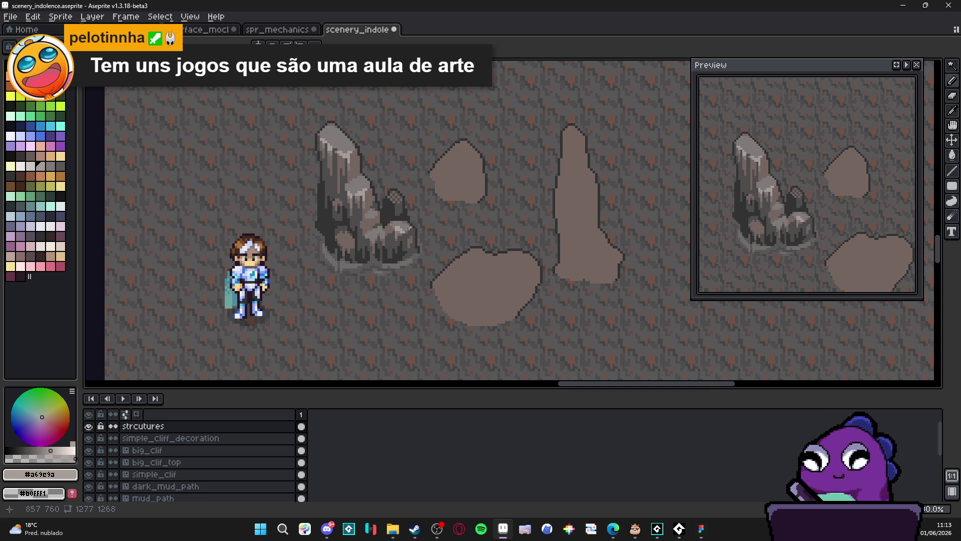
scroll(411, 222, "up", 5)
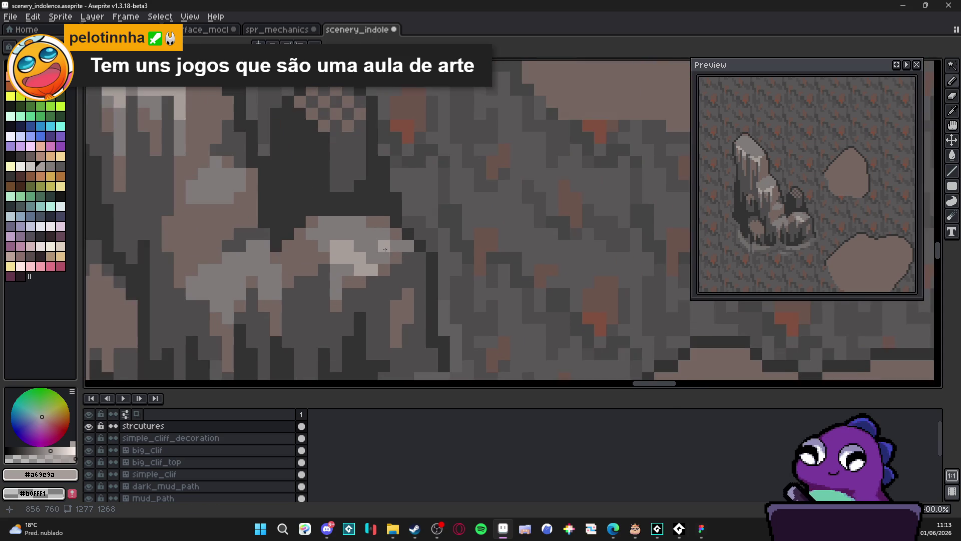
left_click(357, 261, "alt")
mouse_move(335, 245)
left_mouse_down()
mouse_move(336, 258)
mouse_move(373, 270)
left_mouse_up()
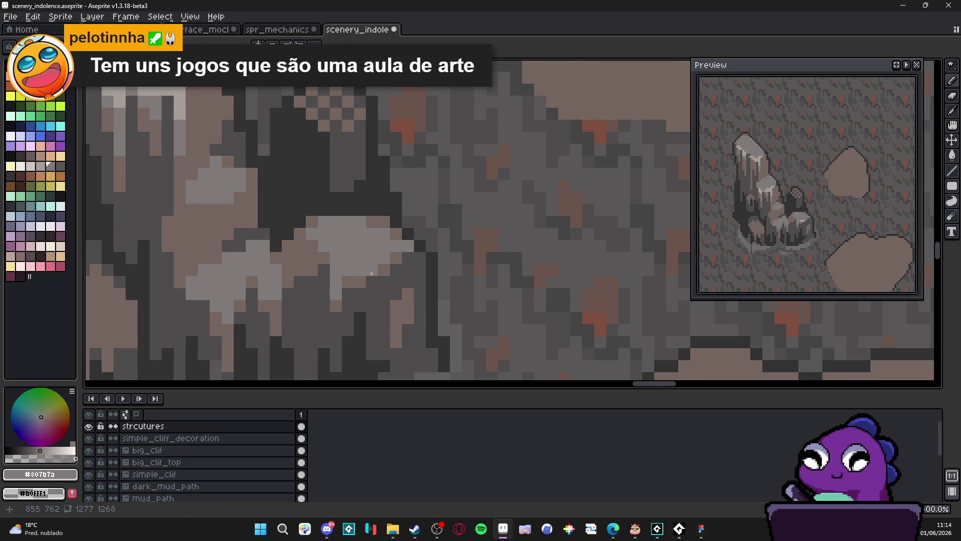
Step: Pick dark grey #4f4d4d and place one dark pixel in the rock shading
scroll(388, 267, "down", 5)
scroll(372, 268, "up", 2)
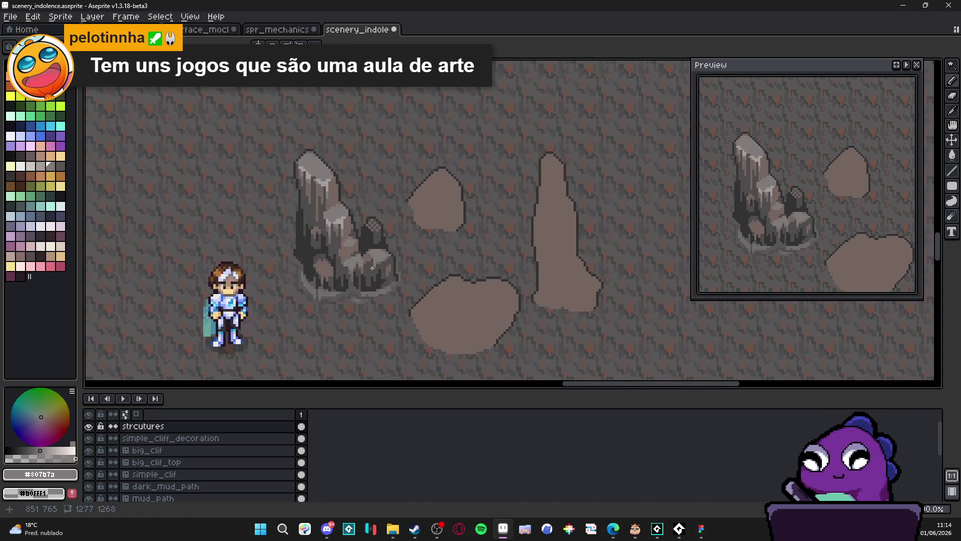
scroll(326, 271, "up", 5)
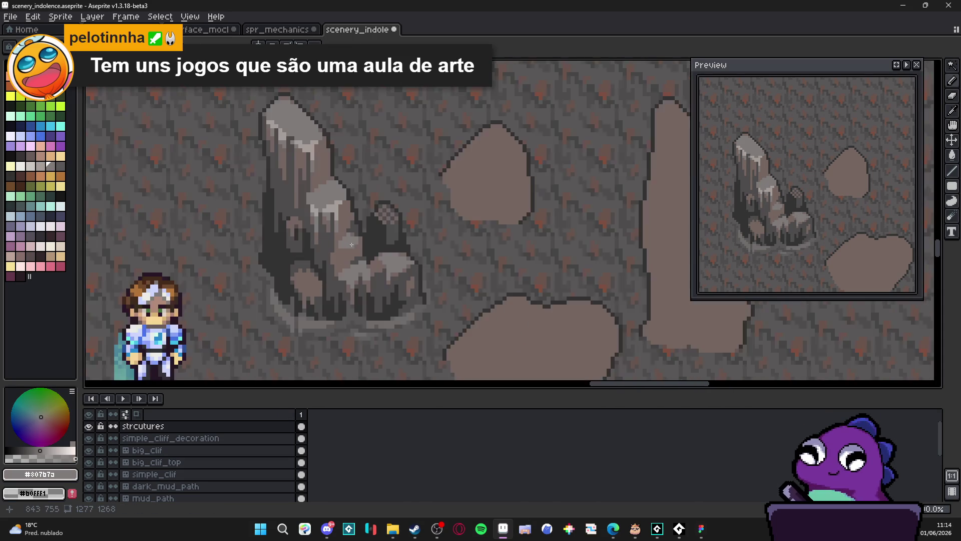
left_click(315, 274, "alt")
left_click(321, 253)
scroll(322, 259, "down", 5)
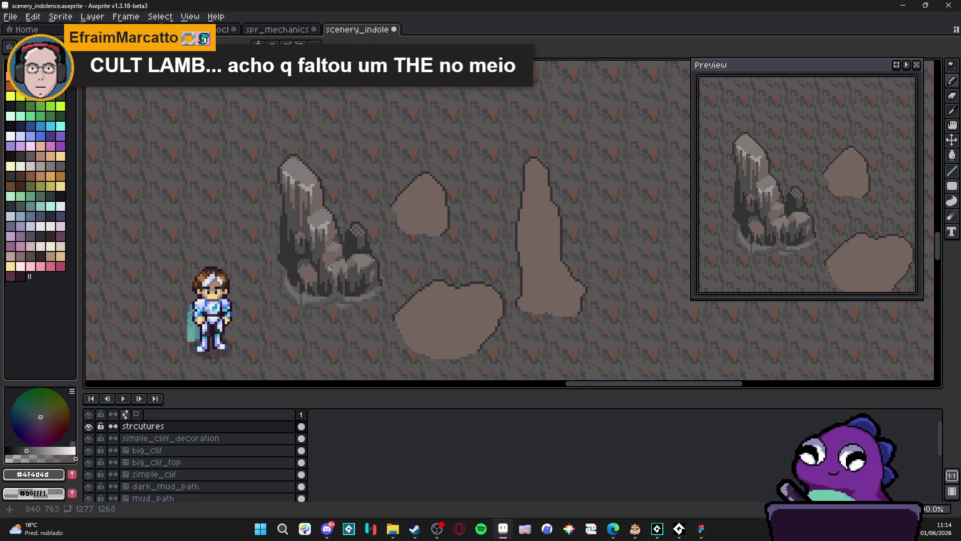
scroll(342, 245, "down", 1)
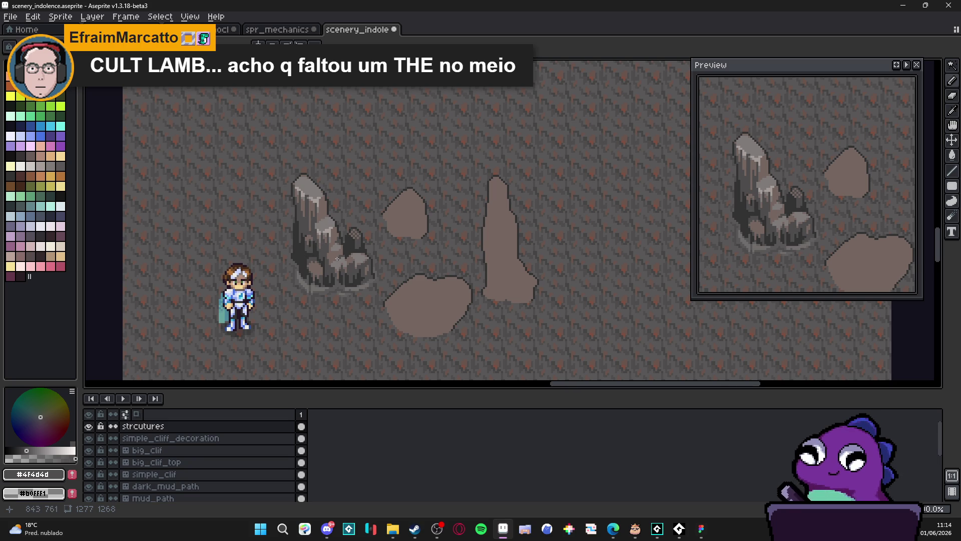
Step: Draw a dark #323232 vertical streak up the rock
scroll(336, 258, "up", 3)
left_click(313, 311, "alt")
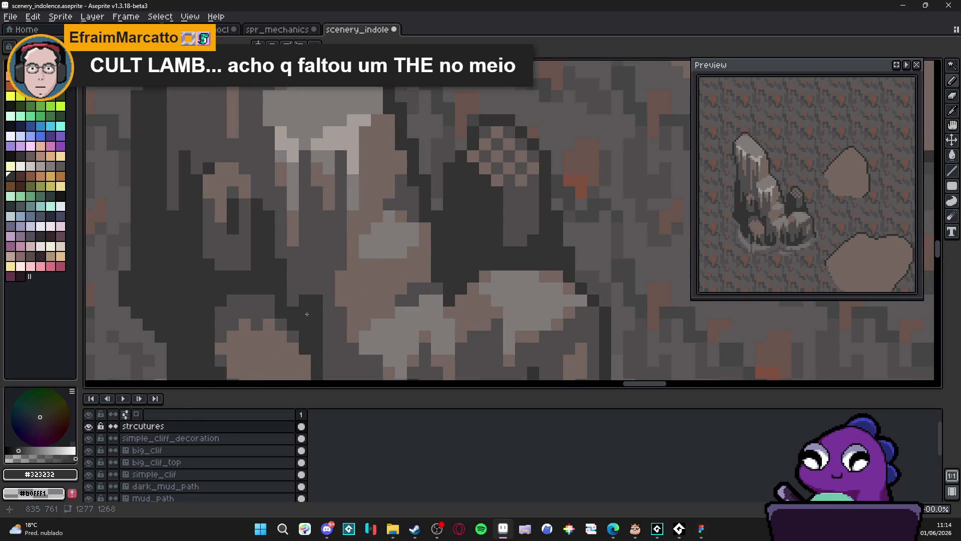
left_click_drag(307, 314, 308, 241)
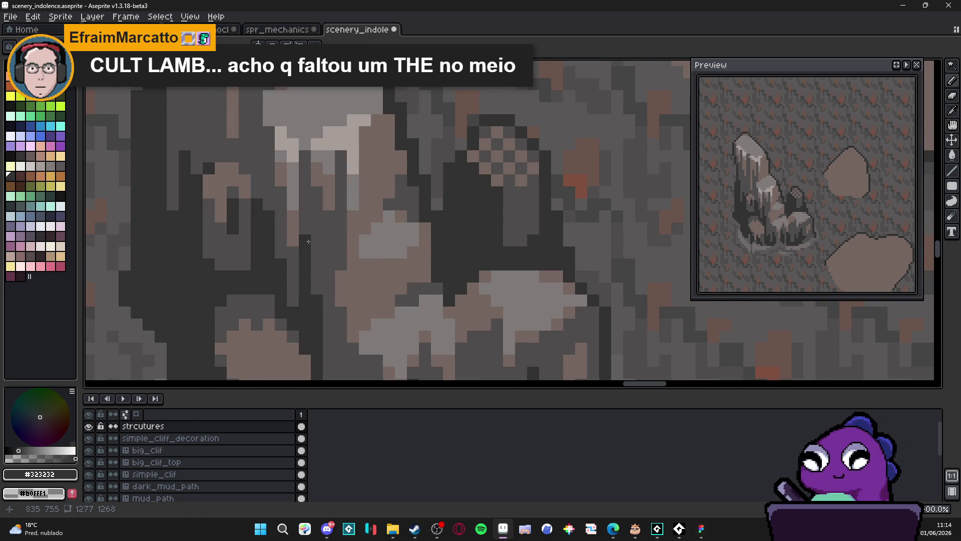
Step: Cover the checkered dither patch with solid brown #756661
scroll(308, 243, "down", 3)
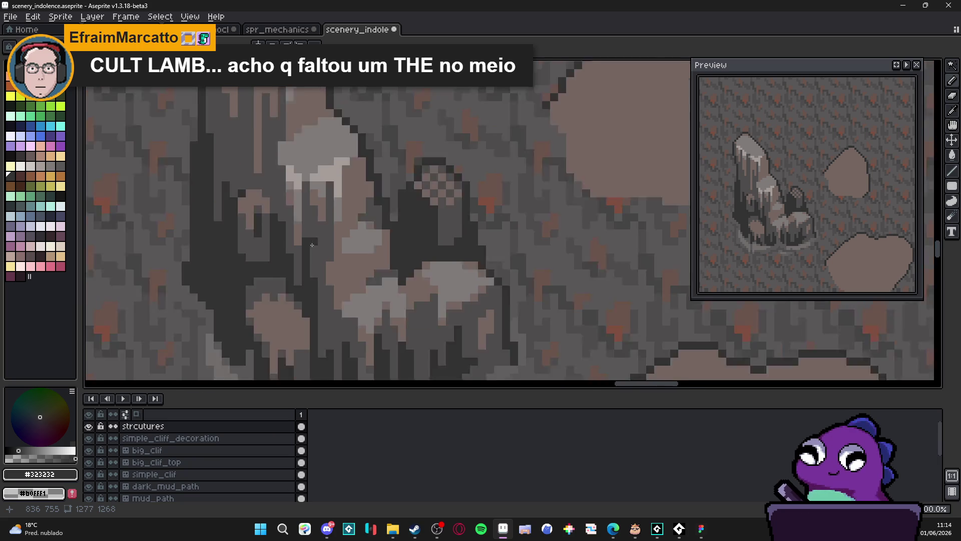
scroll(317, 282, "down", 4)
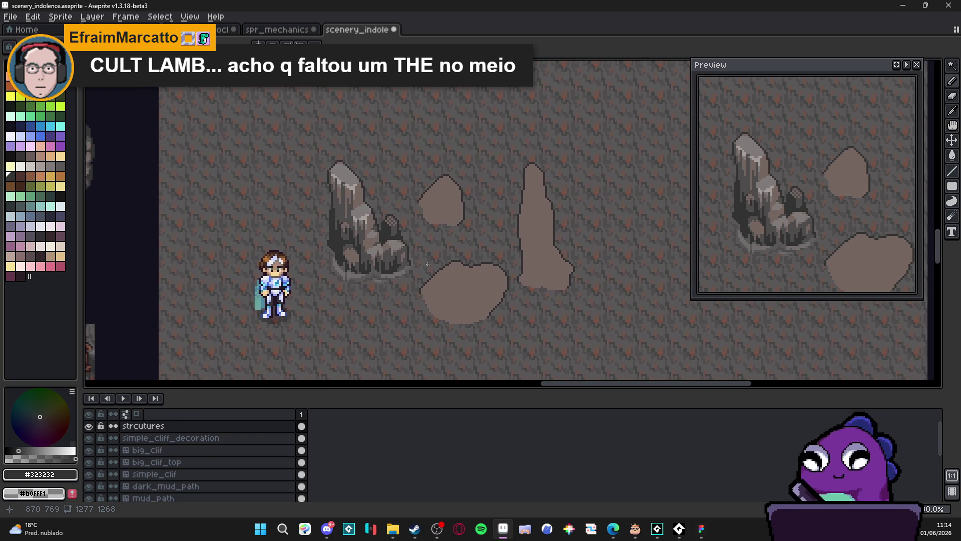
scroll(416, 275, "down", 2)
scroll(411, 250, "up", 4)
scroll(400, 217, "down", 3)
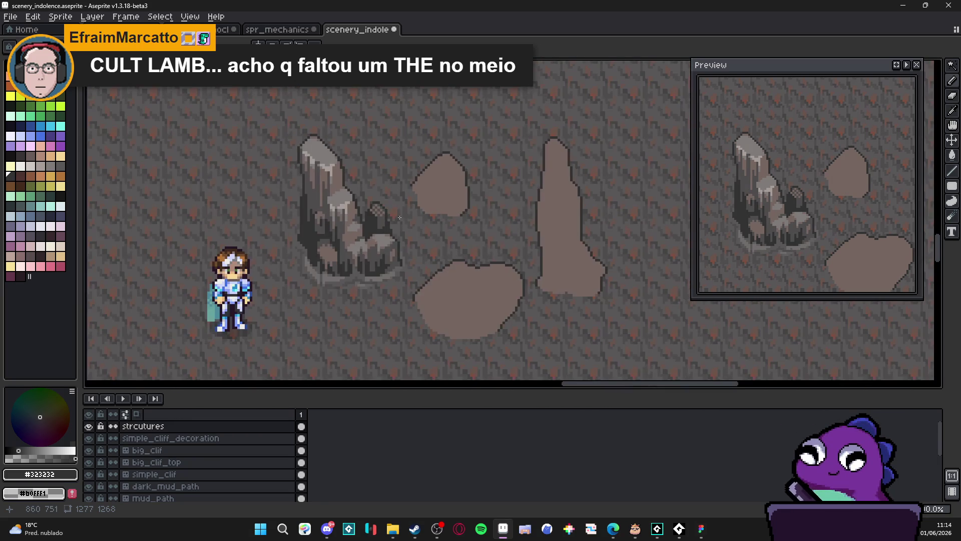
scroll(400, 217, "down", 1)
scroll(381, 201, "up", 5)
left_click(368, 194, "alt")
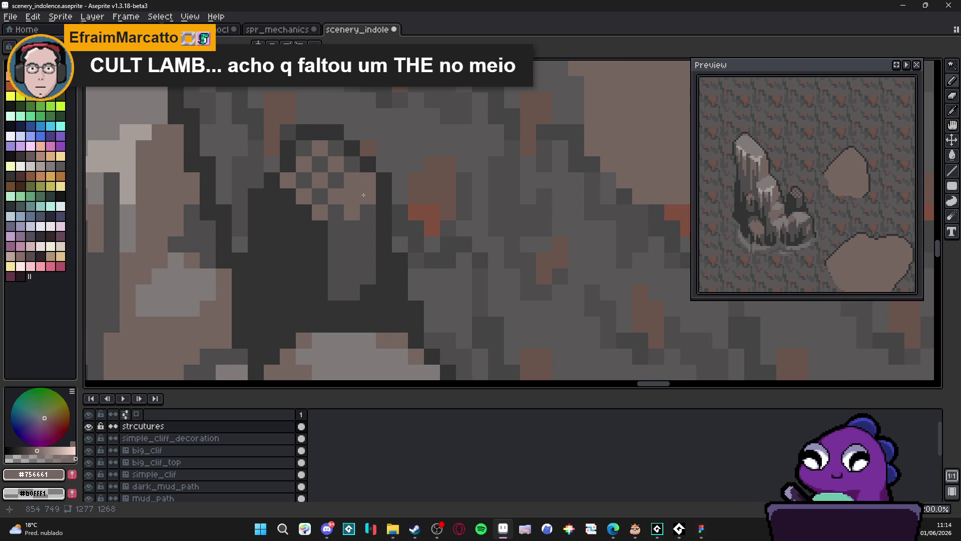
mouse_move(364, 195)
left_mouse_down()
mouse_move(352, 164)
mouse_move(304, 148)
mouse_move(303, 180)
mouse_move(343, 212)
left_mouse_up()
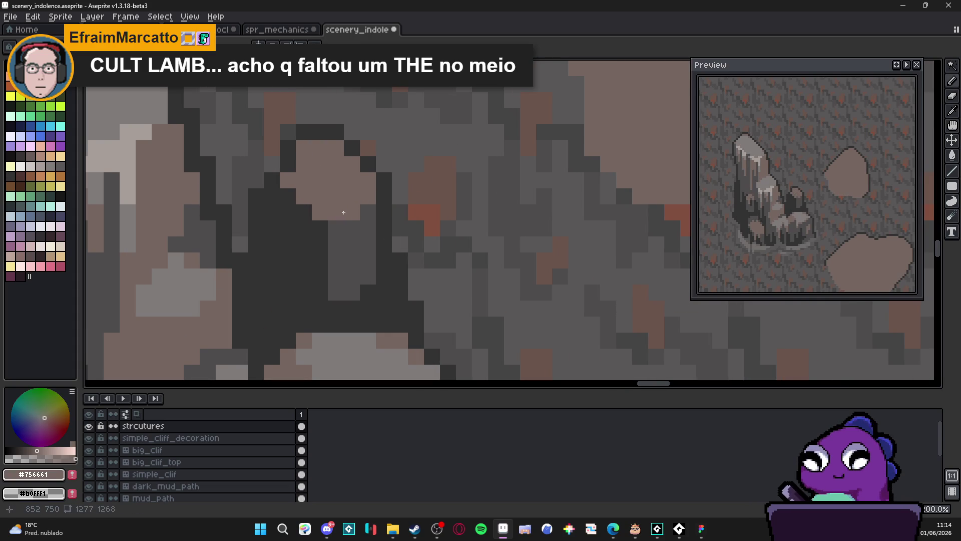
Step: Fill a gap pixel in the rock's top outline with #323232
scroll(351, 220, "down", 4)
scroll(375, 255, "up", 1)
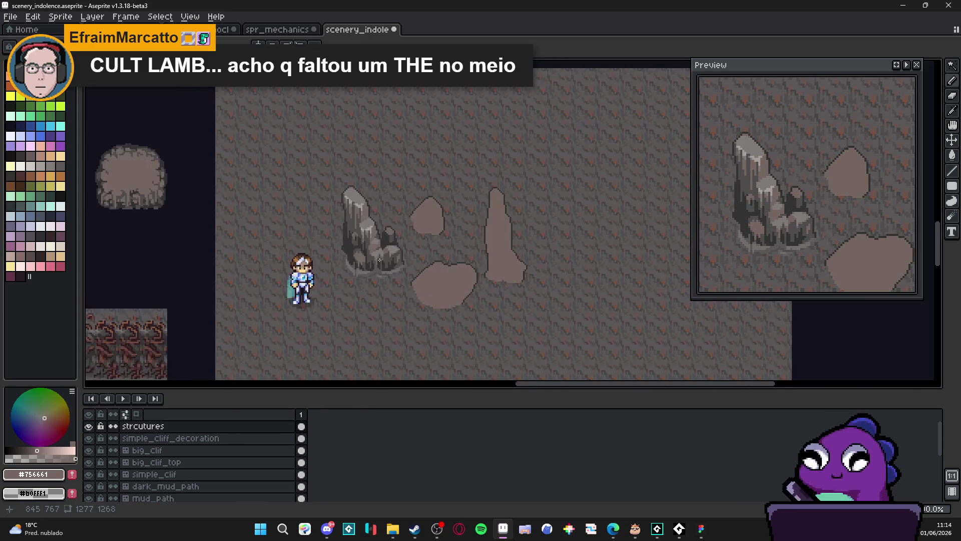
left_click_drag(379, 259, 369, 224)
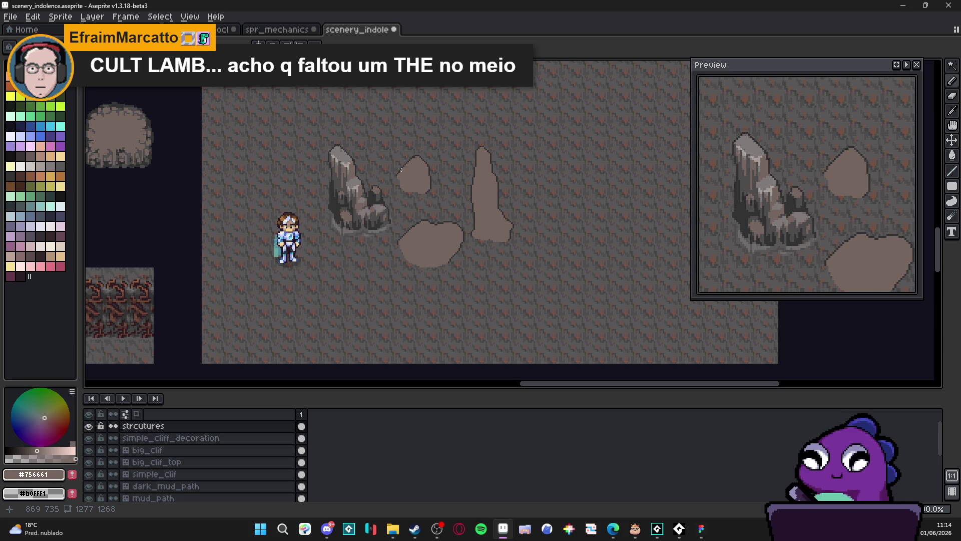
left_click_drag(394, 160, 471, 119)
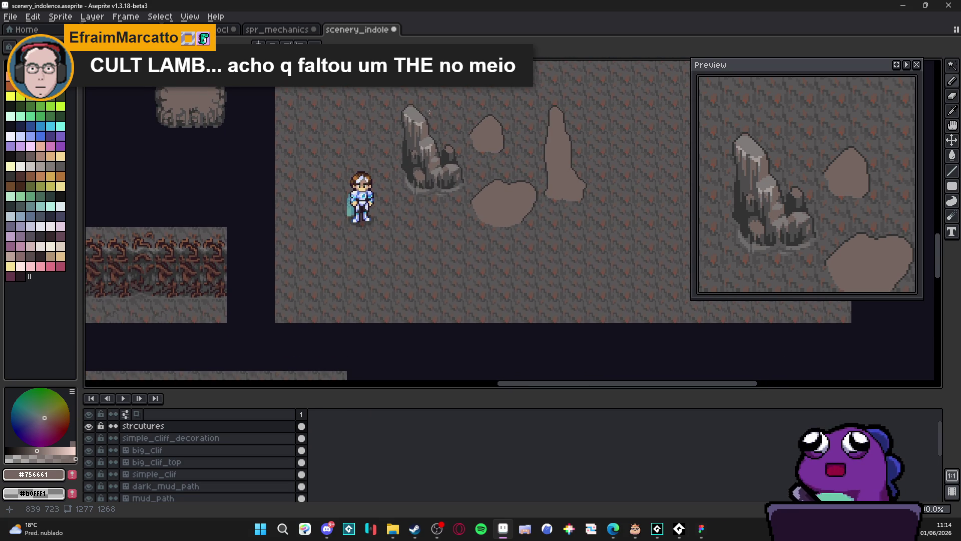
scroll(429, 112, "up", 5)
left_click(386, 92, "alt")
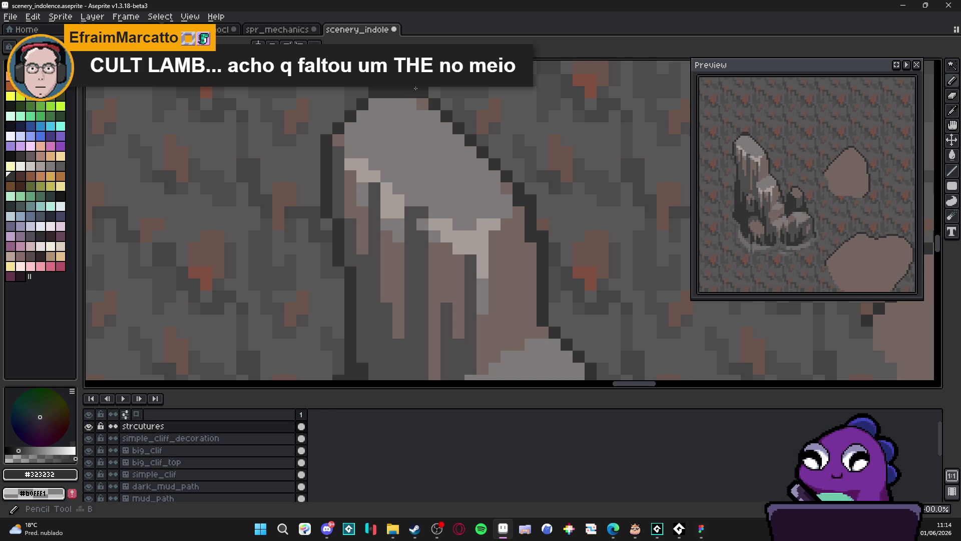
left_click(422, 104)
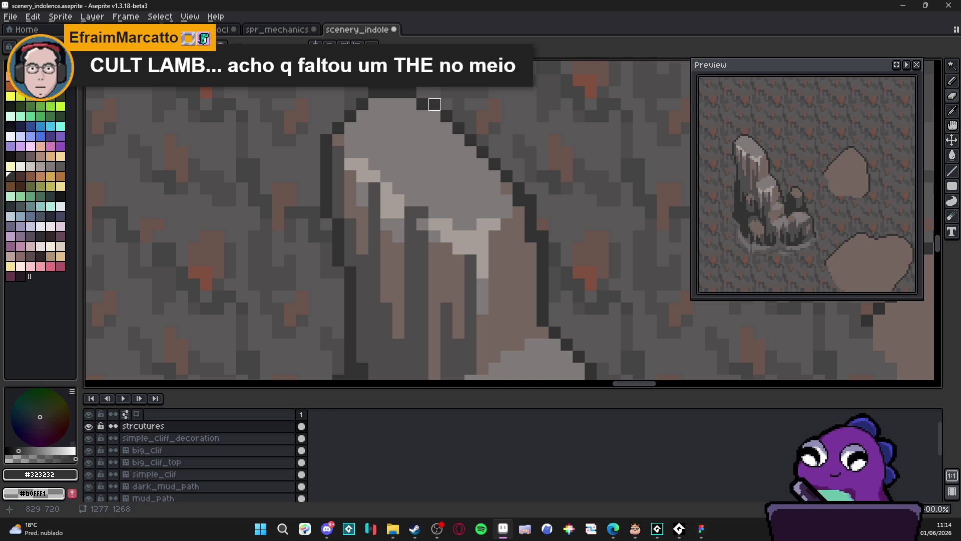
Step: Flatten the small bump's top outline and pick dark grey #4f4d4d below it
scroll(468, 169, "down", 6)
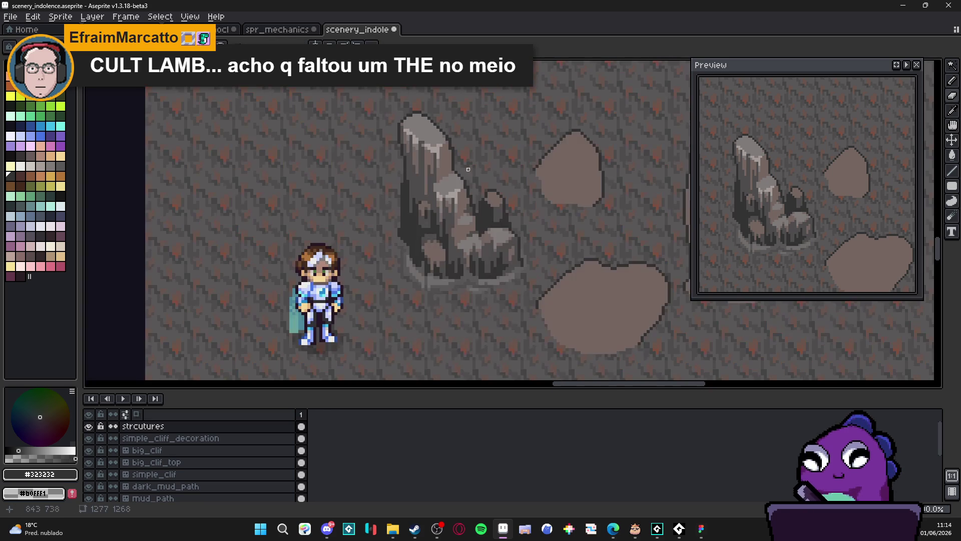
scroll(501, 199, "up", 5)
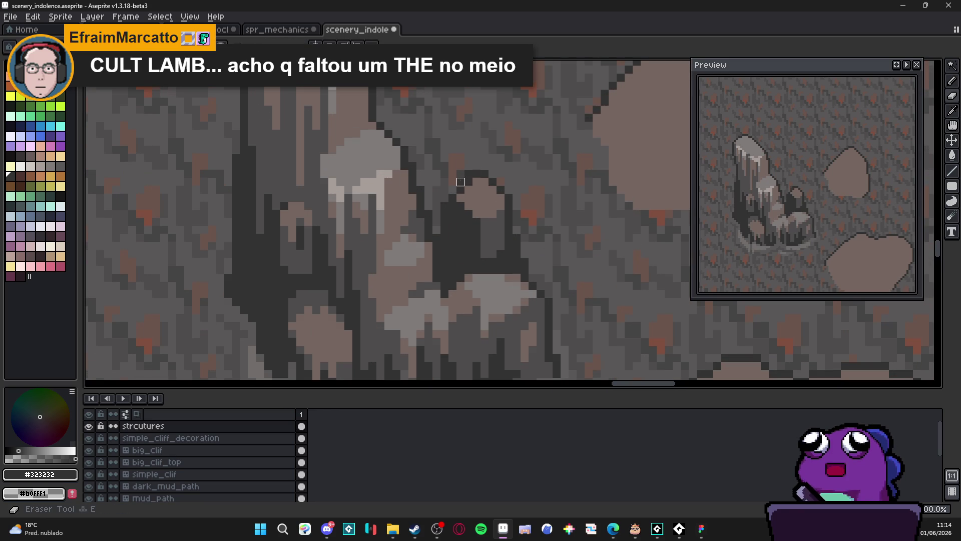
left_click_drag(473, 180, 489, 181)
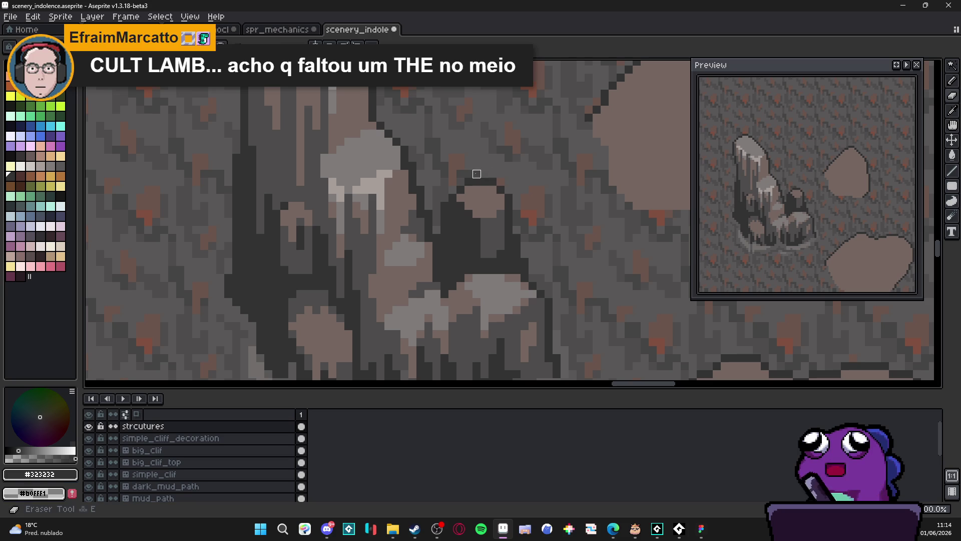
scroll(521, 175, "down", 1)
scroll(501, 205, "up", 1)
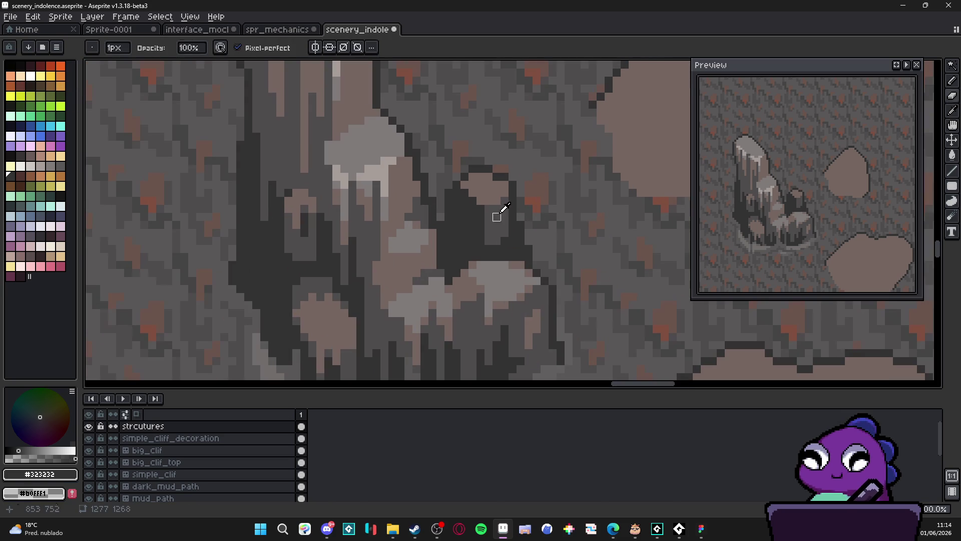
left_click(499, 208, "alt")
Step: Paint dark grey shadow pixels along the lower rocks
scroll(500, 170, "down", 3)
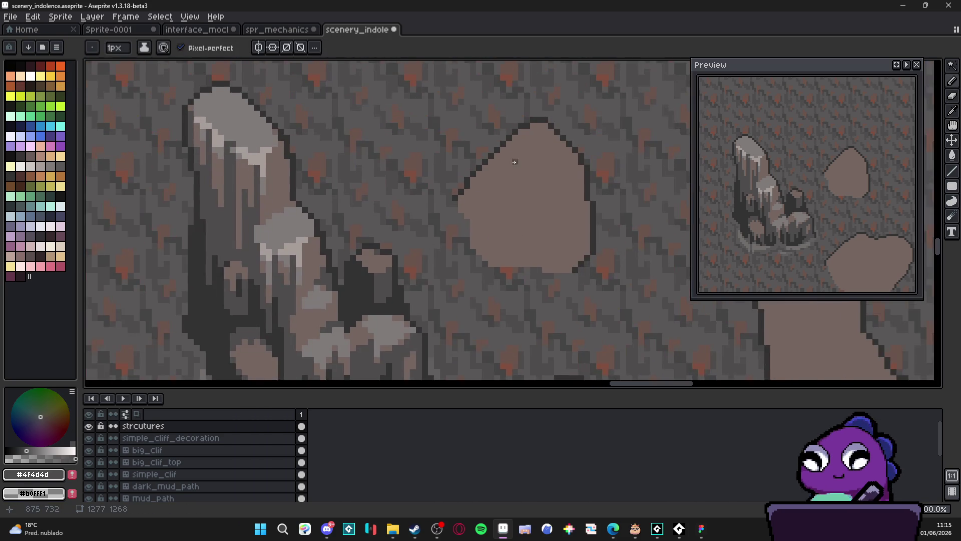
scroll(514, 150, "down", 1)
scroll(356, 173, "down", 1)
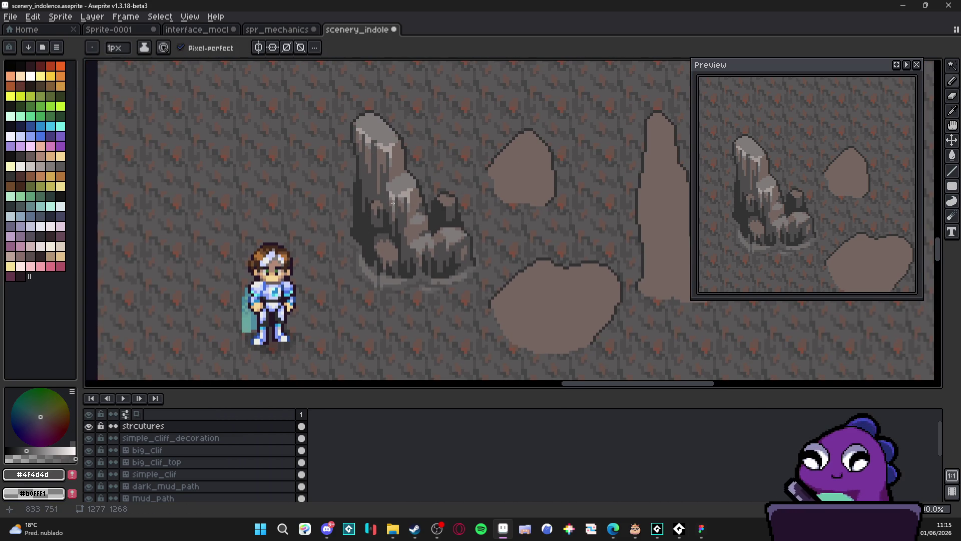
scroll(393, 203, "up", 2)
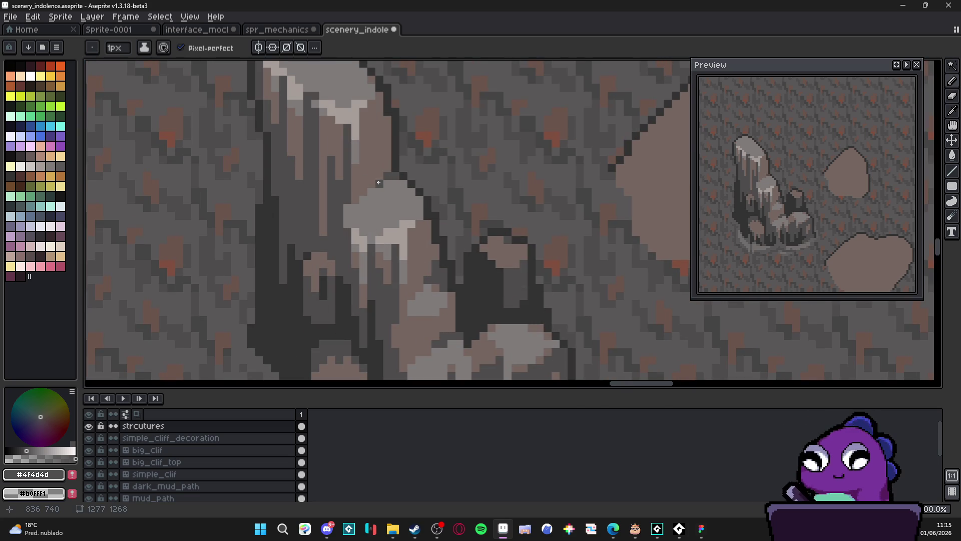
scroll(380, 180, "down", 2)
scroll(392, 182, "up", 3)
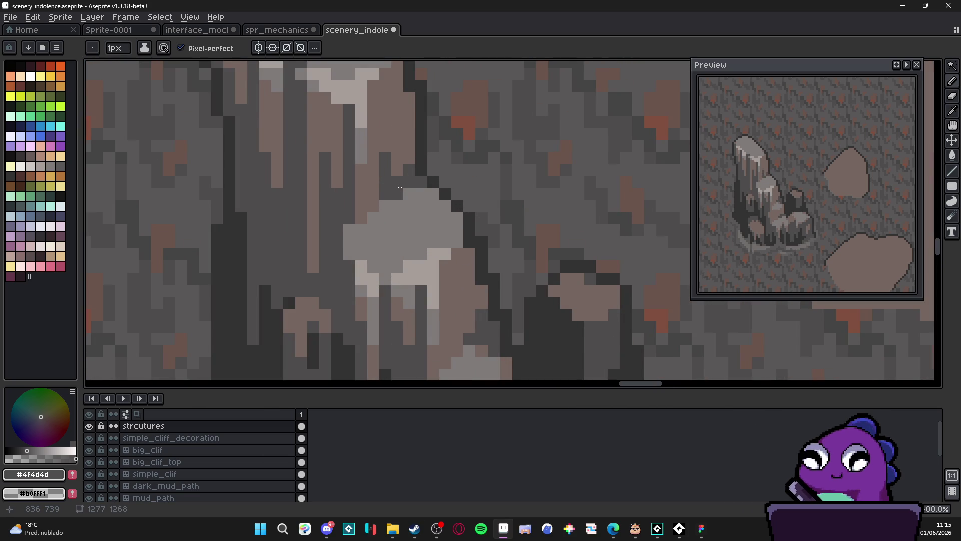
left_click(421, 166, "alt")
left_click_drag(385, 194, 407, 185)
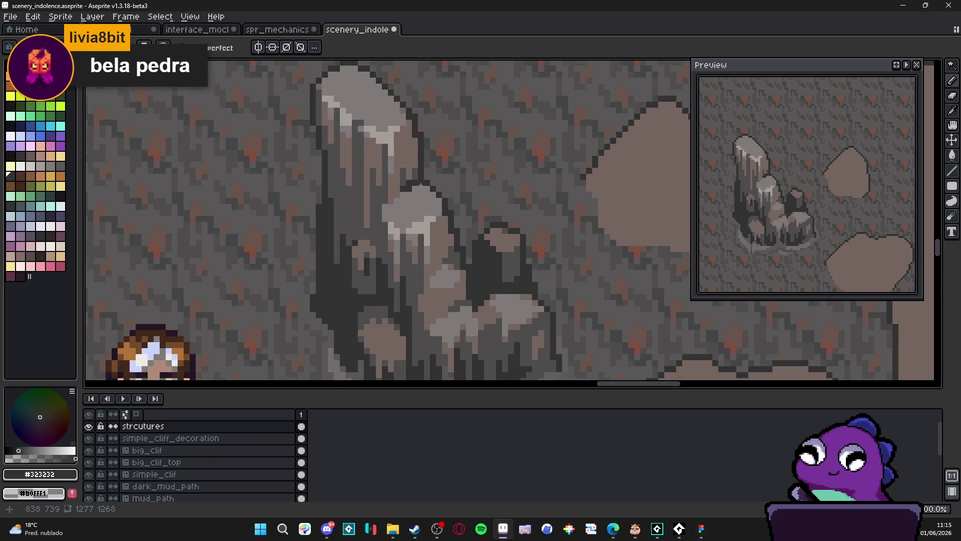
scroll(407, 184, "down", 3)
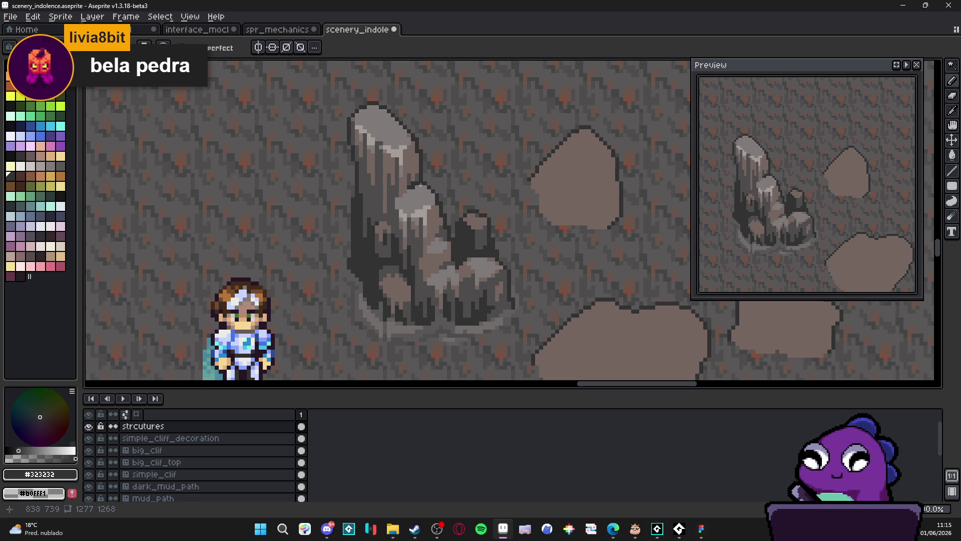
scroll(433, 197, "down", 3)
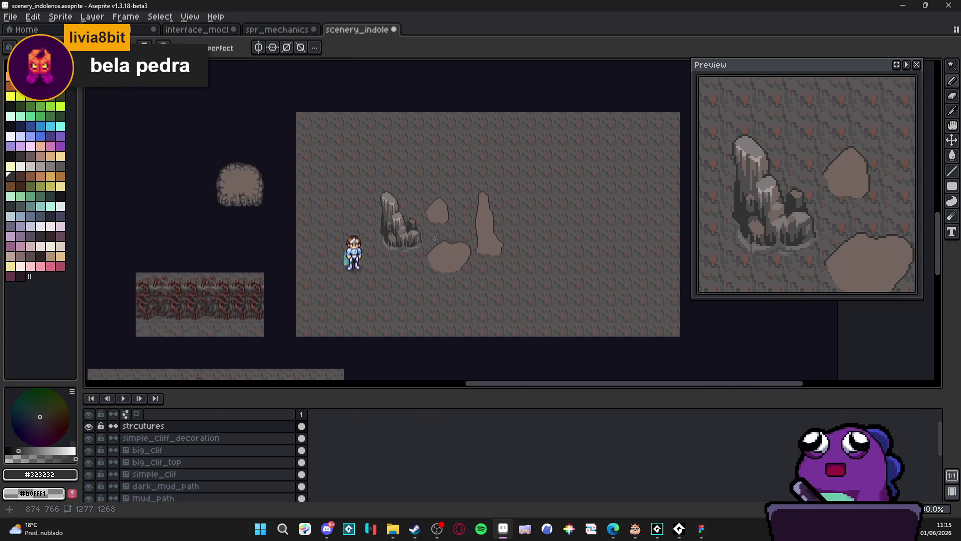
Step: Save scenery_indolence.aseprite
scroll(434, 239, "up", 1)
scroll(430, 241, "down", 1)
scroll(420, 241, "up", 1)
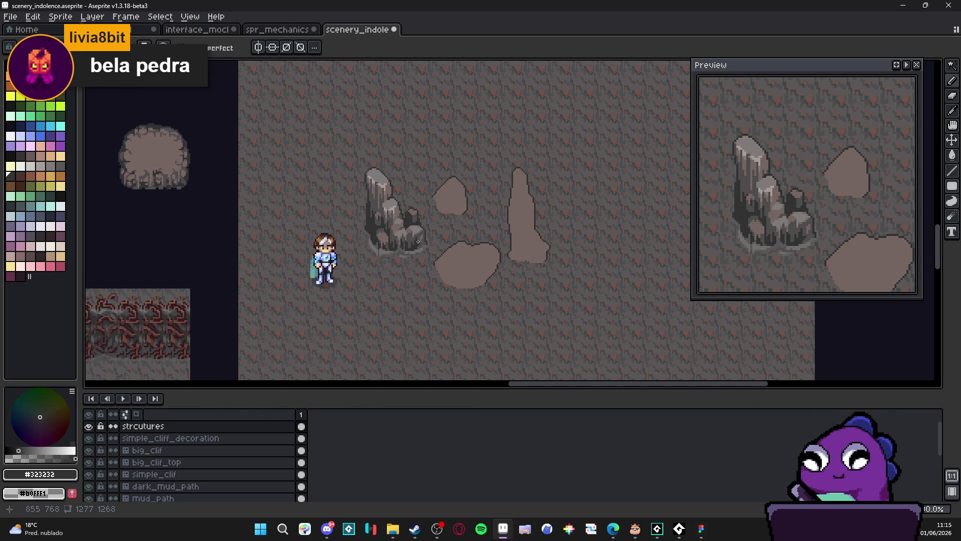
mouse_move(419, 270)
left_mouse_down()
mouse_move(420, 256)
mouse_move(457, 252)
left_mouse_up()
key("ctrl+s")
Step: Lighten one pixel on the rock edge with the mid grey
left_click_drag(511, 237, 487, 243)
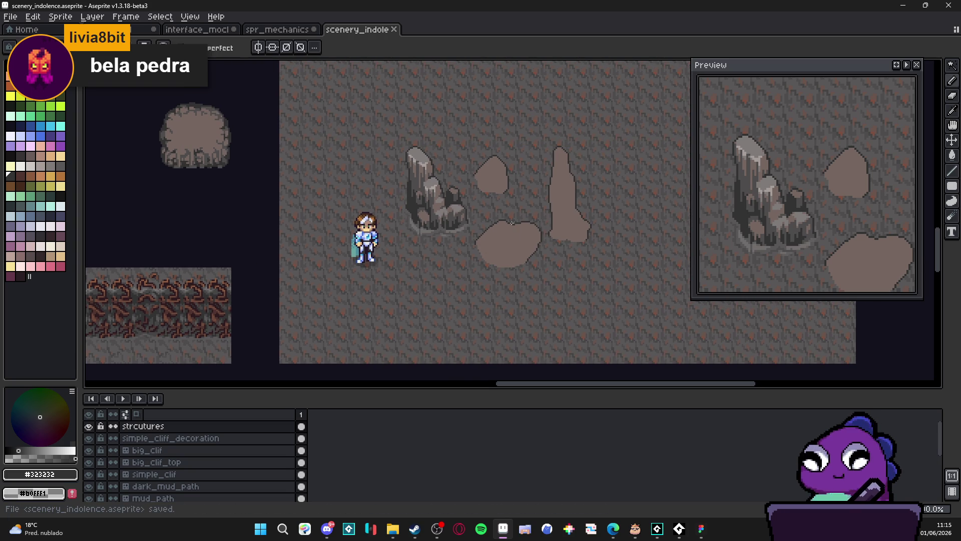
scroll(418, 221, "up", 4)
left_click(399, 232, "alt")
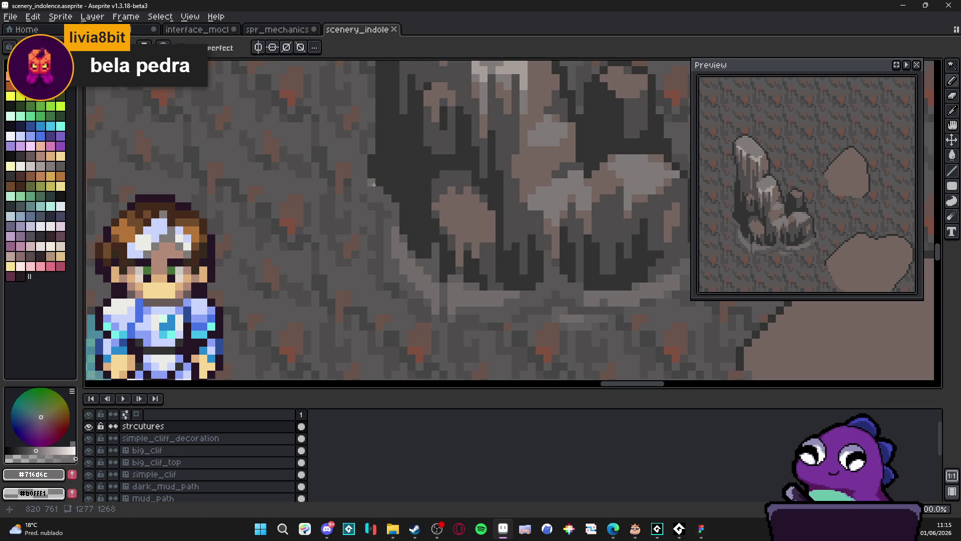
left_click(360, 177)
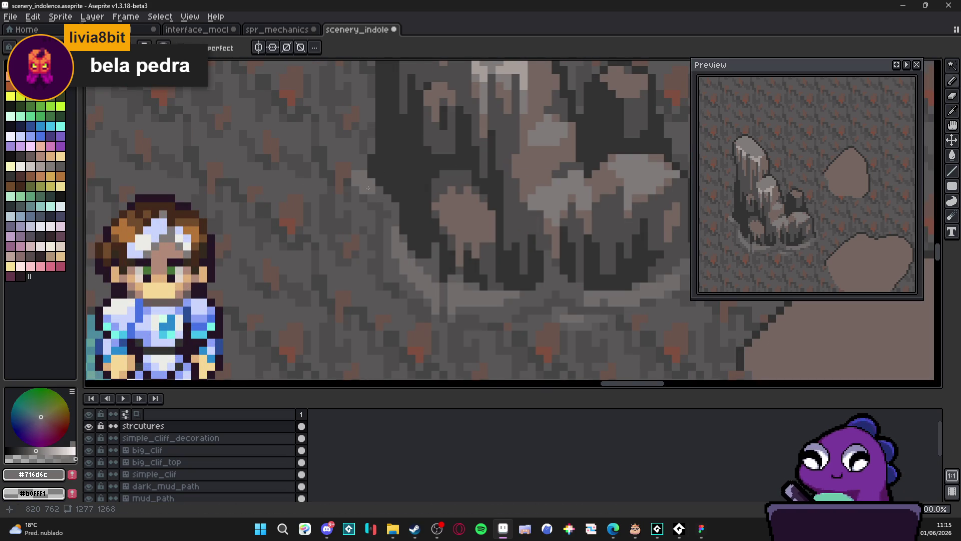
scroll(368, 188, "down", 2)
scroll(451, 235, "up", 3)
scroll(459, 243, "down", 3)
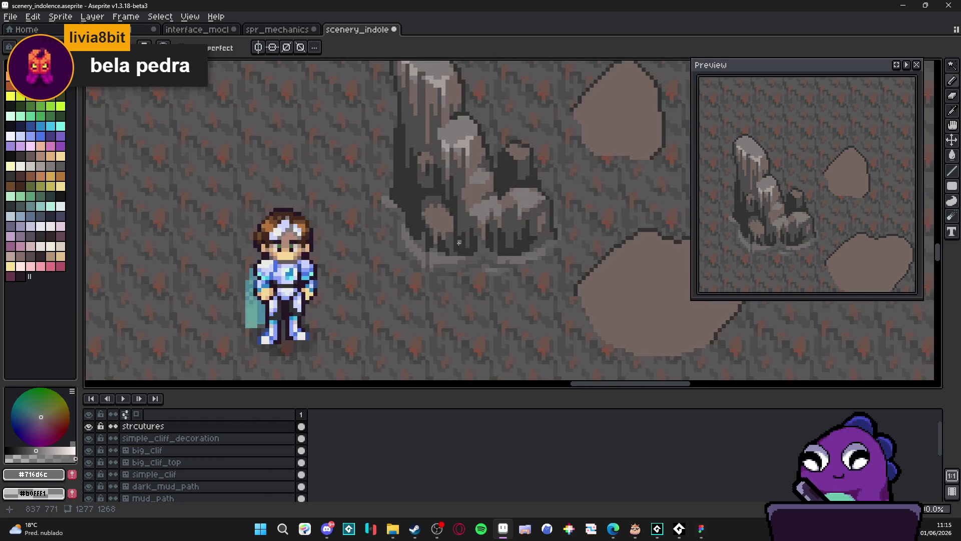
scroll(451, 255, "down", 2)
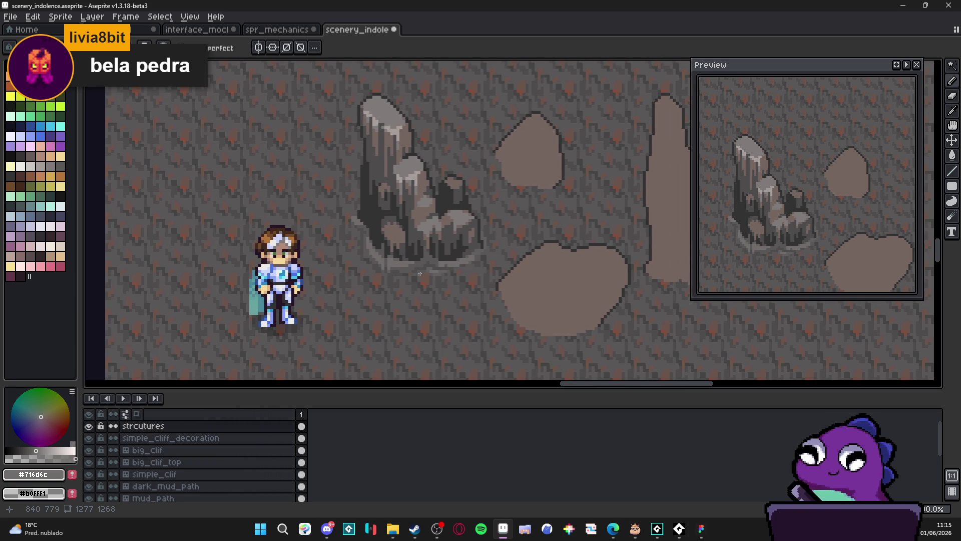
scroll(420, 273, "down", 2)
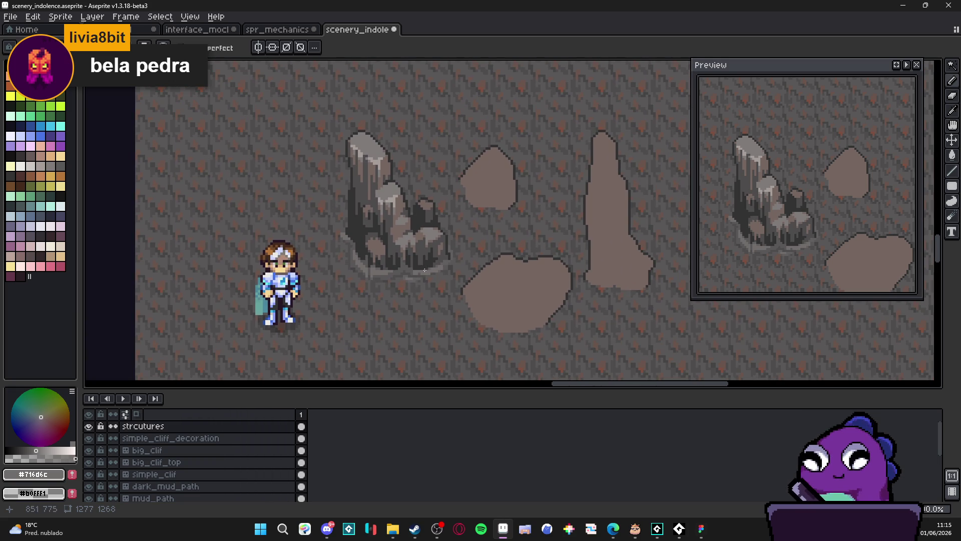
scroll(423, 272, "up", 2)
scroll(421, 271, "down", 1)
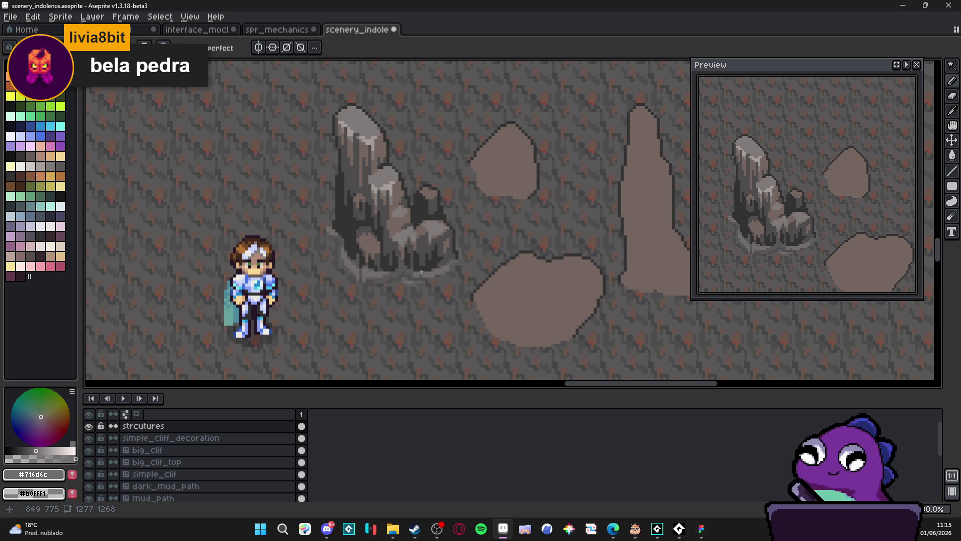
scroll(418, 263, "up", 3)
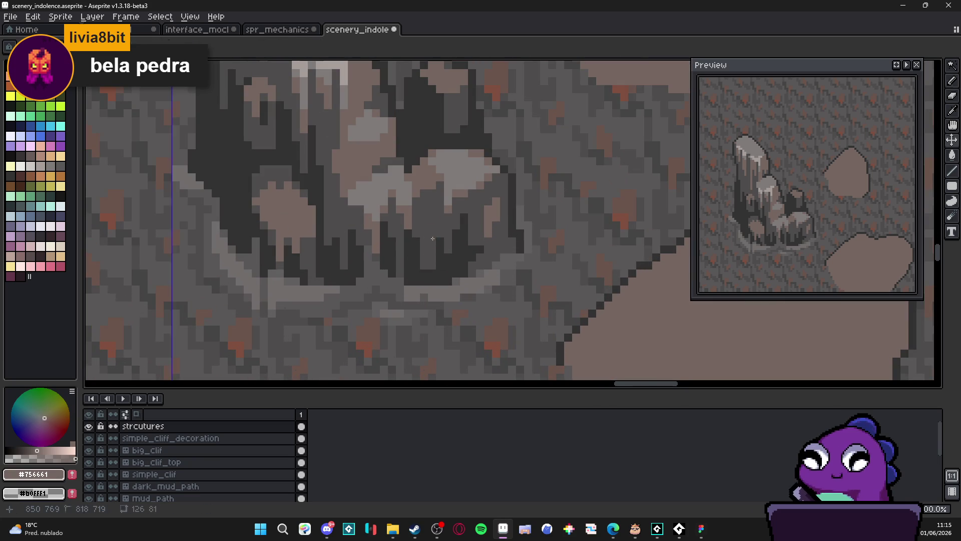
scroll(458, 292, "down", 3)
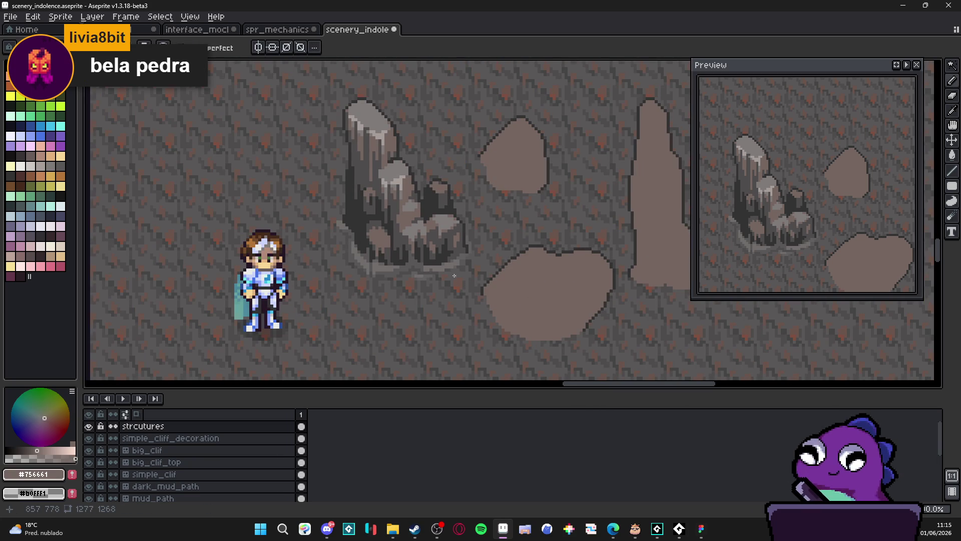
Step: Save again and darken a single rock shading pixel with the darker grey
left_click_drag(421, 254, 406, 258)
key("ctrl+s")
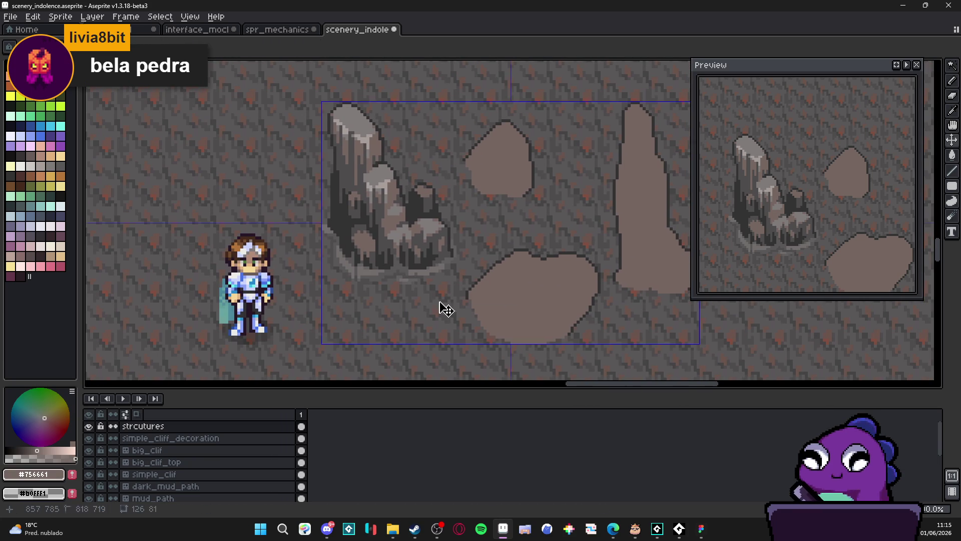
scroll(417, 269, "up", 4)
left_click(414, 216, "alt")
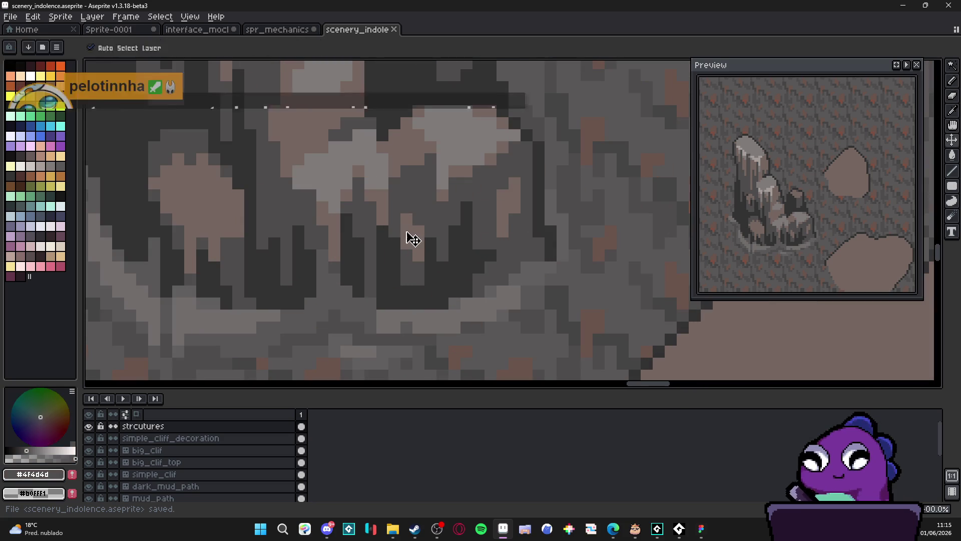
left_click(407, 236)
Step: Switch to the Move tool, save once more, then magic-wand select the brown mud shapes
key("v")
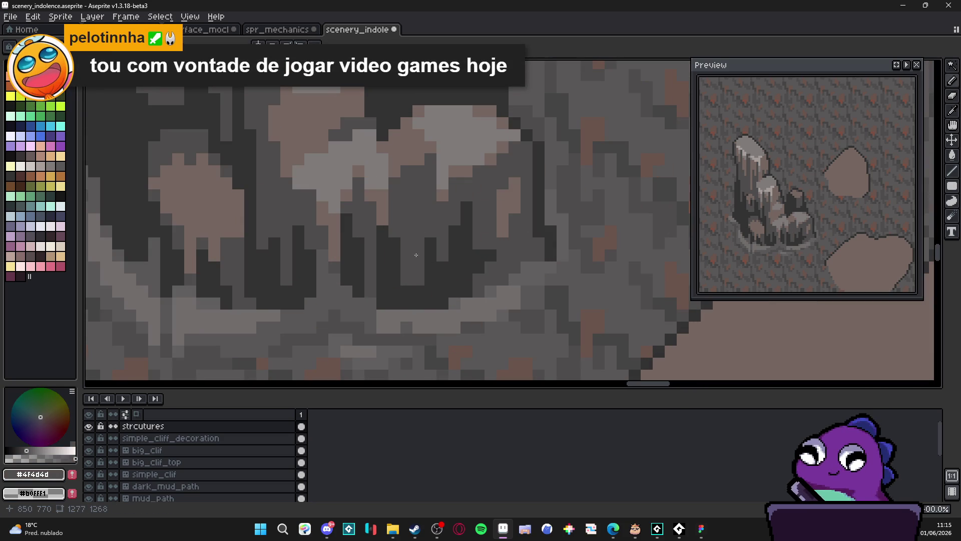
scroll(416, 256, "down", 4)
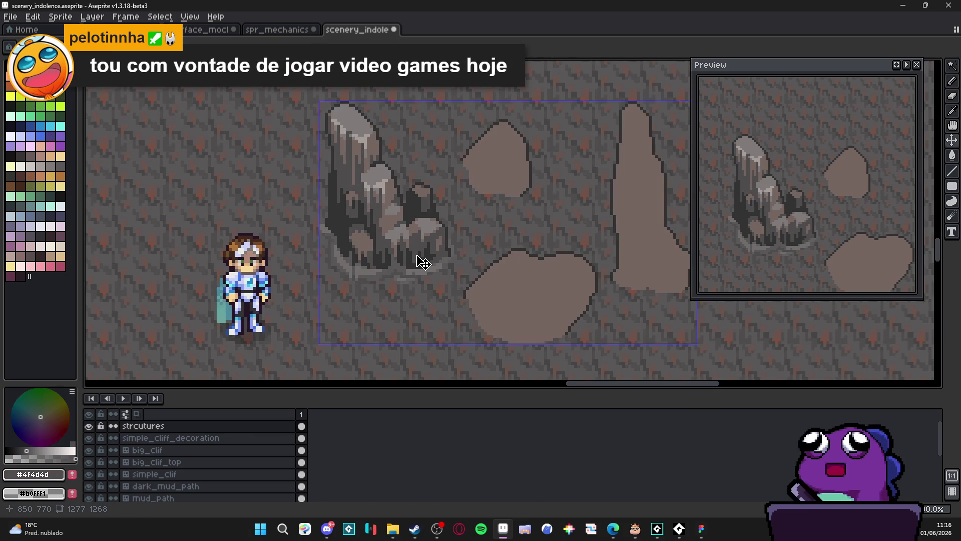
key("ctrl+s")
scroll(416, 256, "down", 1)
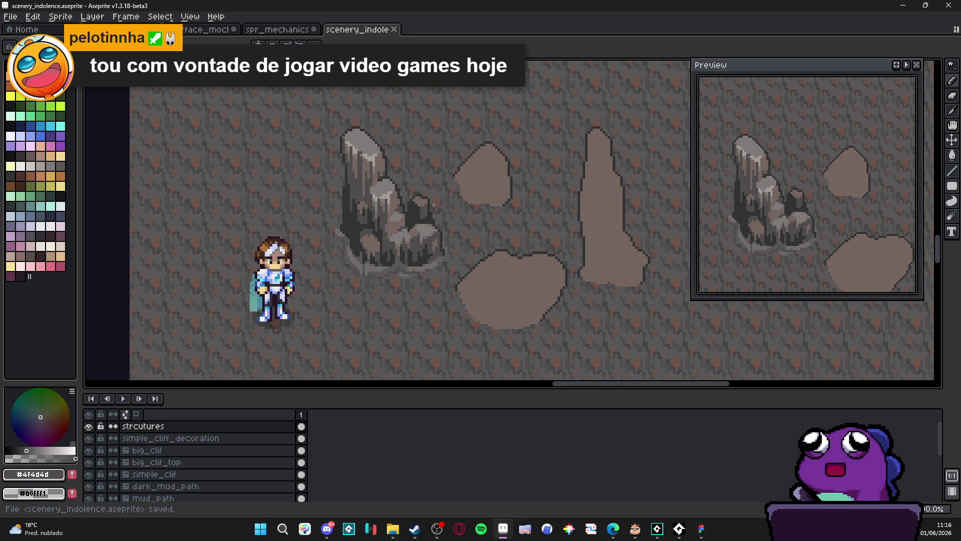
scroll(457, 218, "right", 1)
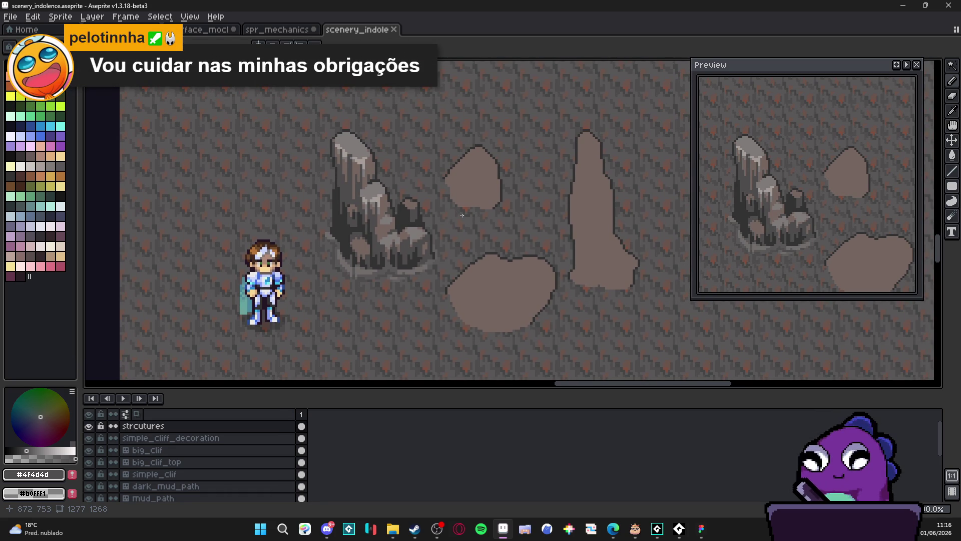
scroll(480, 218, "right", 3)
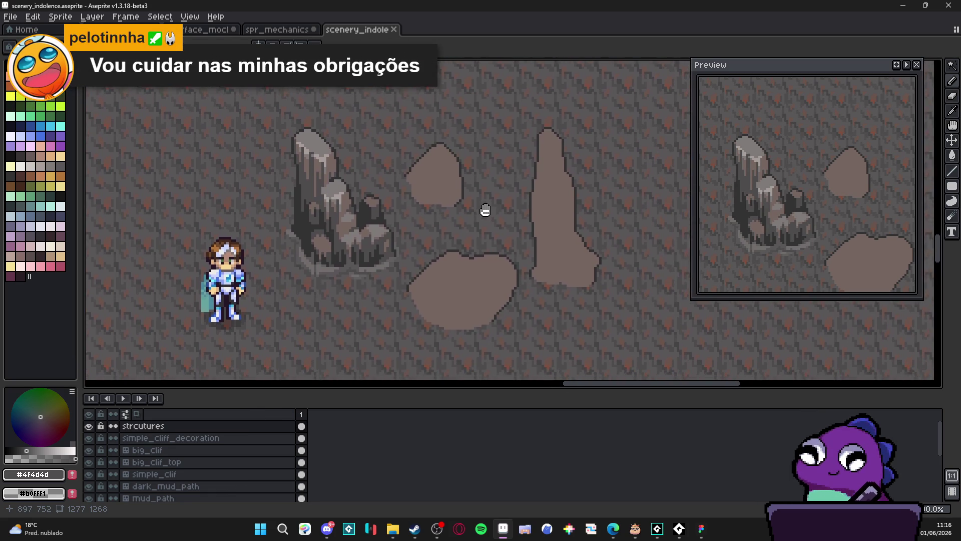
key("w")
left_click(442, 176)
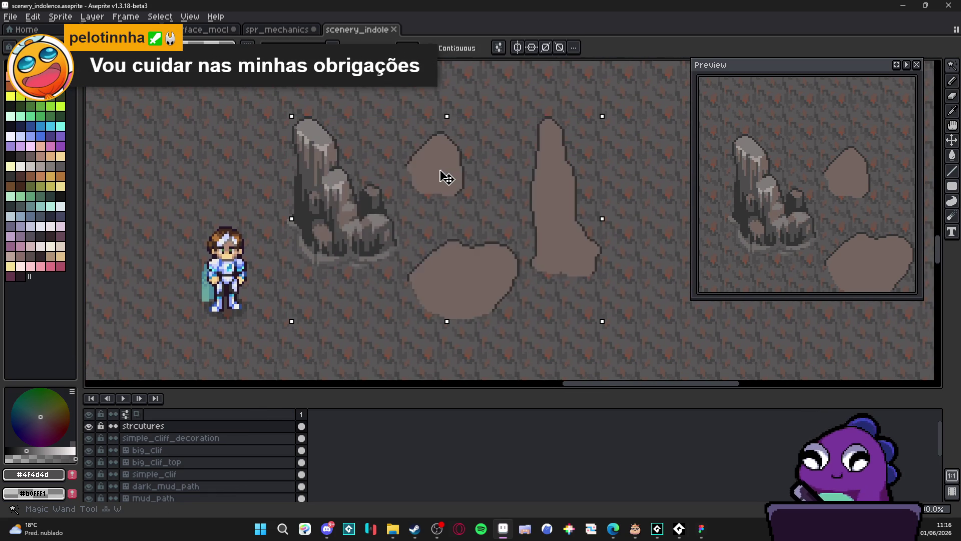
Step: Grab the small upper mud patch, then drop the selection and return to the Pencil
left_click(435, 167)
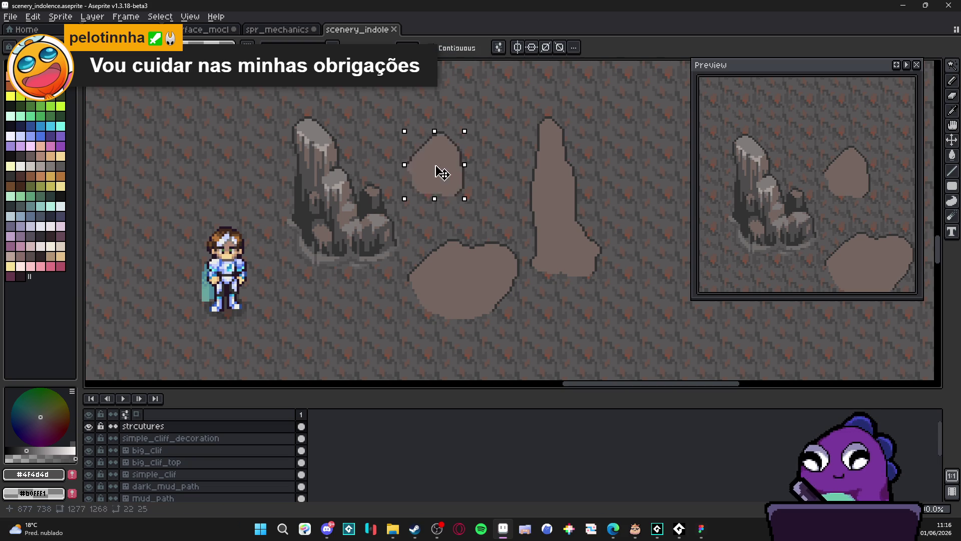
key("b")
left_click_drag(440, 165, 424, 188)
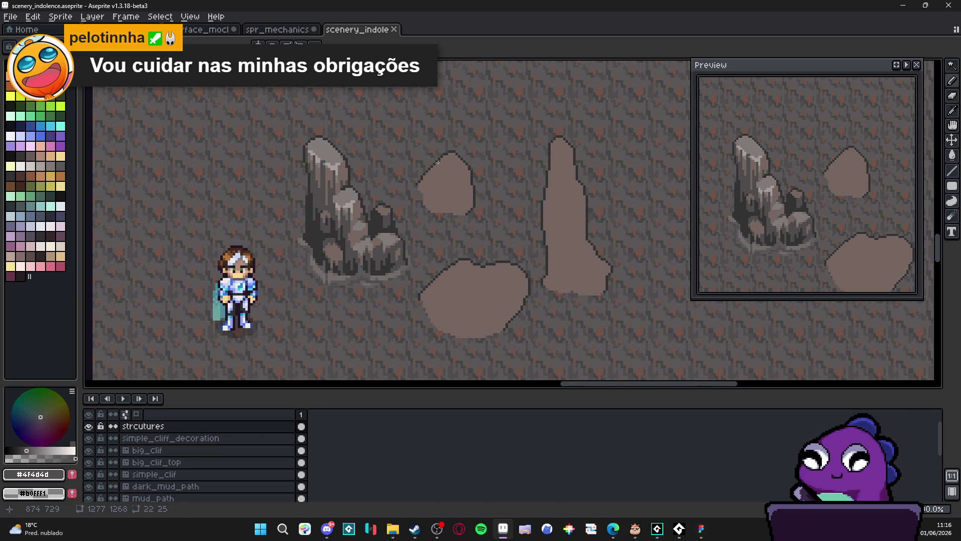
Step: Pan and zoom in to a close-up of the small pale boulder
scroll(438, 162, "down", 4)
scroll(295, 247, "up", 1)
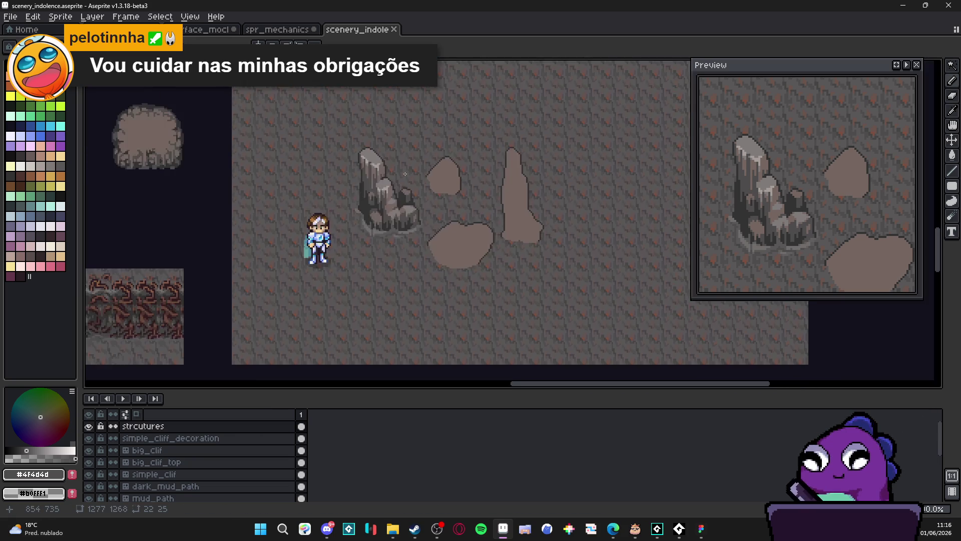
scroll(295, 247, "down", 2)
scroll(295, 247, "up", 2)
scroll(476, 127, "down", 1)
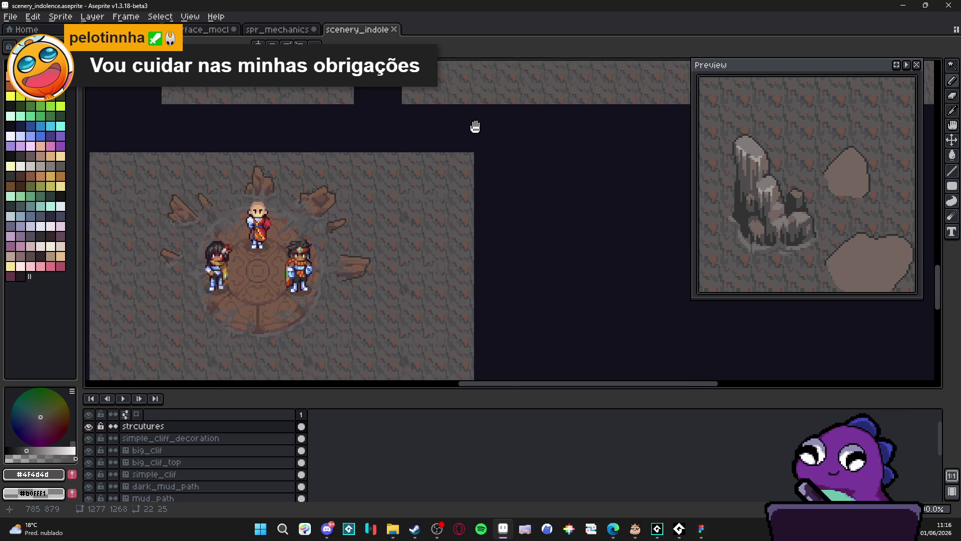
scroll(470, 173, "up", 2)
scroll(471, 173, "down", 1)
scroll(438, 239, "up", 1)
scroll(438, 240, "up", 1)
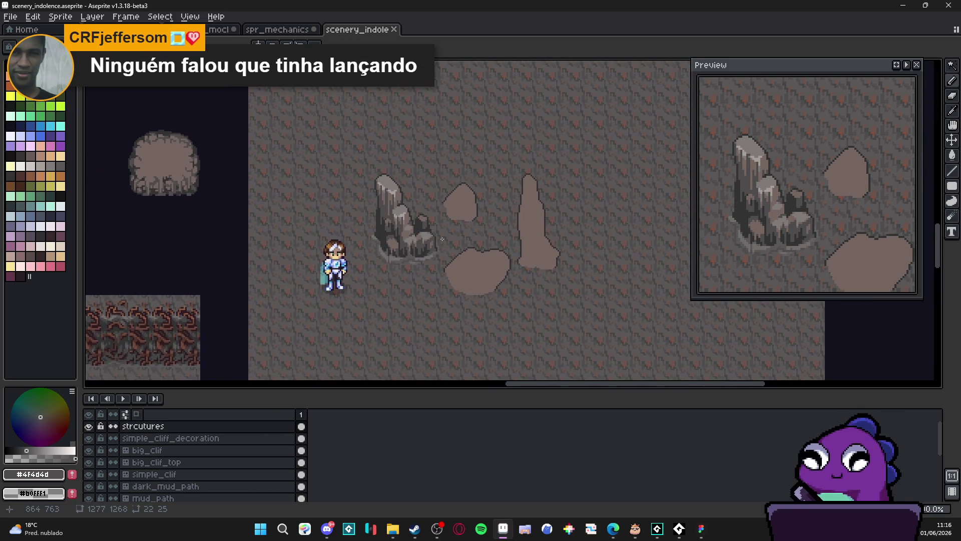
scroll(438, 239, "up", 1)
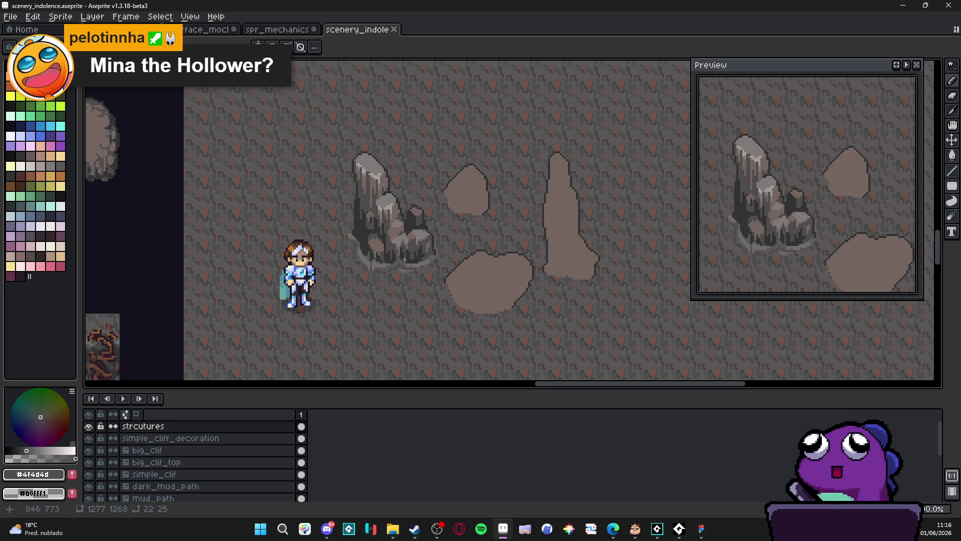
left_click_drag(408, 235, 378, 243)
scroll(374, 225, "up", 2)
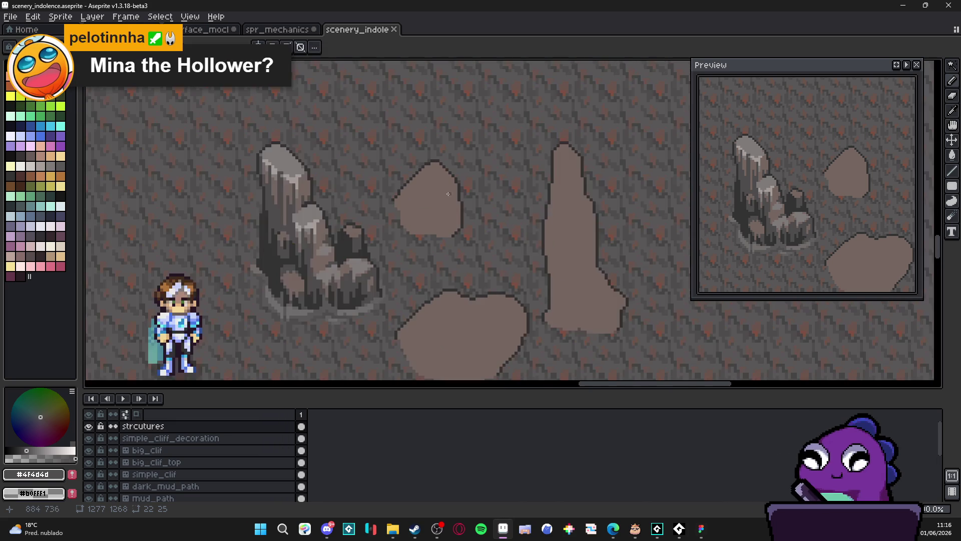
scroll(439, 197, "up", 2)
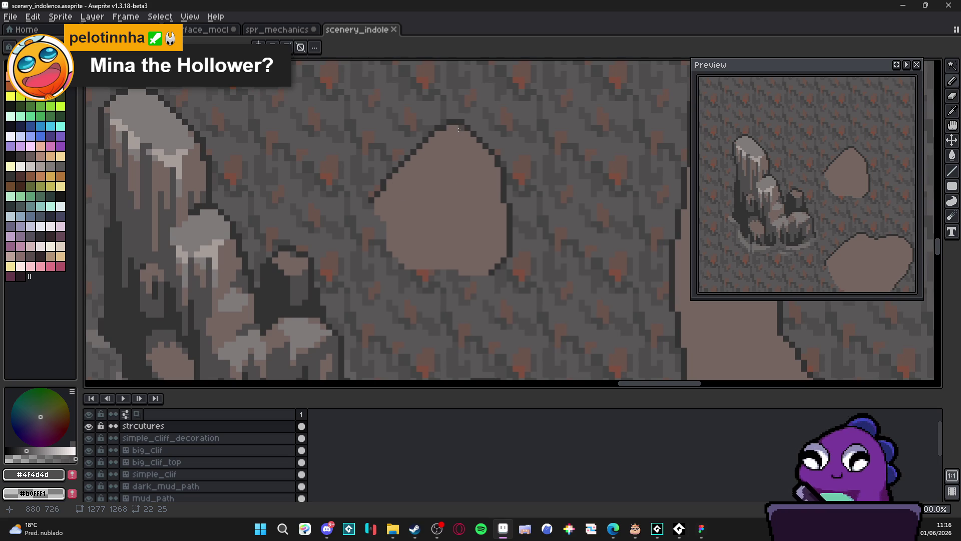
Step: Draw a dark diagonal dividing line across the boulder and fill its lower part dark
left_click(457, 132)
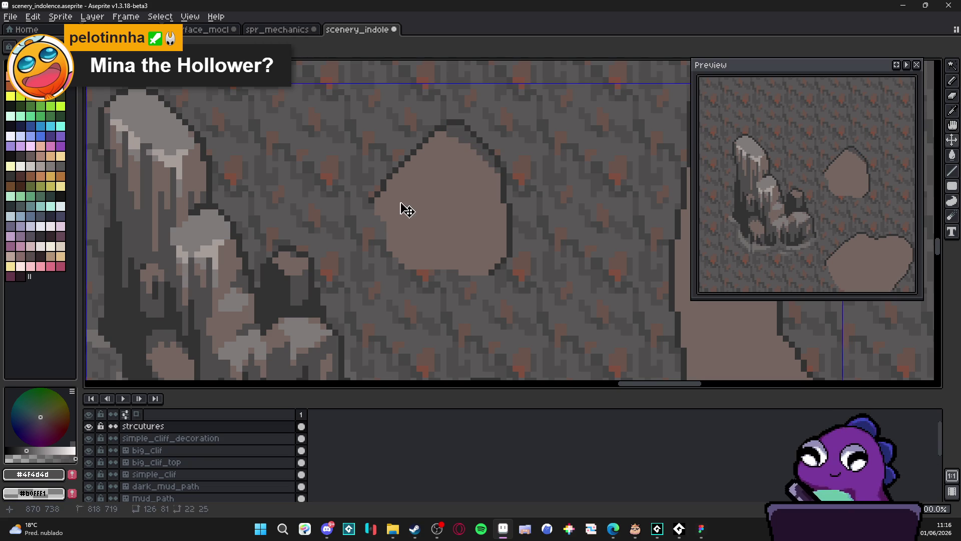
mouse_move(394, 186)
left_mouse_down()
mouse_move(452, 242)
mouse_move(502, 215)
left_mouse_up()
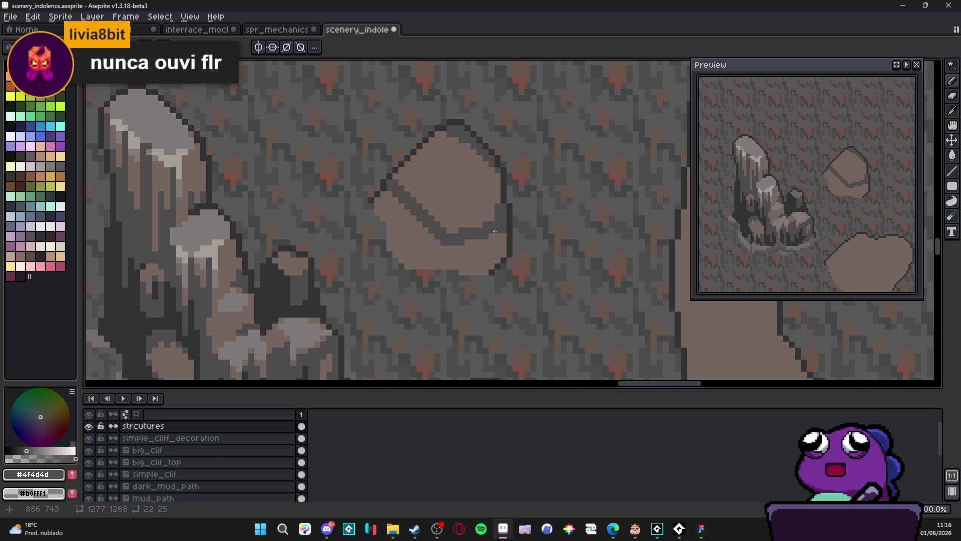
key("g")
left_click(475, 251)
Step: Draw a dark column down from the diamond's lower-left corner and fill the left face dark
key("m")
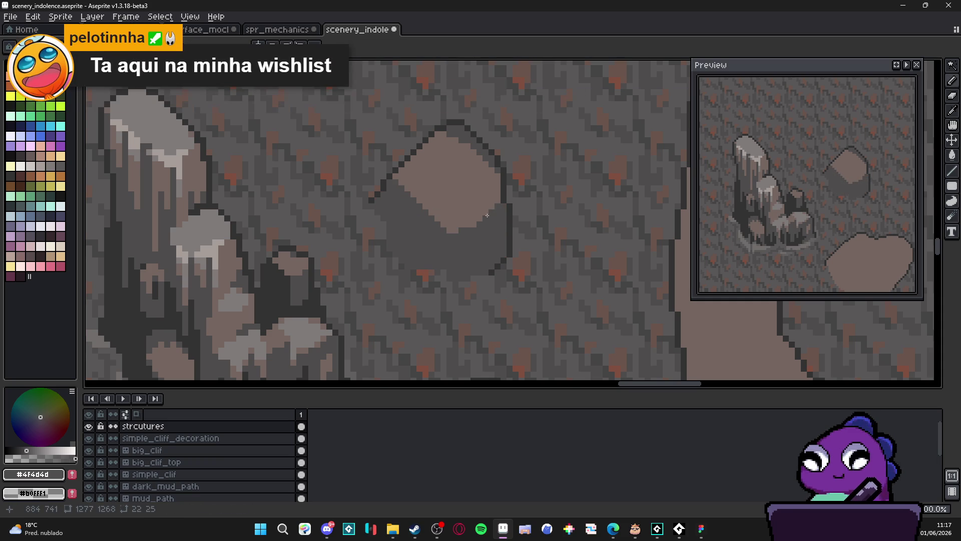
scroll(468, 225, "down", 2)
scroll(467, 232, "up", 1)
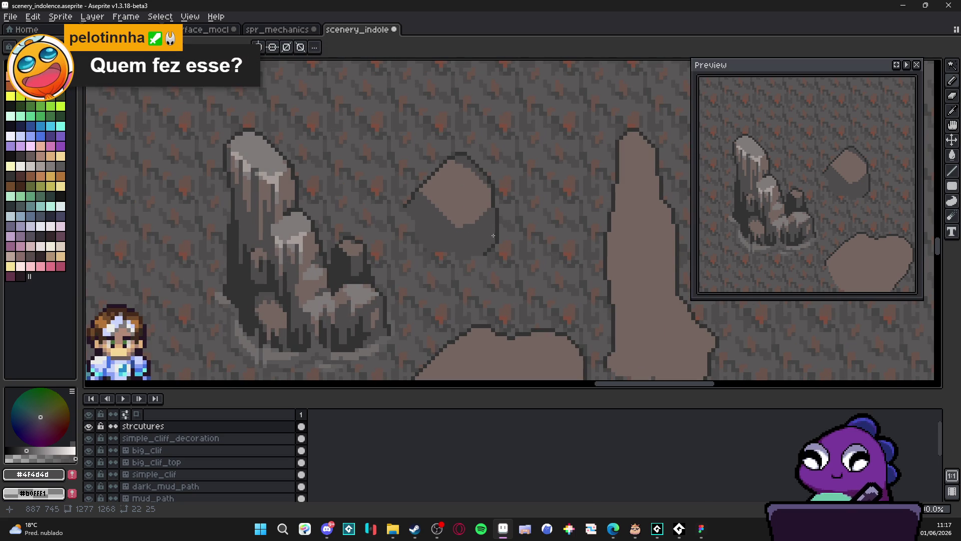
scroll(488, 232, "up", 1)
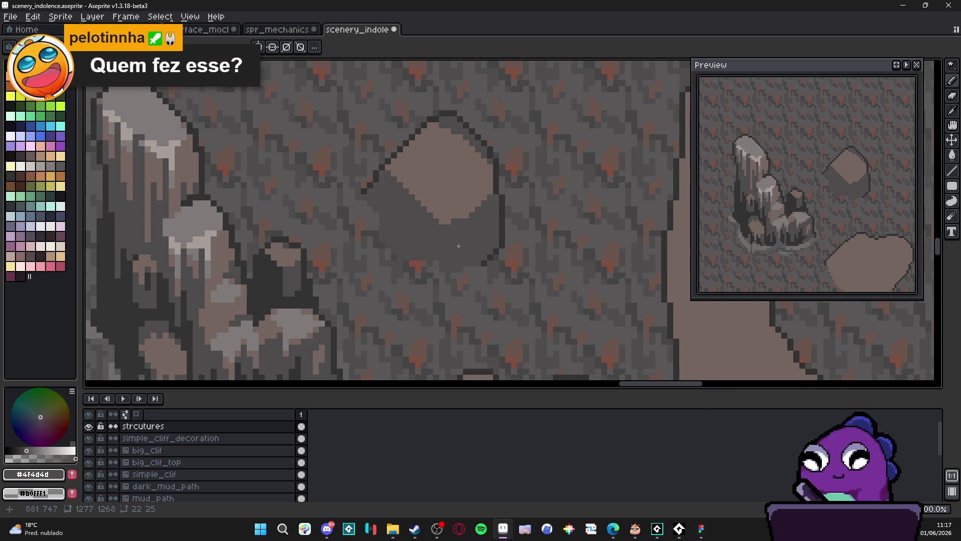
scroll(484, 268, "up", 1)
left_click(486, 258, "alt")
left_click(416, 217)
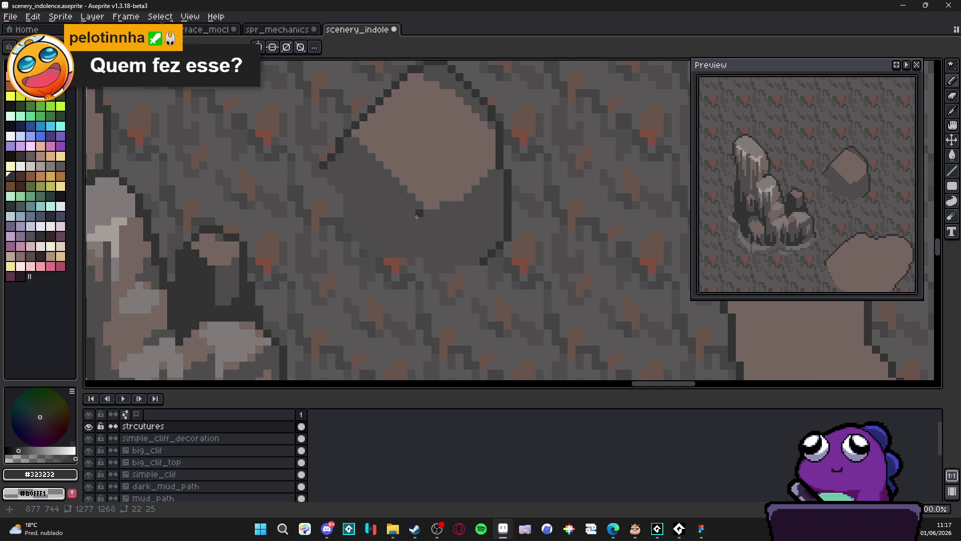
left_click_drag(418, 210, 420, 256)
key("g")
left_click(389, 227)
Step: Trim the light top's lower-right corner into a diamond edge with mid-grey
key("b")
left_click(454, 237, "alt")
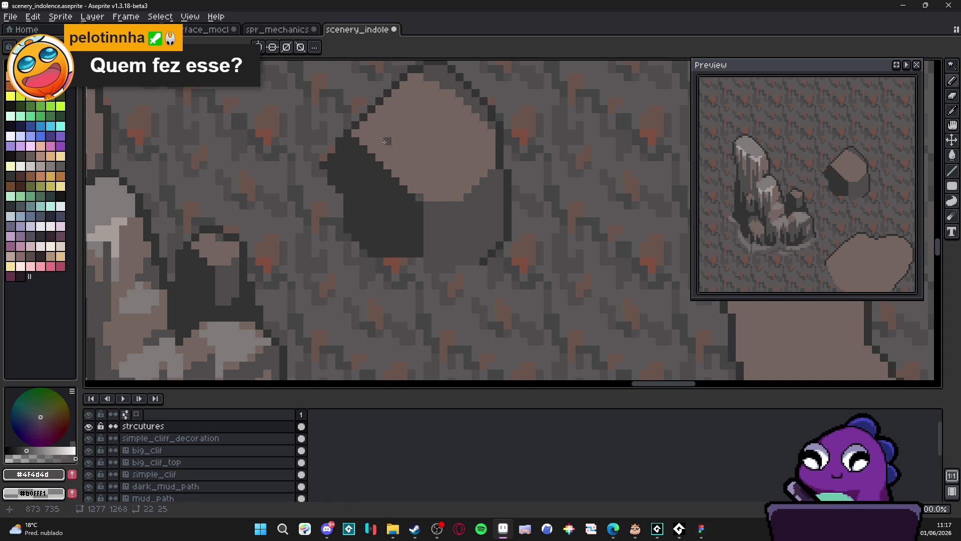
left_click(355, 130, "shift")
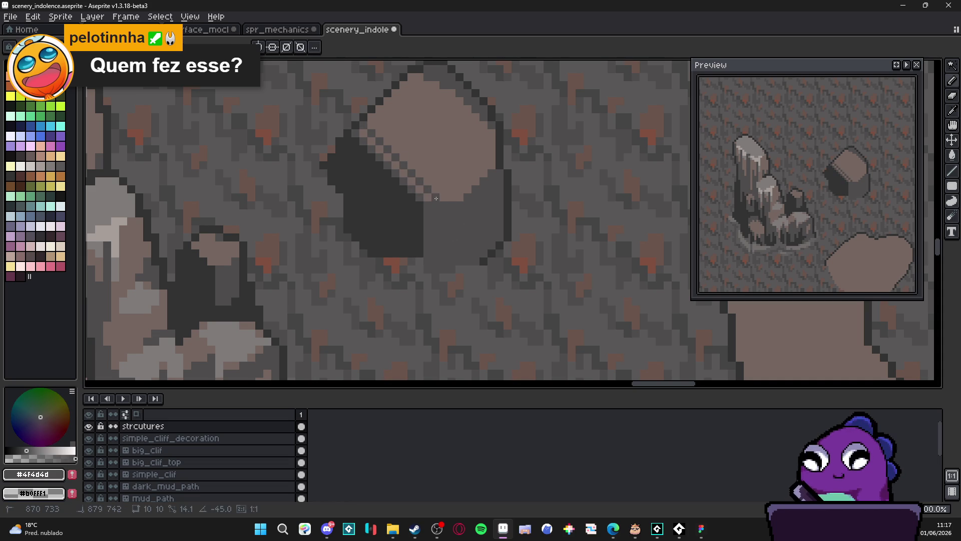
key("ctrl+z")
key("ctrl+z")
key("ctrl+z")
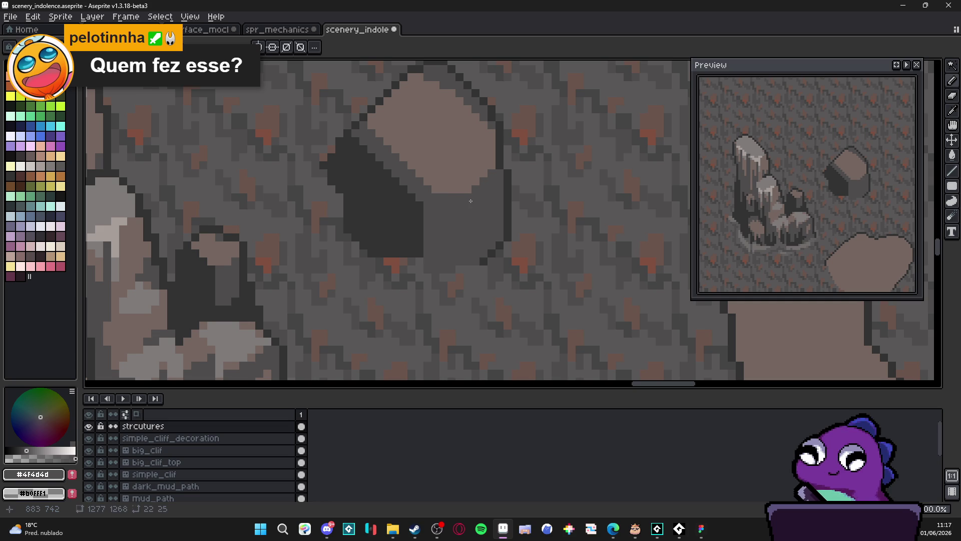
left_click(412, 216, "alt")
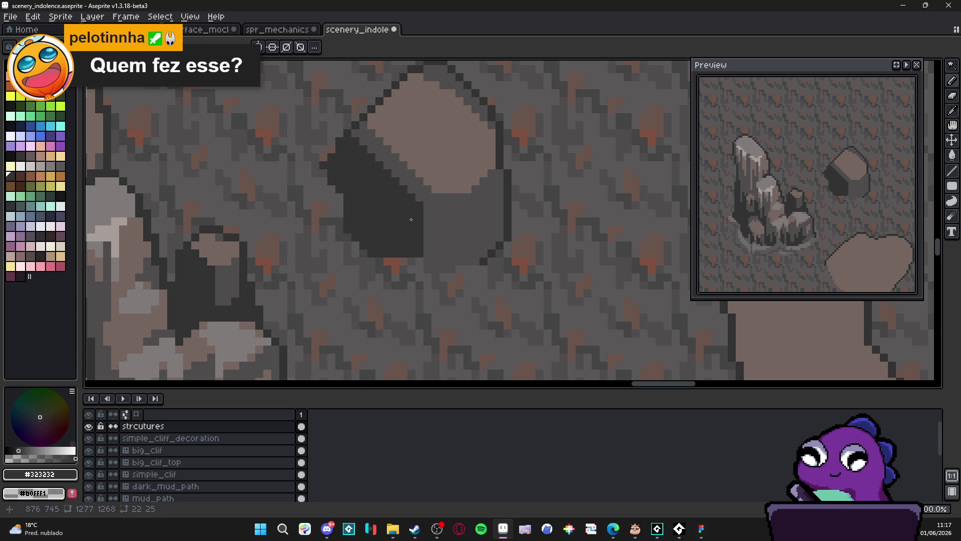
left_click(443, 224, "alt")
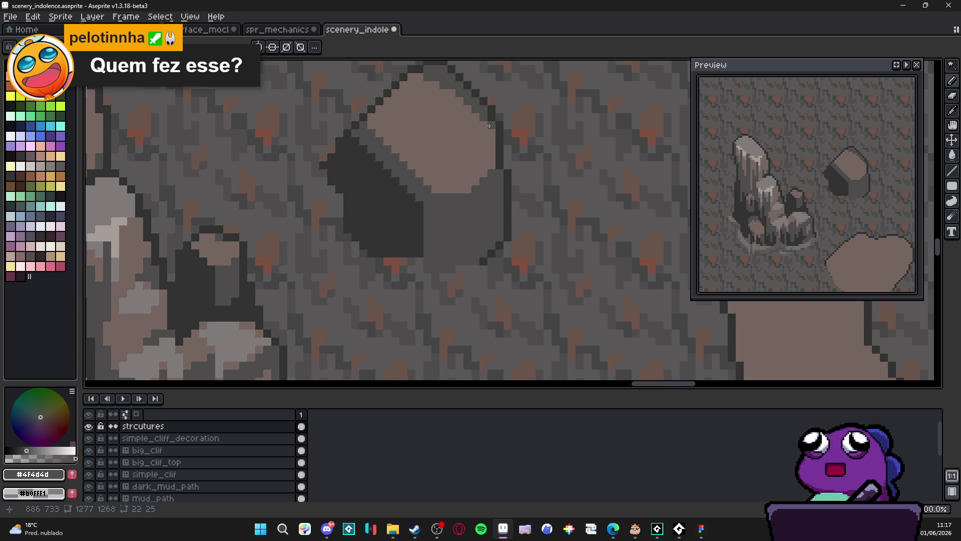
left_click_drag(468, 155, 438, 183)
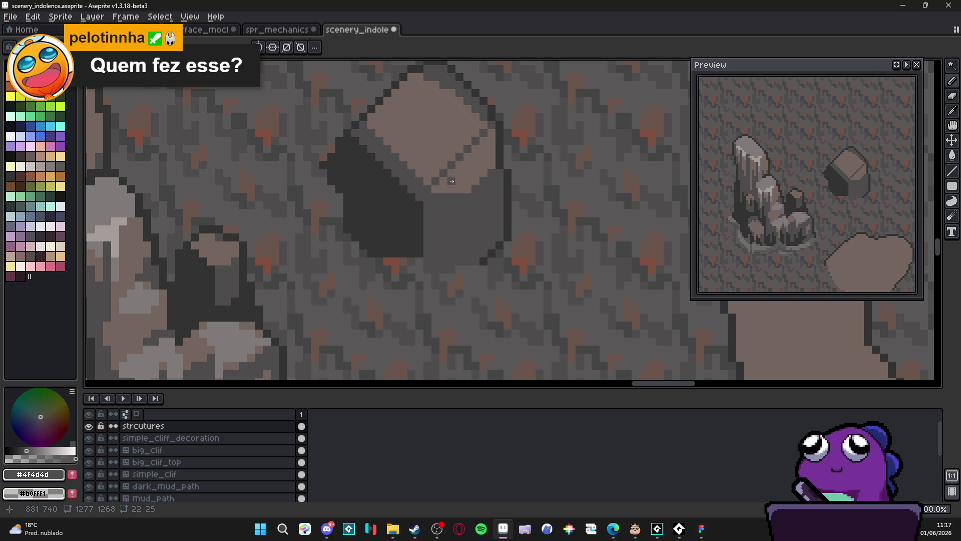
left_click(417, 215, "alt")
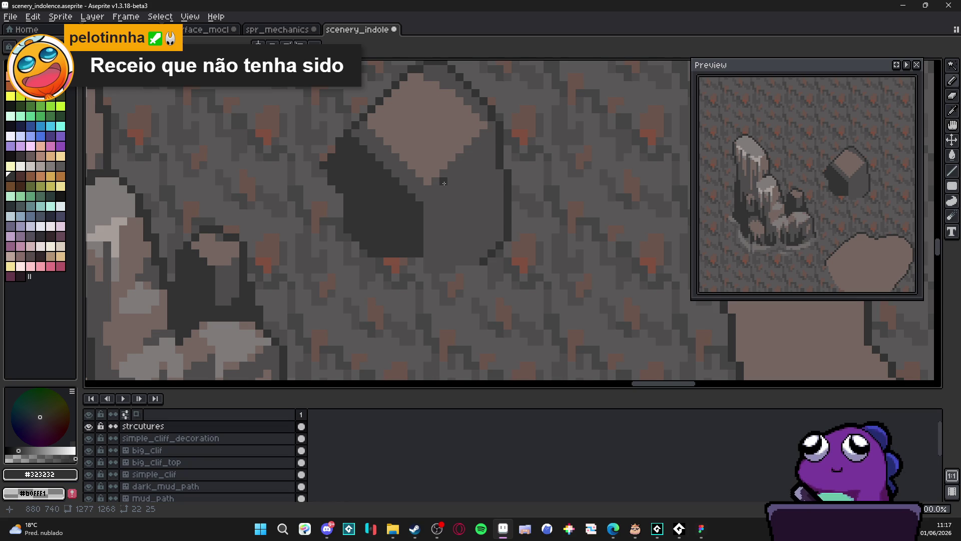
scroll(451, 141, "up", 2)
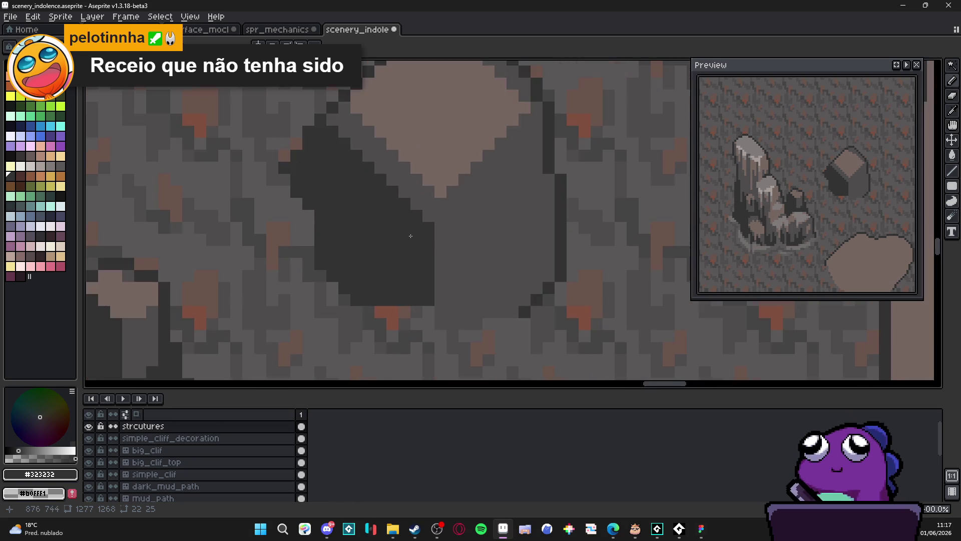
Step: Draw a dark edge line along the boulder's lower-right side
scroll(453, 260, "down", 2)
scroll(428, 236, "down", 3)
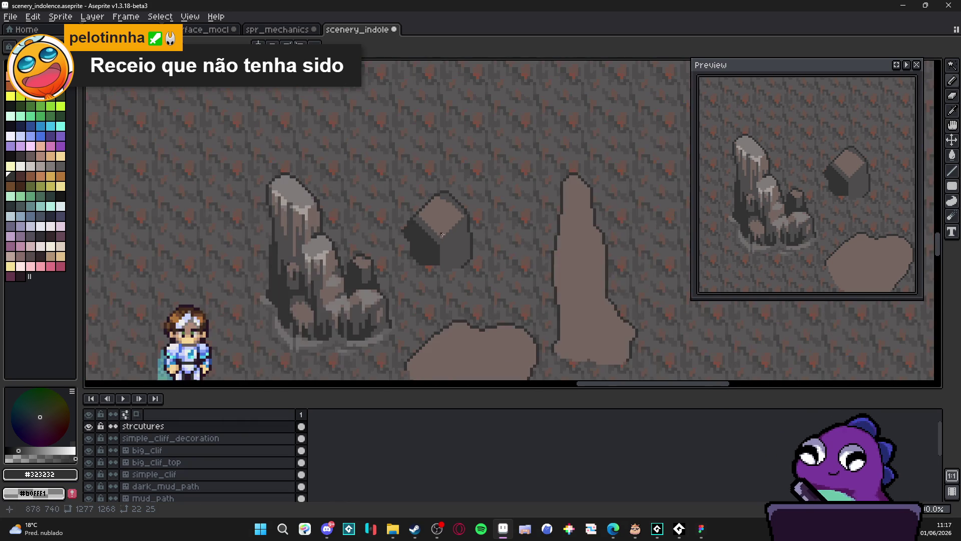
scroll(436, 210, "up", 3)
left_click(442, 178, "alt")
scroll(442, 178, "up", 1)
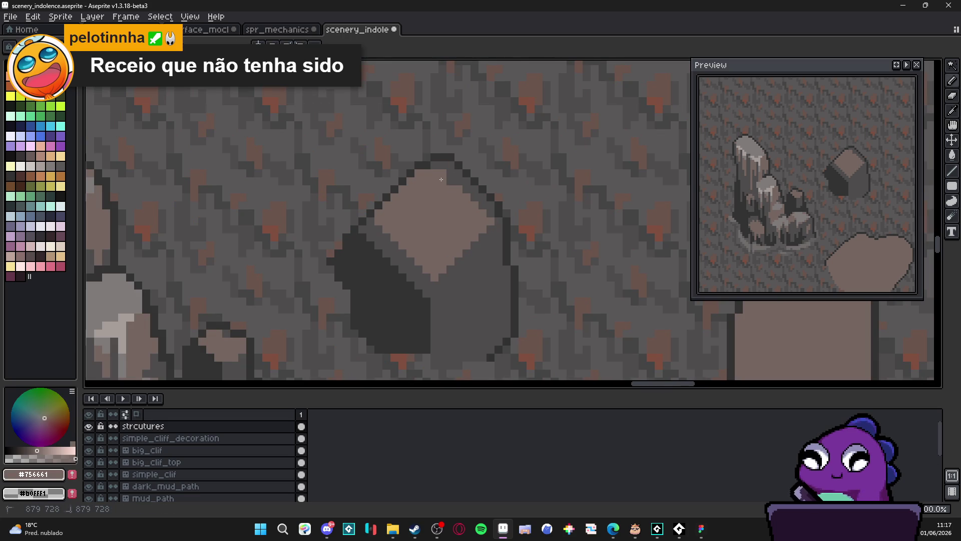
scroll(467, 230, "down", 1)
scroll(456, 244, "up", 1)
left_click(459, 241, "alt")
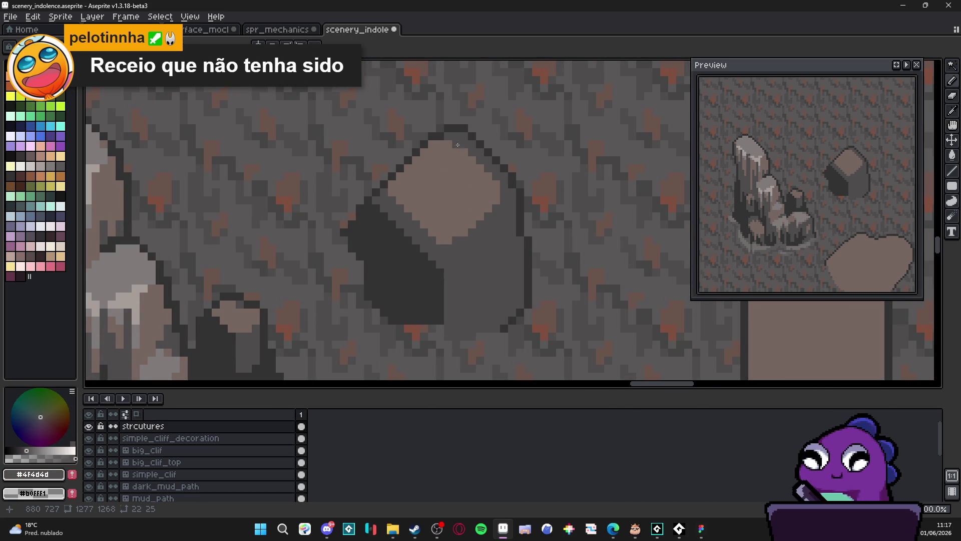
scroll(475, 220, "down", 2)
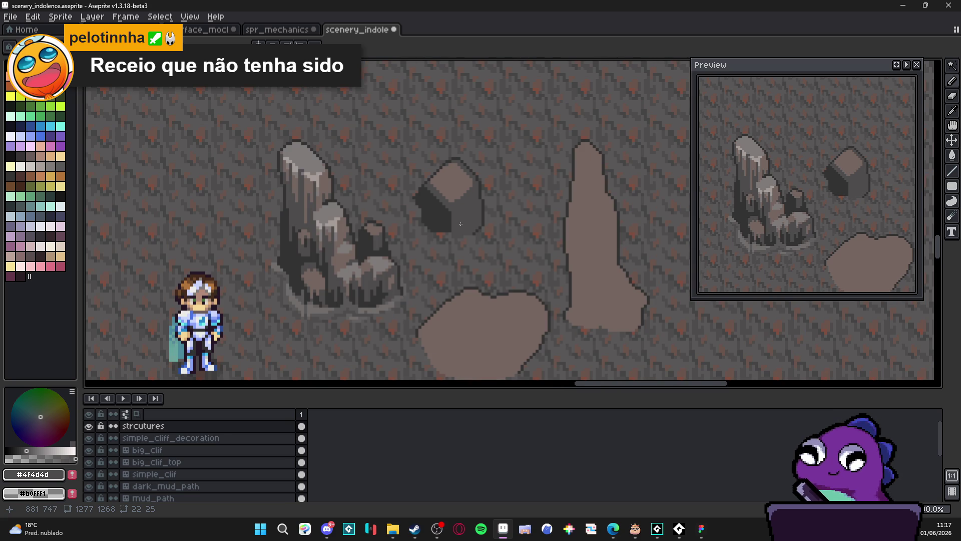
scroll(460, 224, "down", 2)
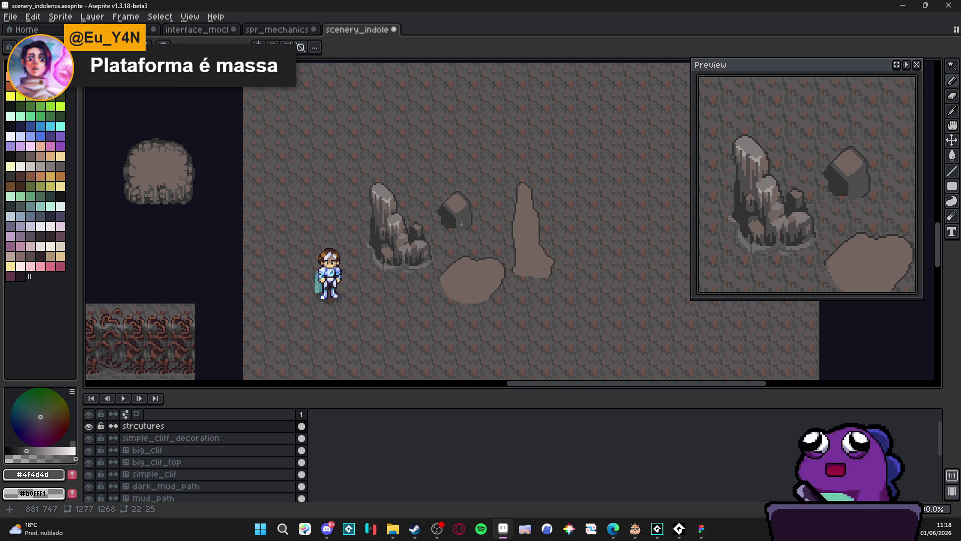
scroll(461, 224, "up", 5)
left_click(527, 186, "alt")
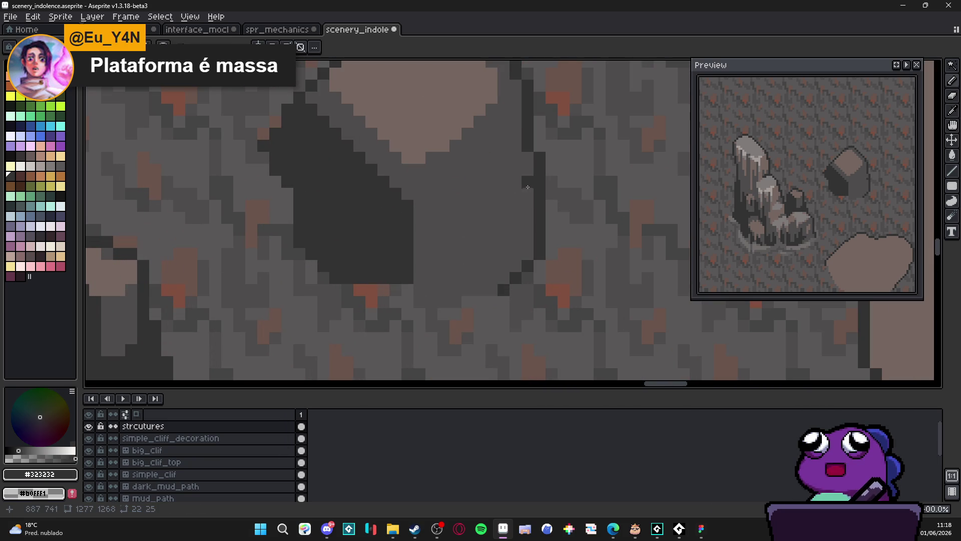
mouse_move(527, 187)
left_mouse_down()
mouse_move(431, 270)
mouse_move(440, 267)
left_mouse_up()
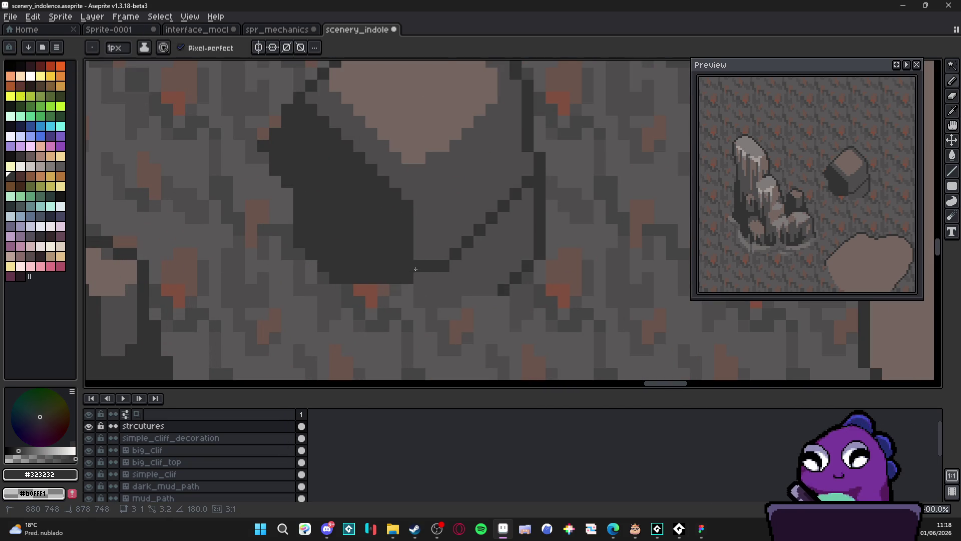
Step: Draw a light highlight streak diagonally across the boulder's right face
scroll(450, 278, "down", 4)
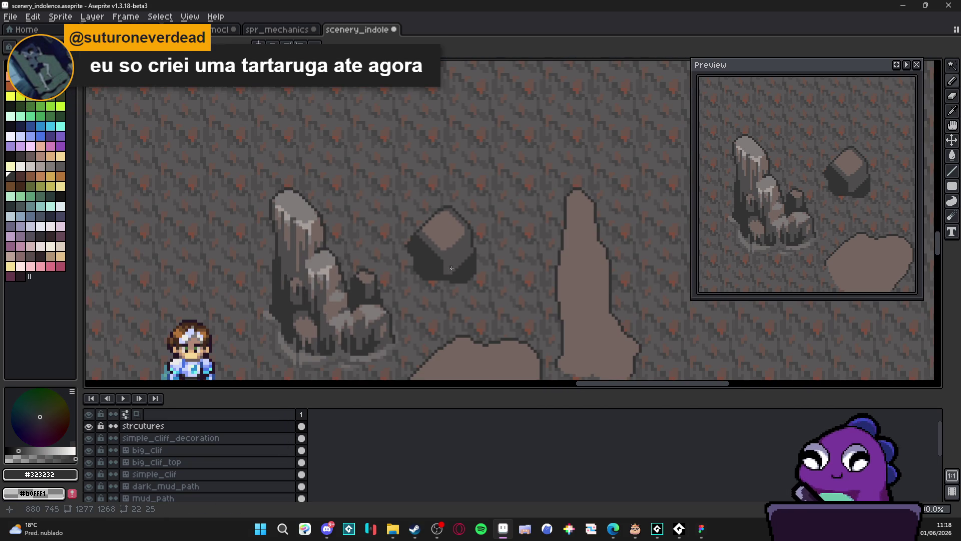
scroll(452, 234, "up", 1)
left_click(452, 234, "alt")
scroll(452, 234, "up", 2)
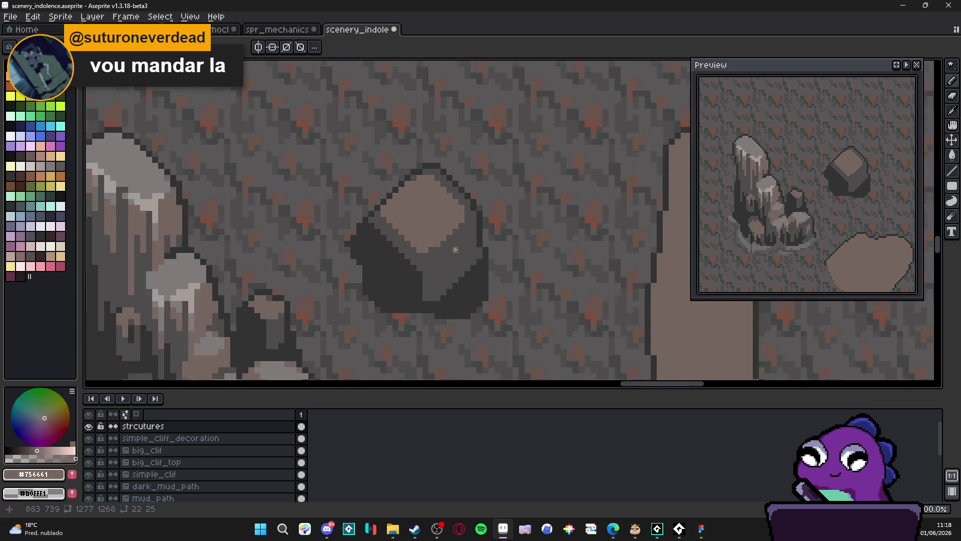
left_click_drag(477, 266, 430, 298)
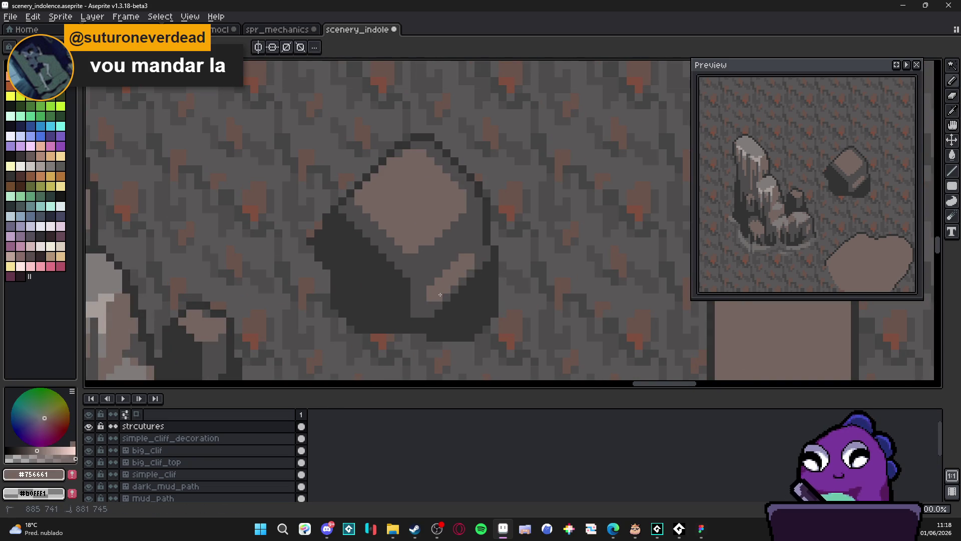
scroll(486, 238, "up", 1)
Step: Outline the highlight streak with dark pixels running down-left
left_click(486, 238, "alt")
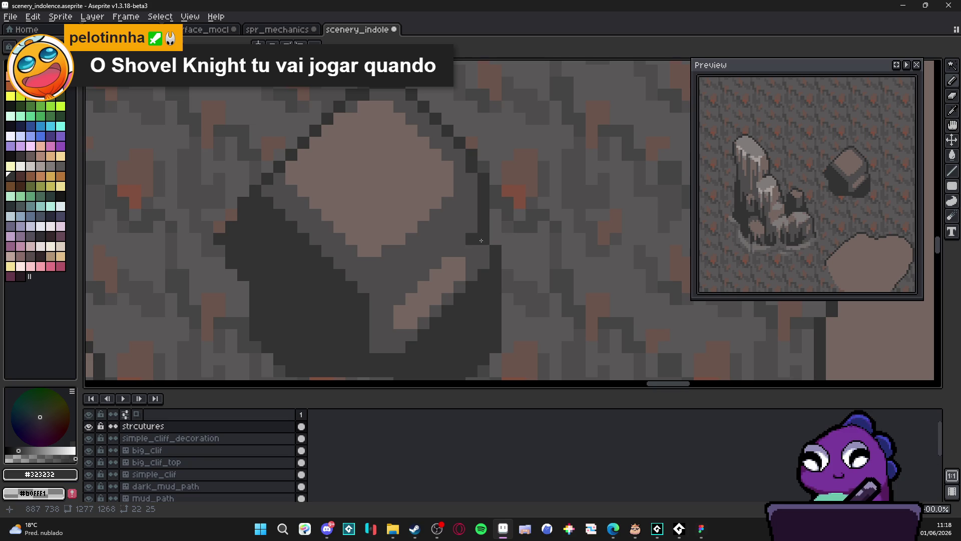
left_click(460, 239)
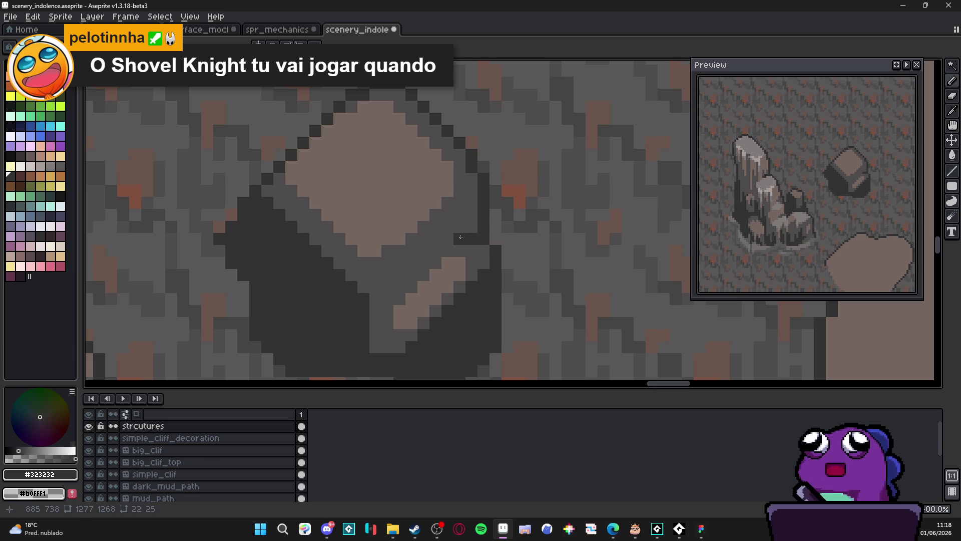
left_click(448, 239)
left_click(447, 251)
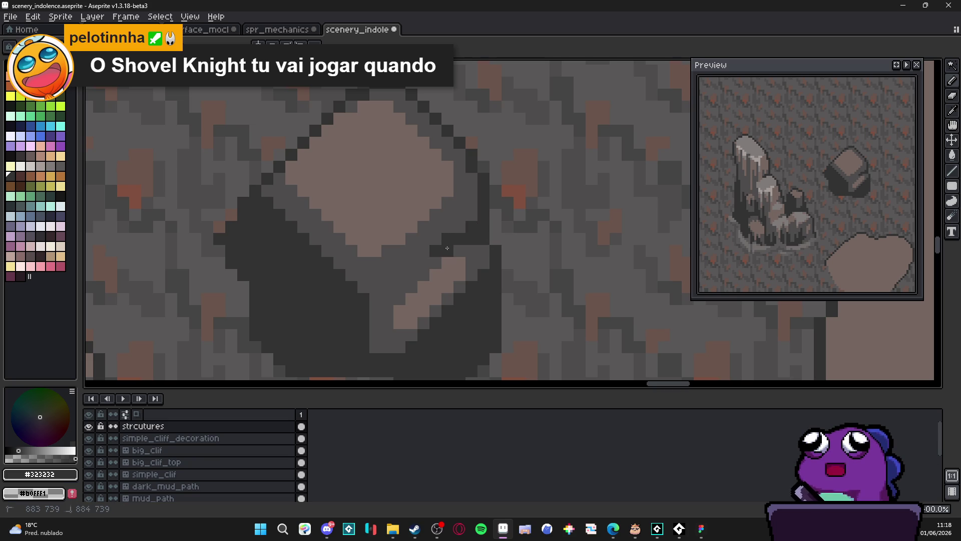
left_click(436, 263)
left_click(423, 274)
left_click(424, 262)
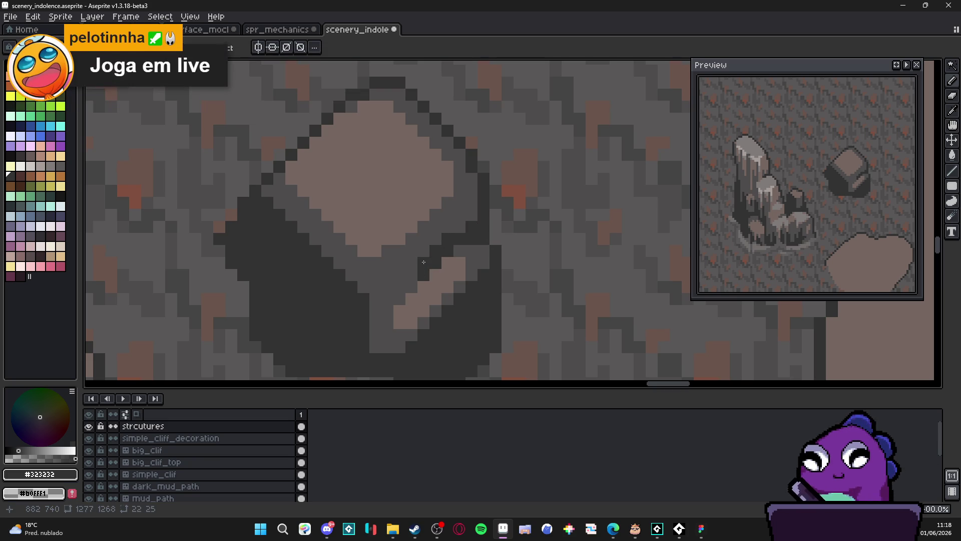
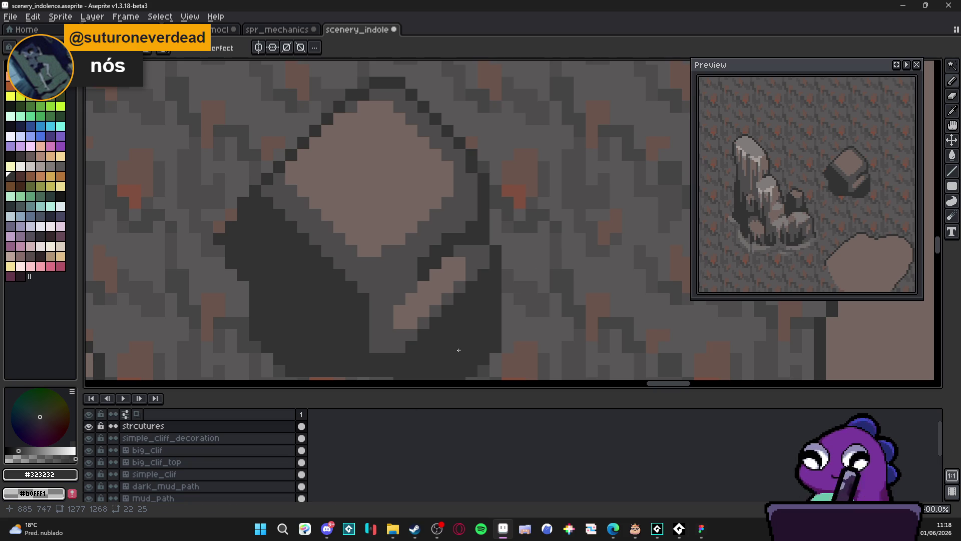
Step: In Steam, browse the library and view the Parking Garage Rally Circuit game page
left_click(414, 529)
mouse_move(183, 24)
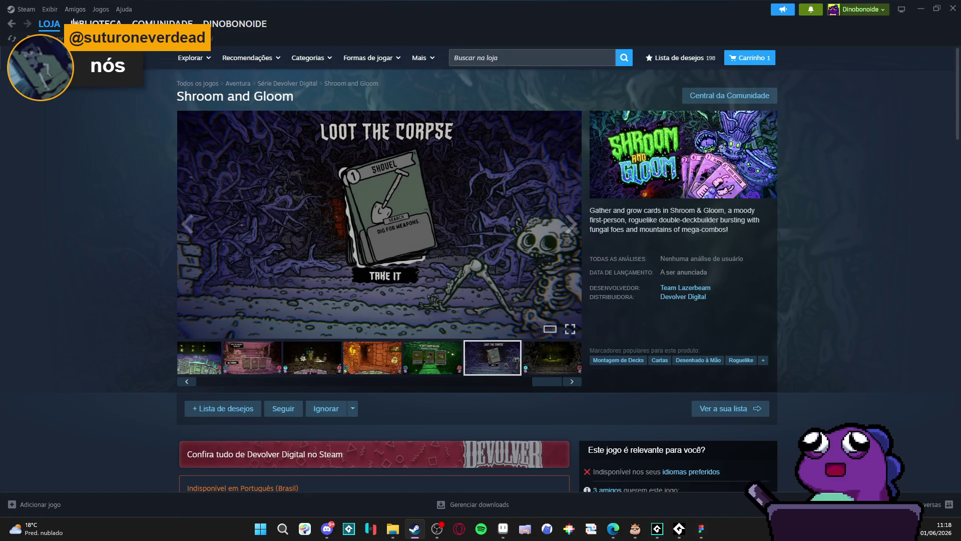
left_click(95, 24)
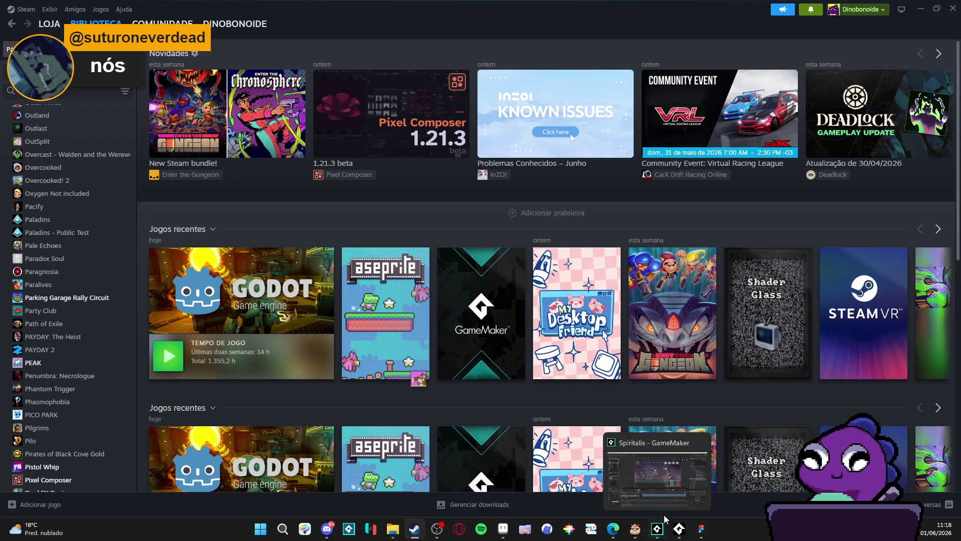
mouse_move(670, 311)
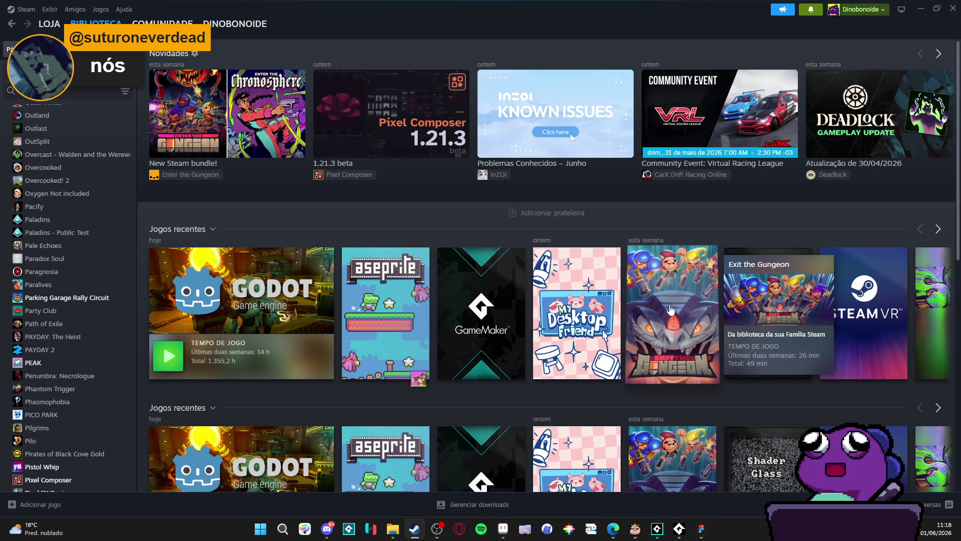
left_click(938, 232)
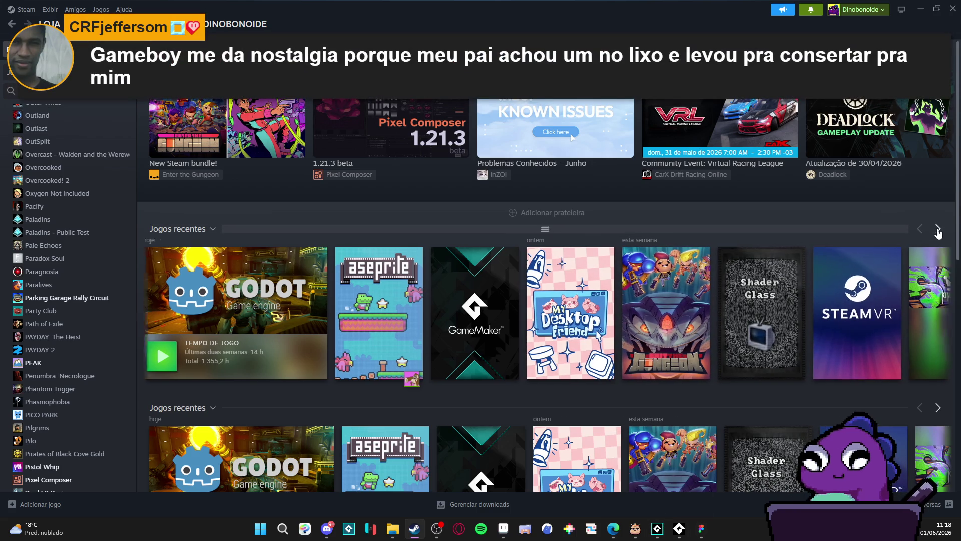
mouse_move(217, 268)
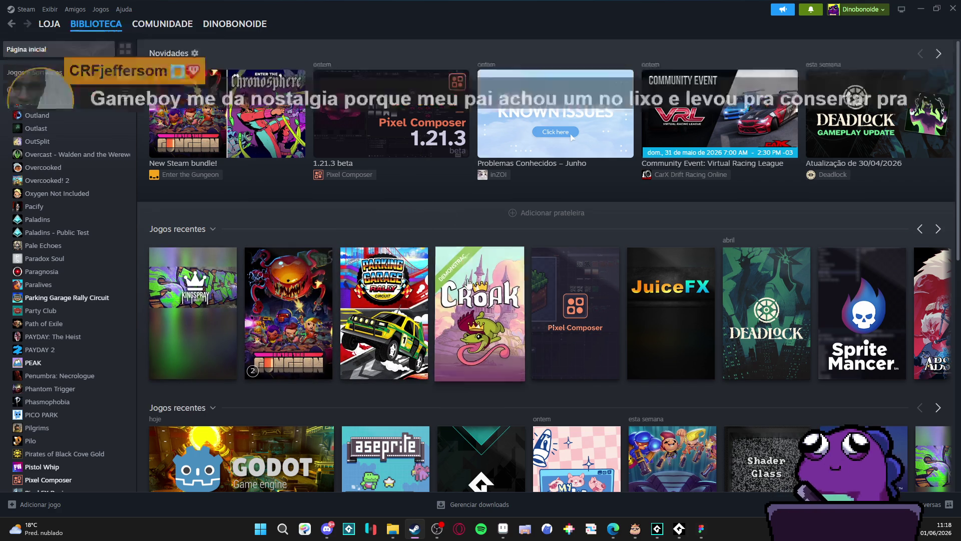
mouse_move(470, 272)
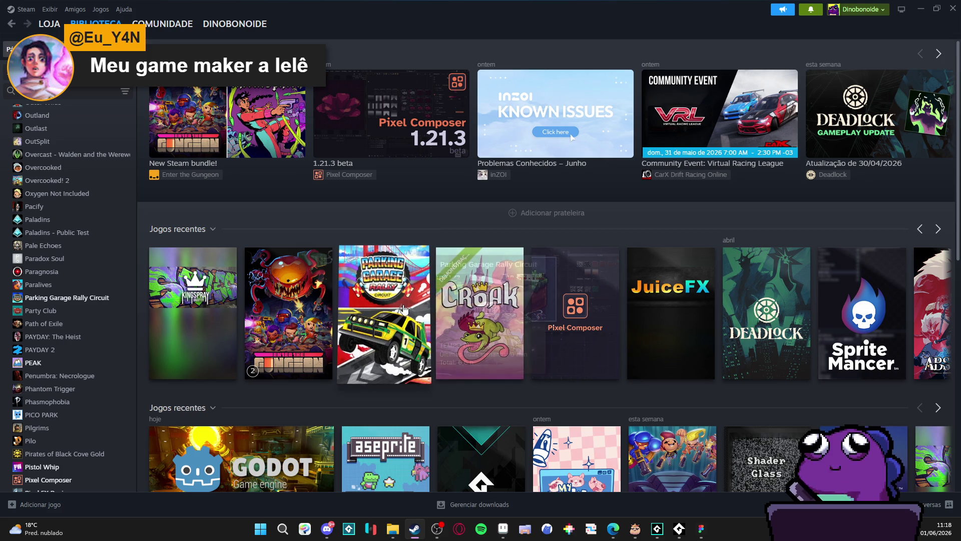
left_click(405, 308)
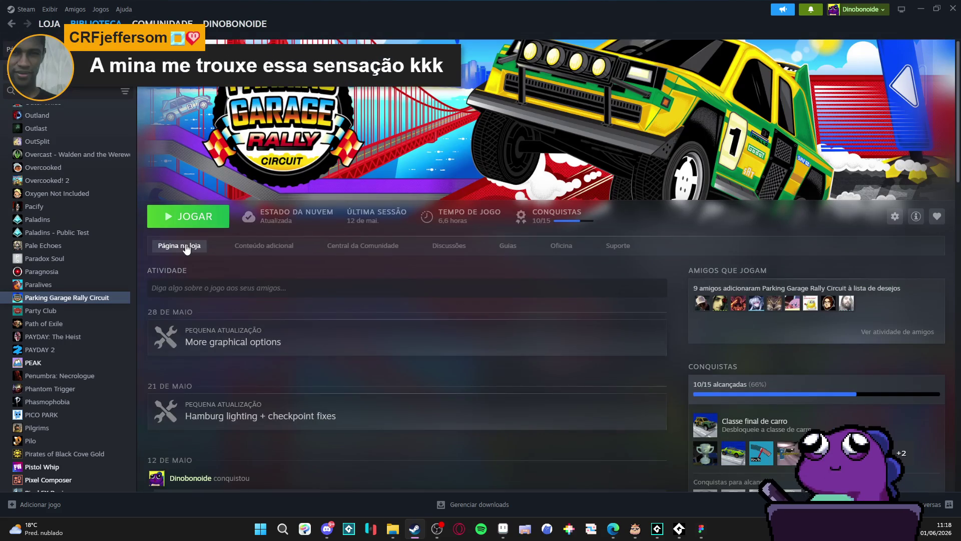
left_click(11, 25)
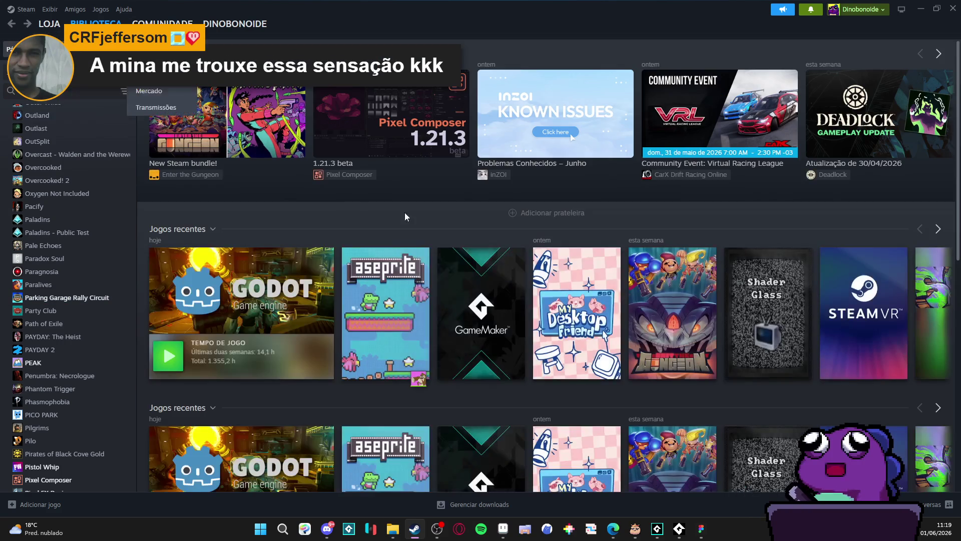
Step: Page further through Steam's recent games shelf, then minimize Steam to return to Aseprite
left_click(935, 230)
left_click(939, 229)
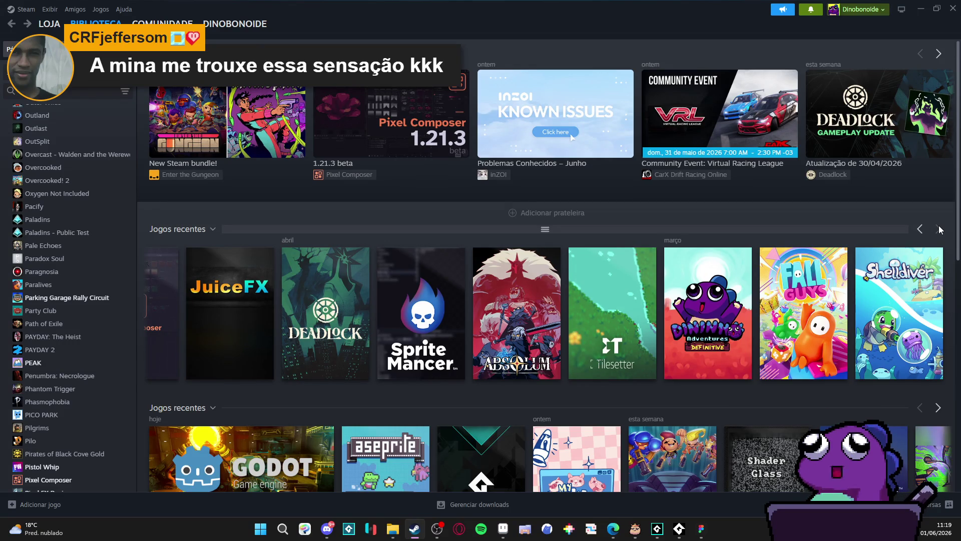
scroll(523, 274, "down", 3)
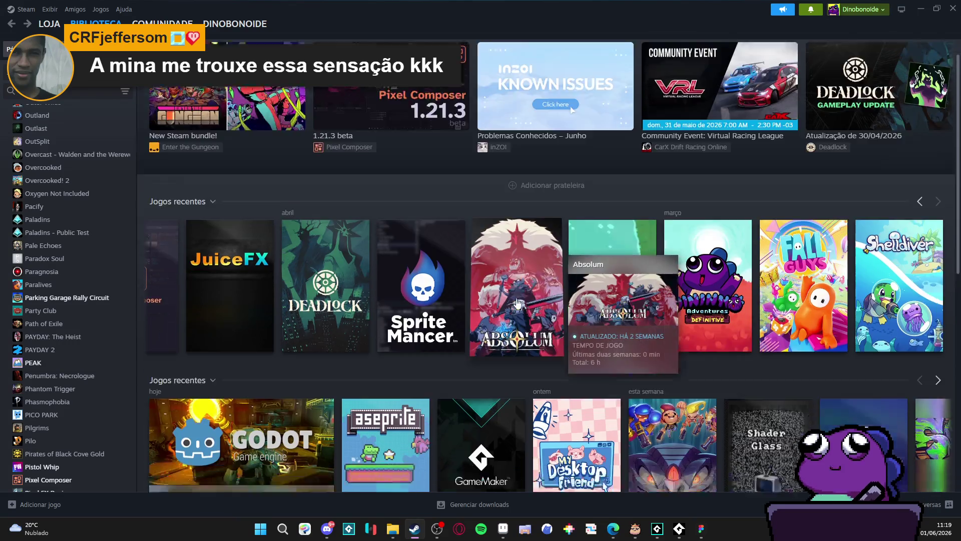
scroll(524, 263, "down", 1)
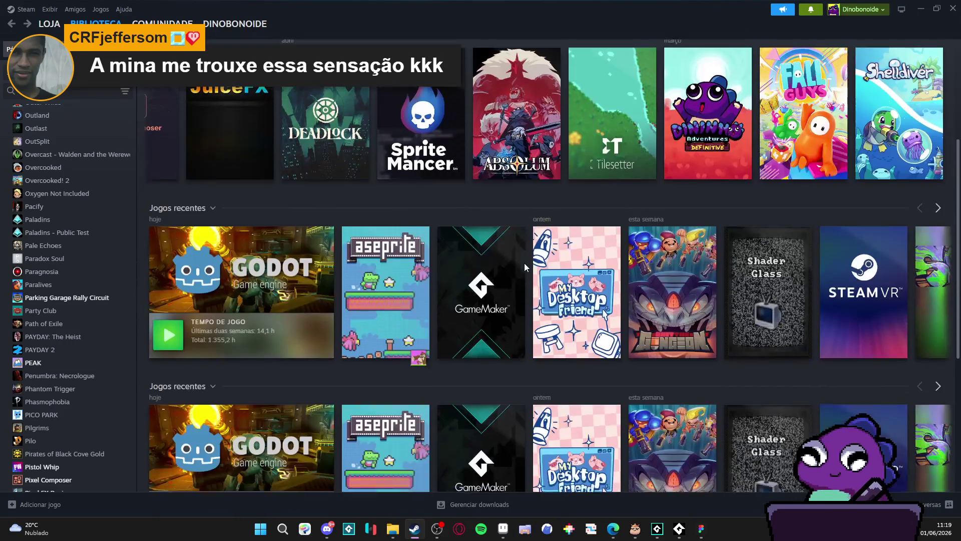
left_click(937, 208)
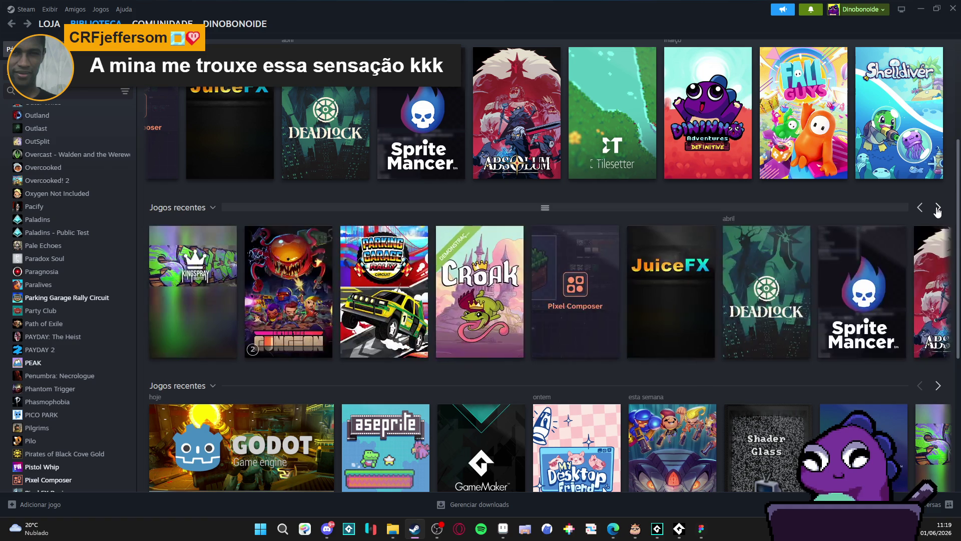
left_click(937, 208)
scroll(723, 266, "down", 2)
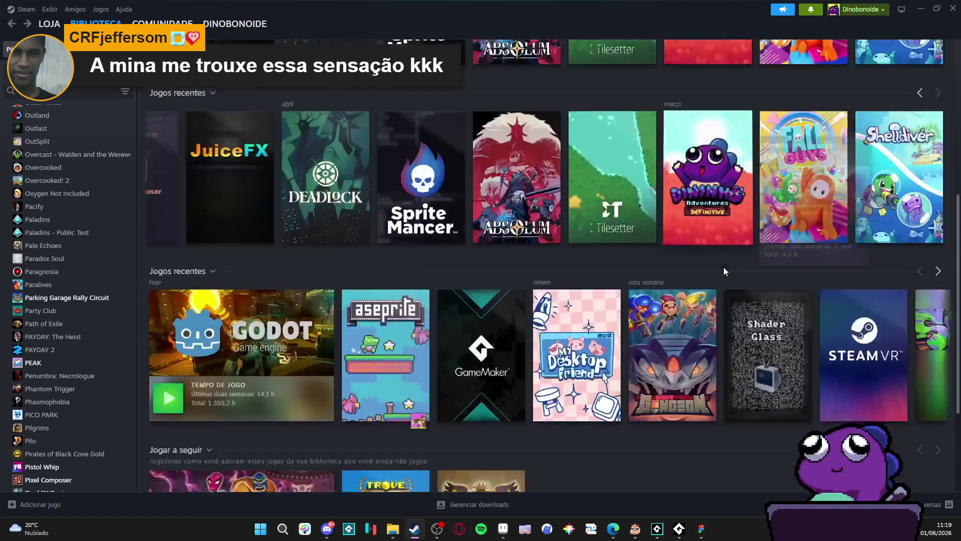
scroll(723, 266, "up", 3)
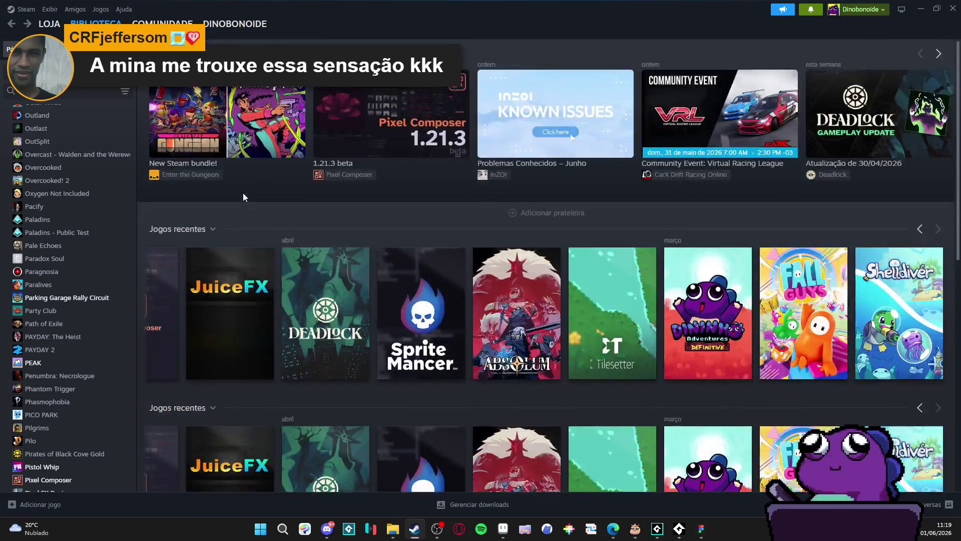
scroll(230, 219, "down", 3)
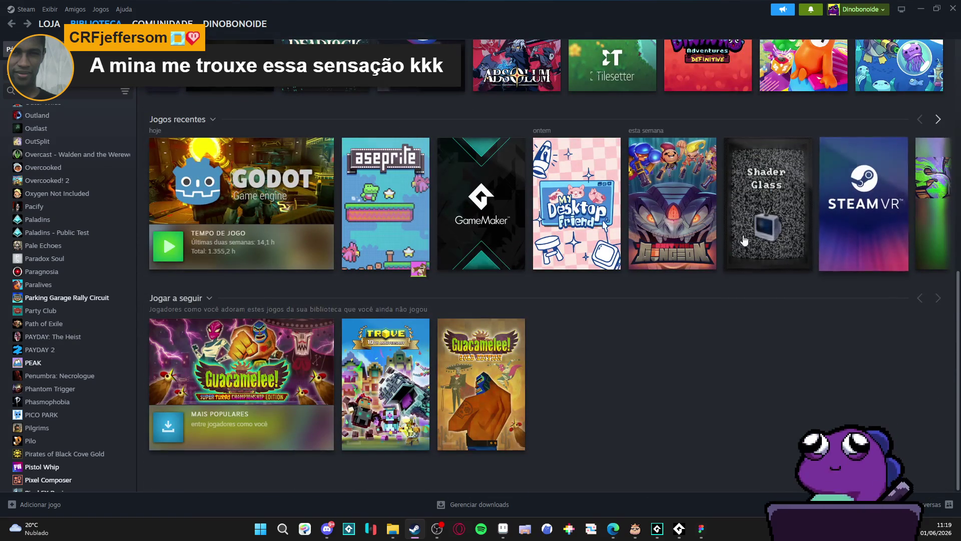
scroll(483, 342, "up", 5)
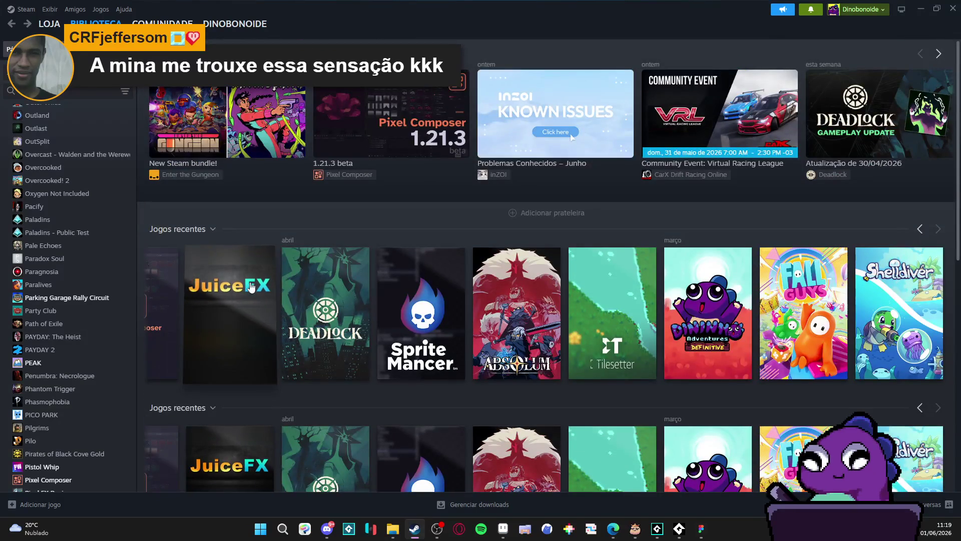
left_click(920, 9)
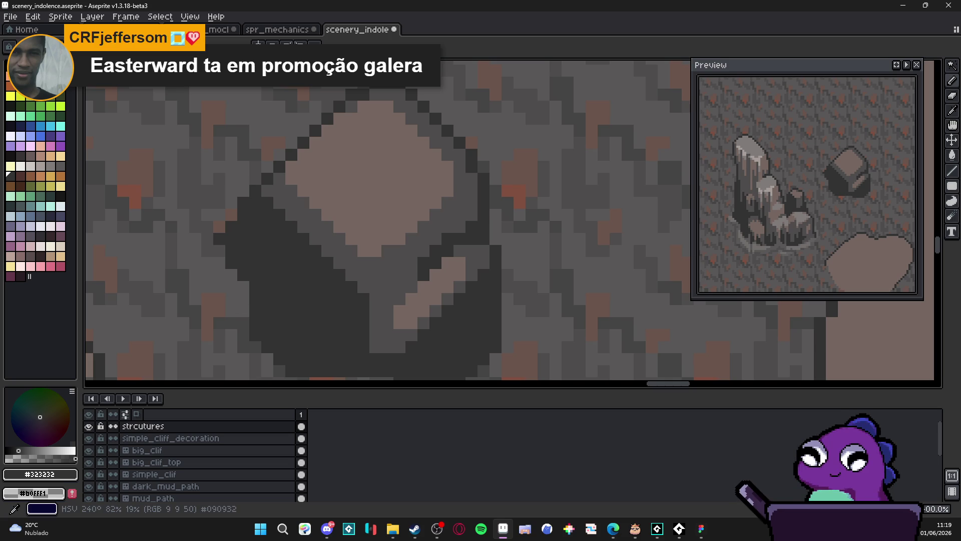
Step: Draw a short dark grey #4f4d4d vertical line on the boulder
scroll(561, 284, "down", 1)
scroll(560, 284, "down", 3)
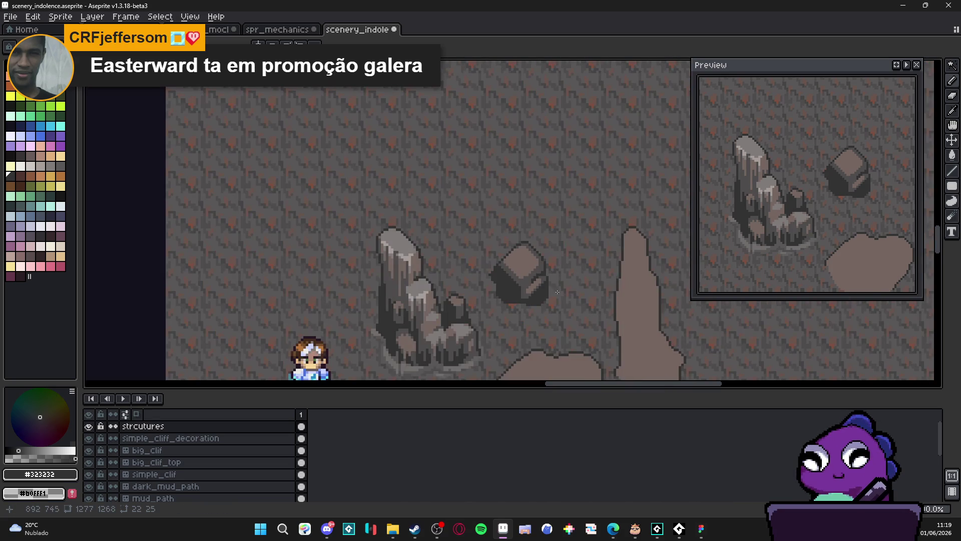
scroll(504, 275, "up", 4)
left_click(515, 275, "alt")
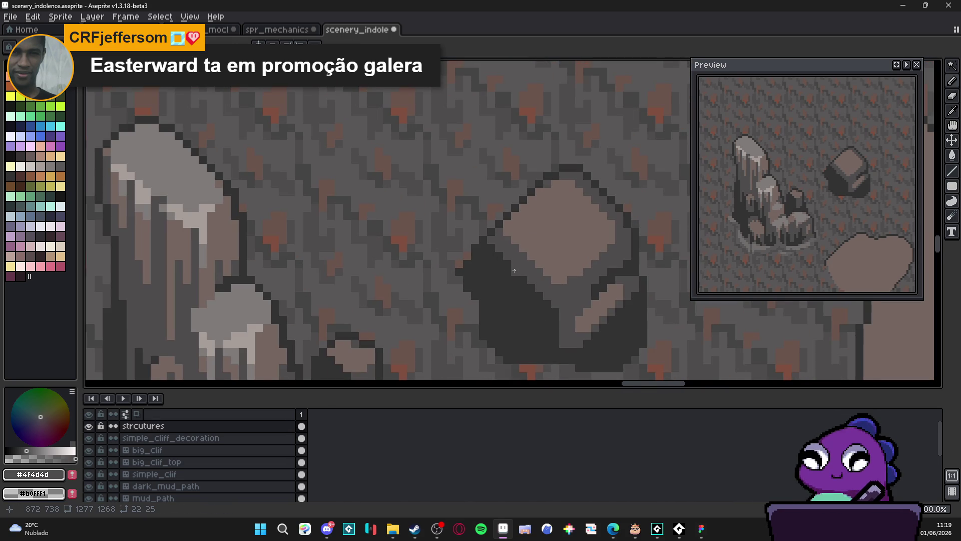
left_click_drag(515, 277, 512, 307)
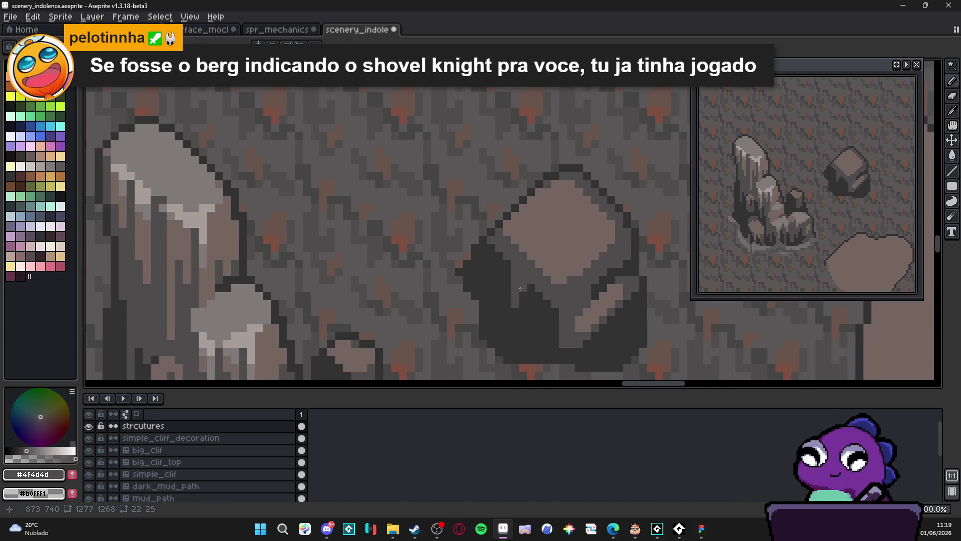
Step: Paint a lighter #756661 vertical strip down the boulder's front
scroll(498, 316, "up", 2)
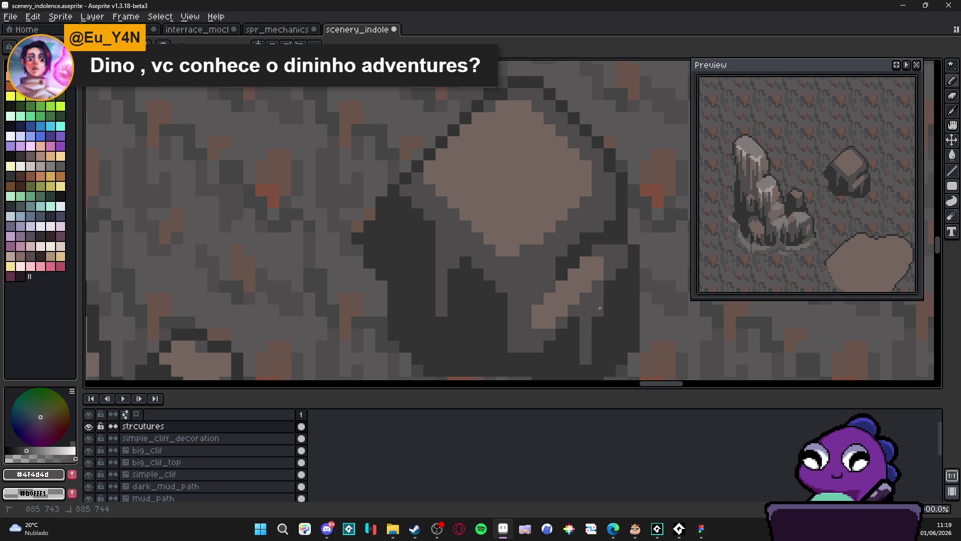
left_click_drag(598, 327, 582, 305)
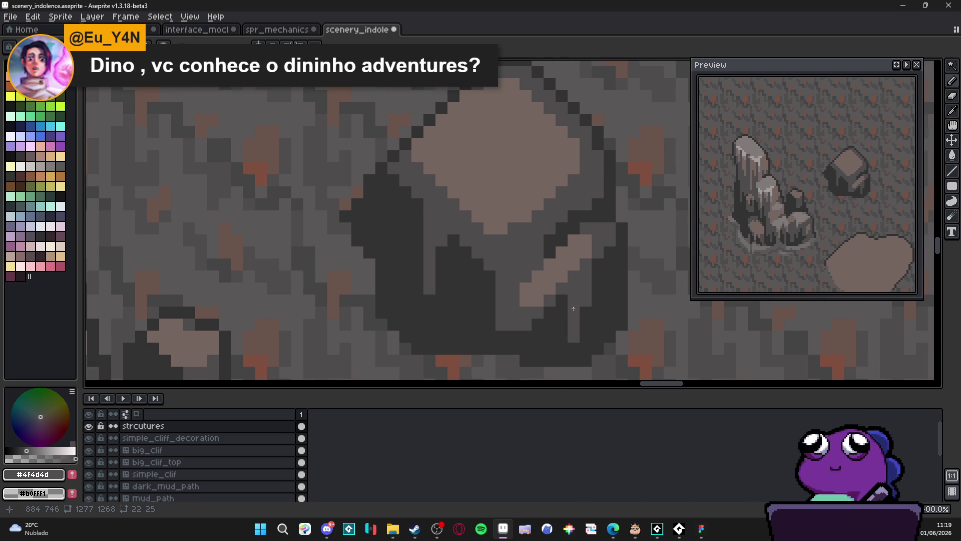
left_click(572, 273, "alt")
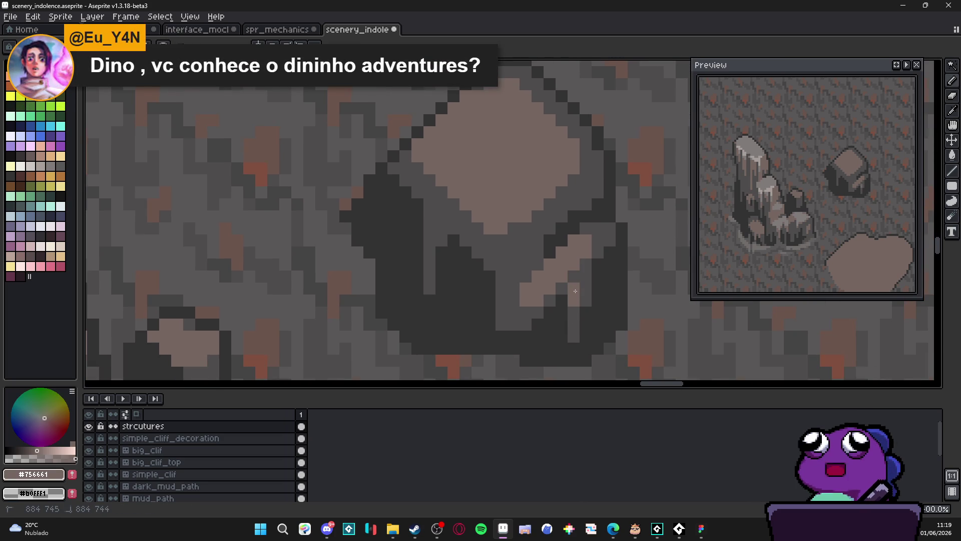
scroll(576, 291, "down", 2)
scroll(498, 280, "up", 2)
left_click_drag(498, 255, 499, 292)
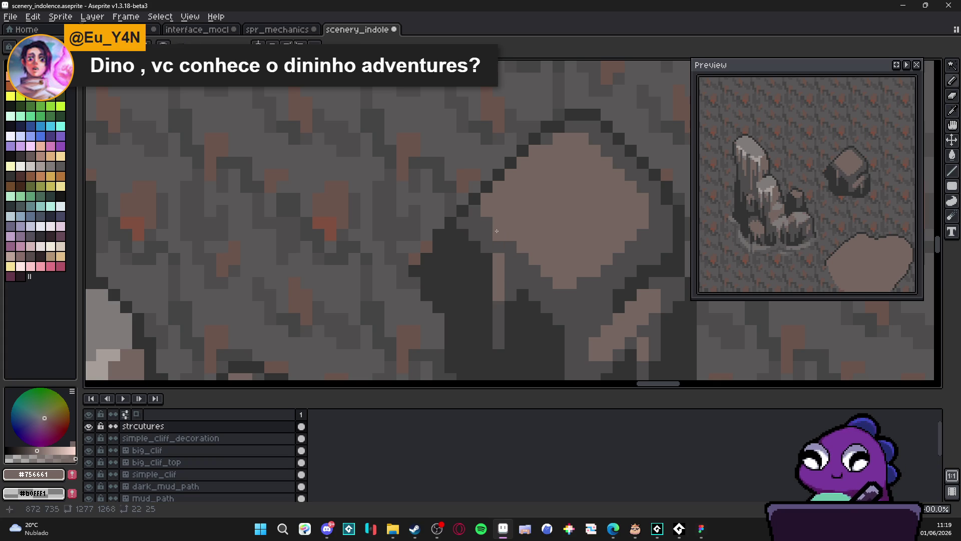
Step: Dab a dark grey pixel on the boulder face, then repaint it in #756661
left_click(512, 245)
left_click(505, 229)
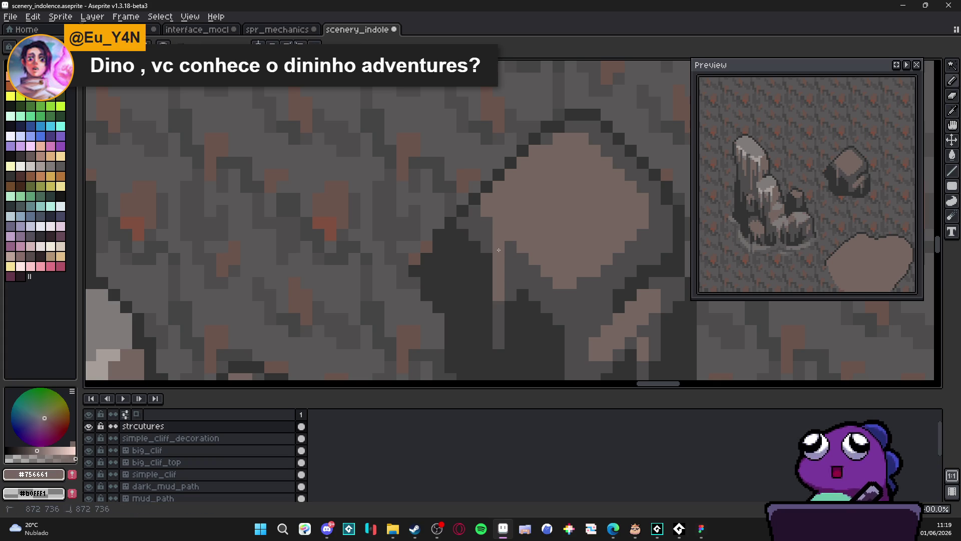
left_click(500, 244, "alt")
left_click(495, 256)
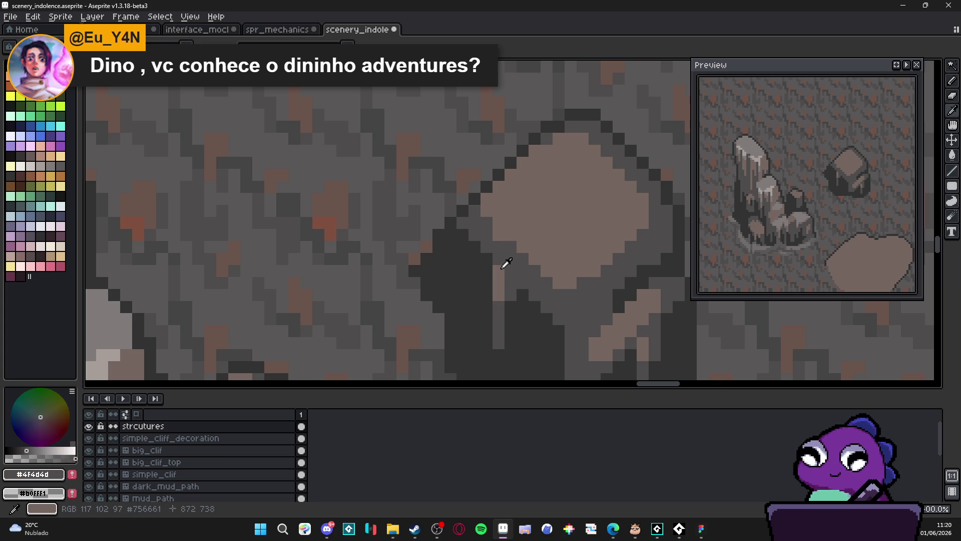
left_click(501, 265, "alt")
left_click(500, 259)
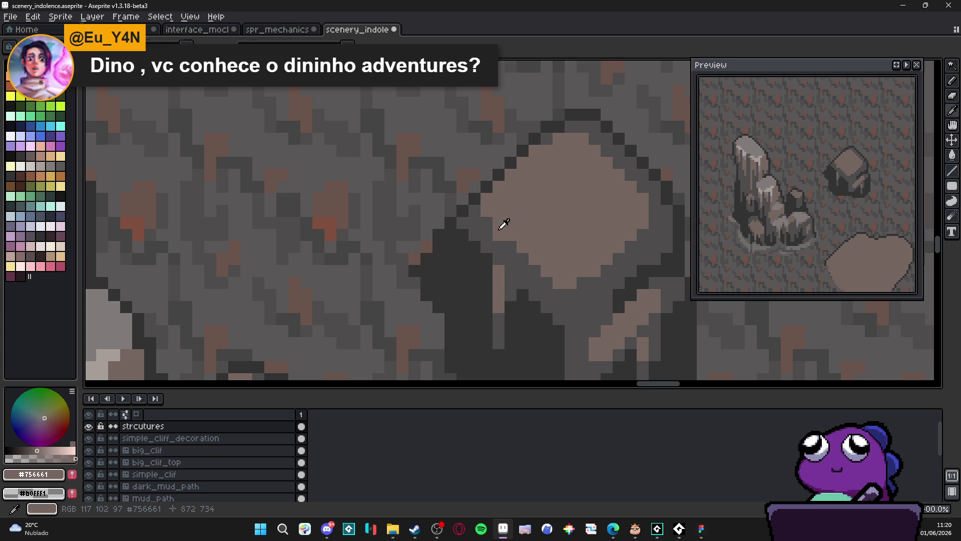
left_click(539, 290, "alt")
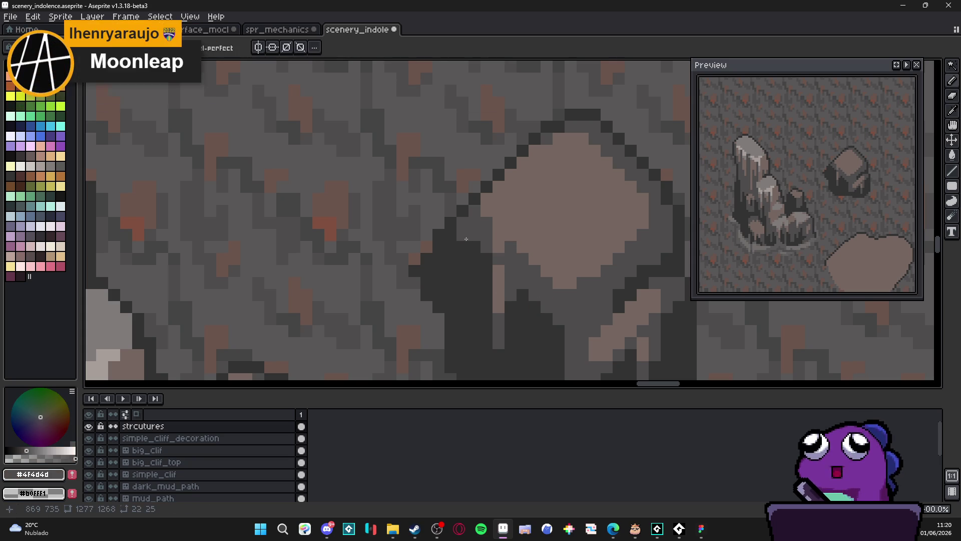
Step: Brighten pixels on the boulder's shaded side with #756661, then undo the stray light pixel
left_click(473, 268)
left_click(475, 249, "alt")
left_click(474, 249)
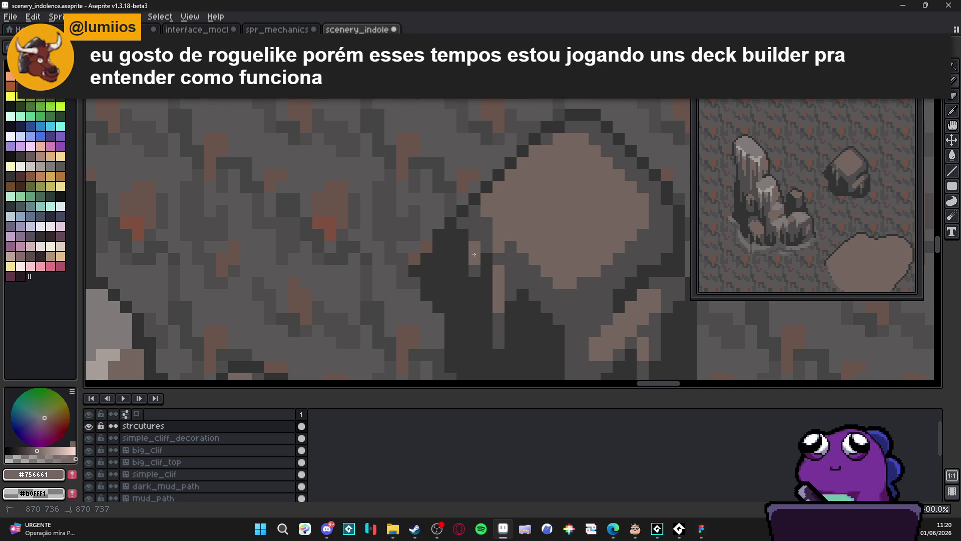
key("ctrl+z")
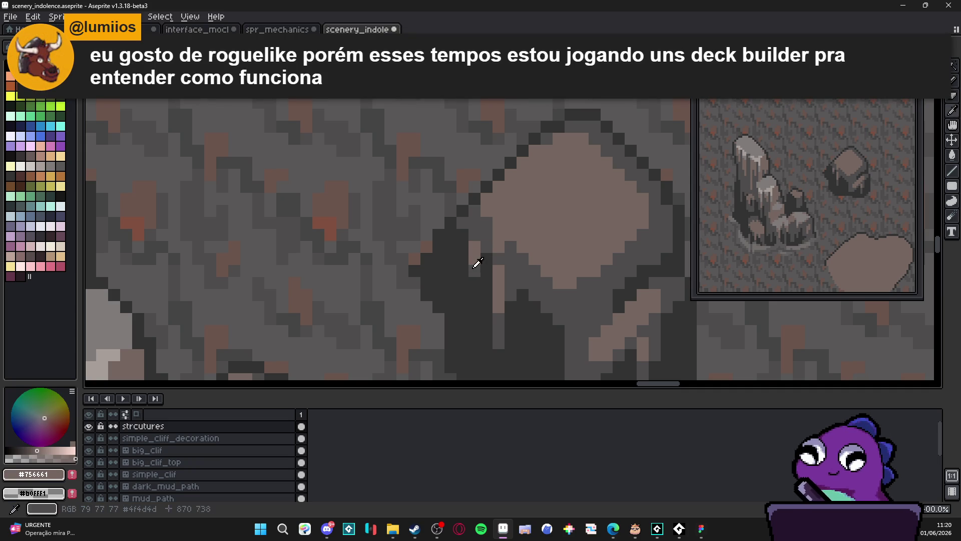
left_click(473, 285, "alt")
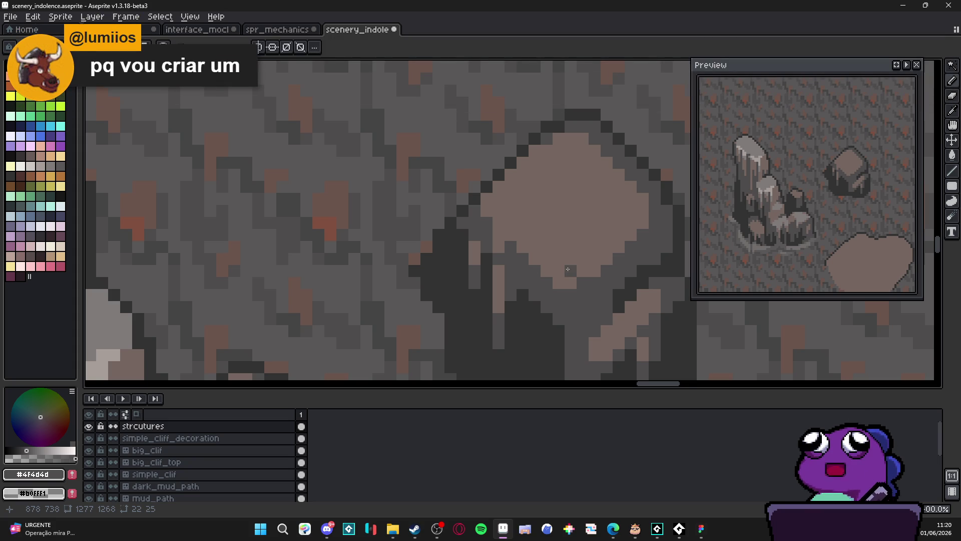
scroll(546, 245, "down", 4)
scroll(528, 200, "down", 2)
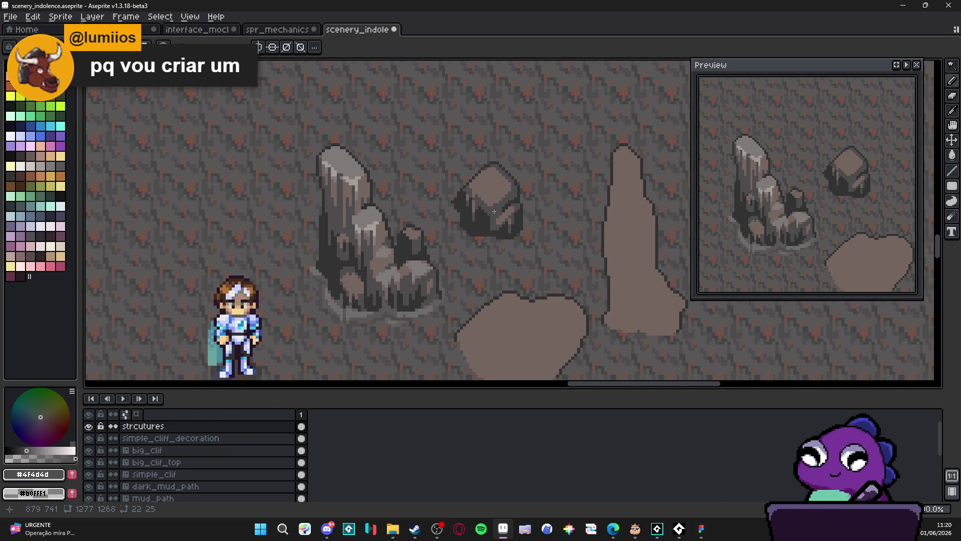
Step: Paint a light vertical streak down into the small rock's shadow
scroll(497, 222, "up", 5)
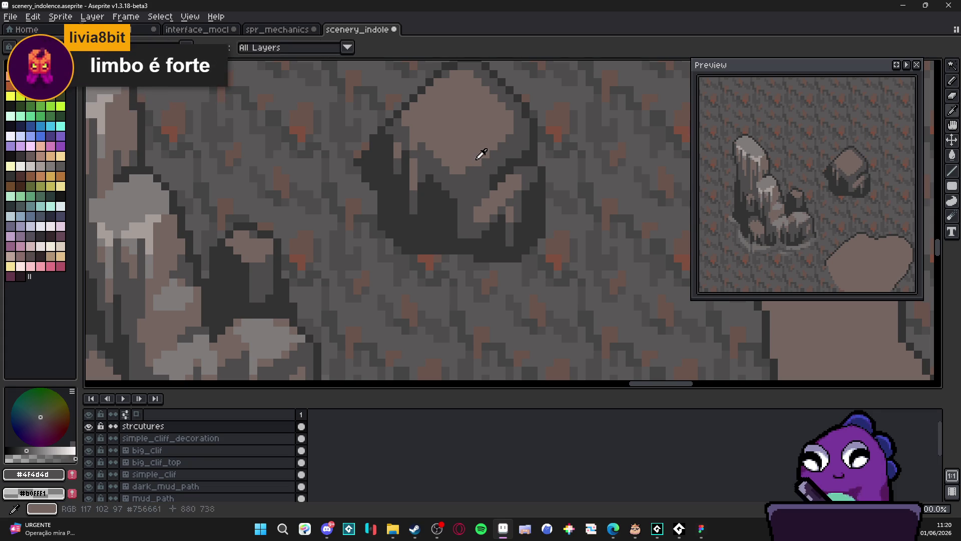
left_click(476, 172, "alt")
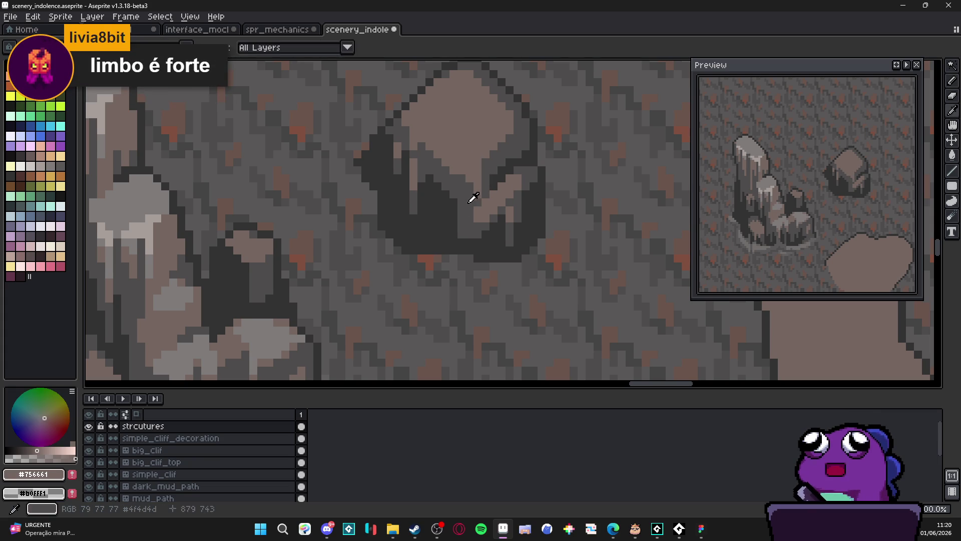
left_click(466, 181, "alt")
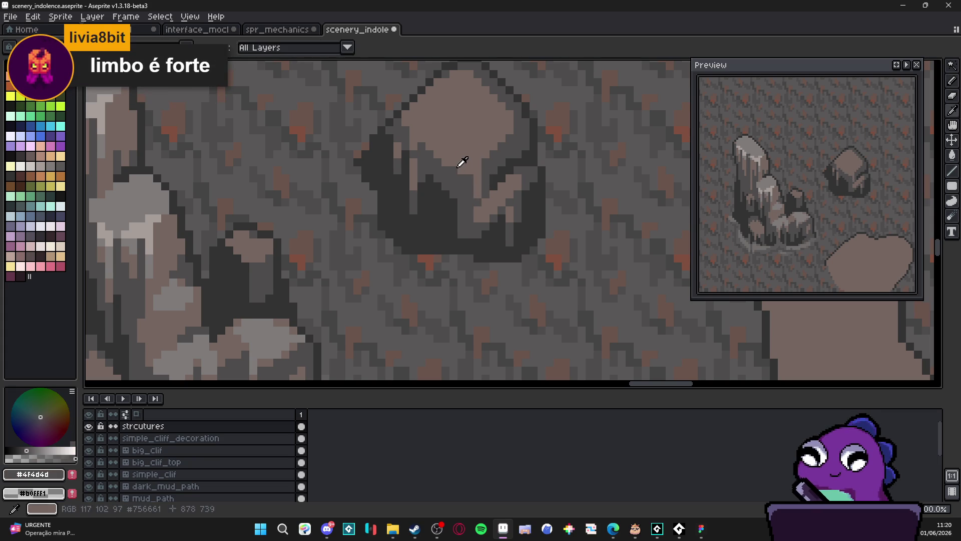
left_click_drag(448, 193, 447, 171)
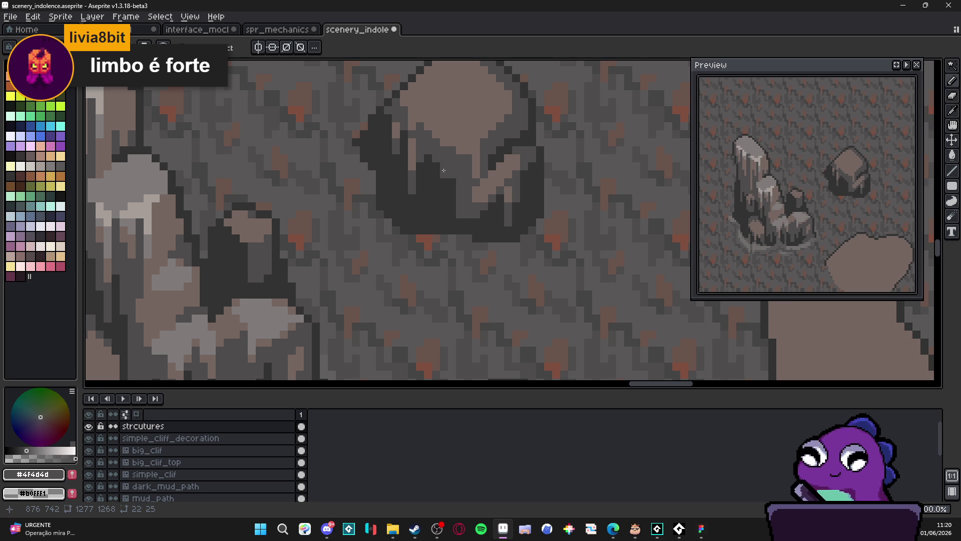
scroll(444, 170, "up", 1)
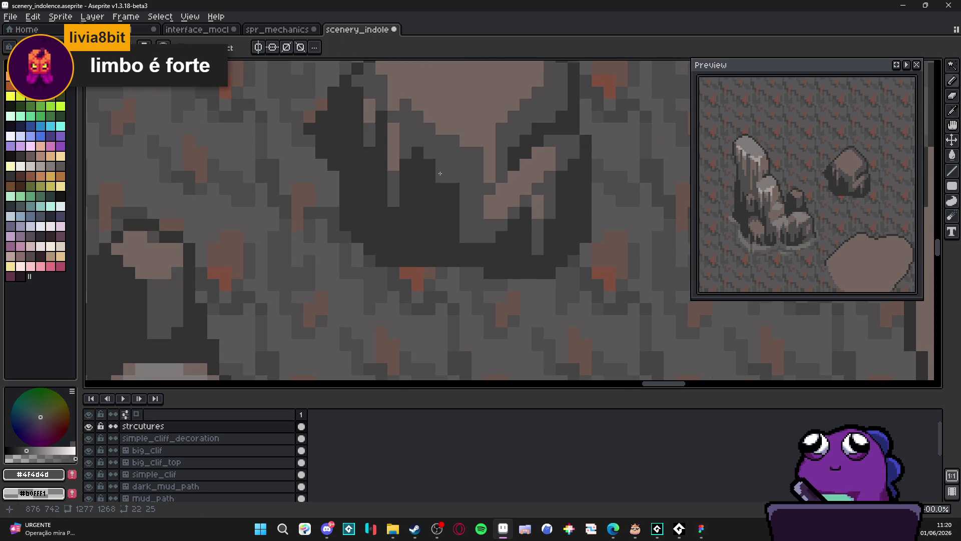
left_click_drag(440, 184, 432, 242)
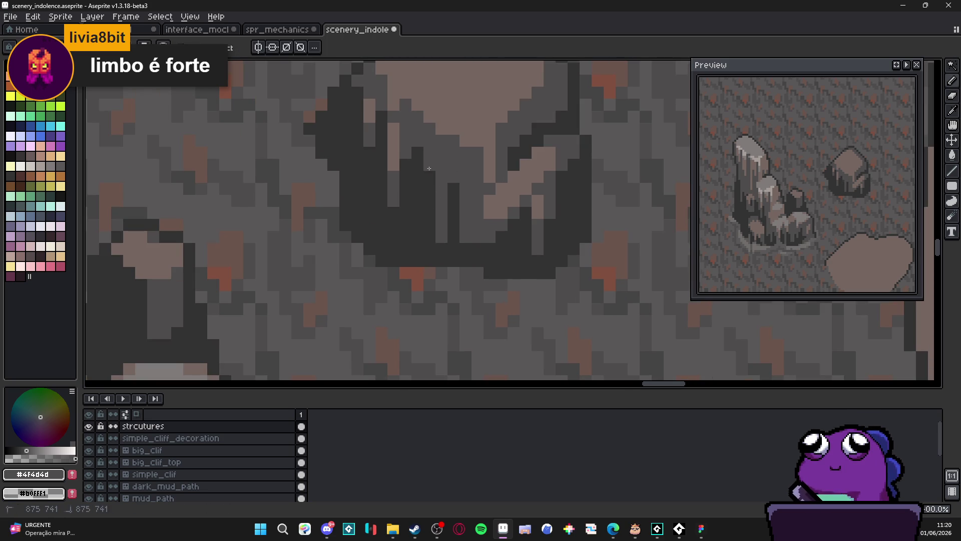
Step: Add more #756661 pixels to the dark face, extending the streak one pixel higher
left_click(437, 170, "alt")
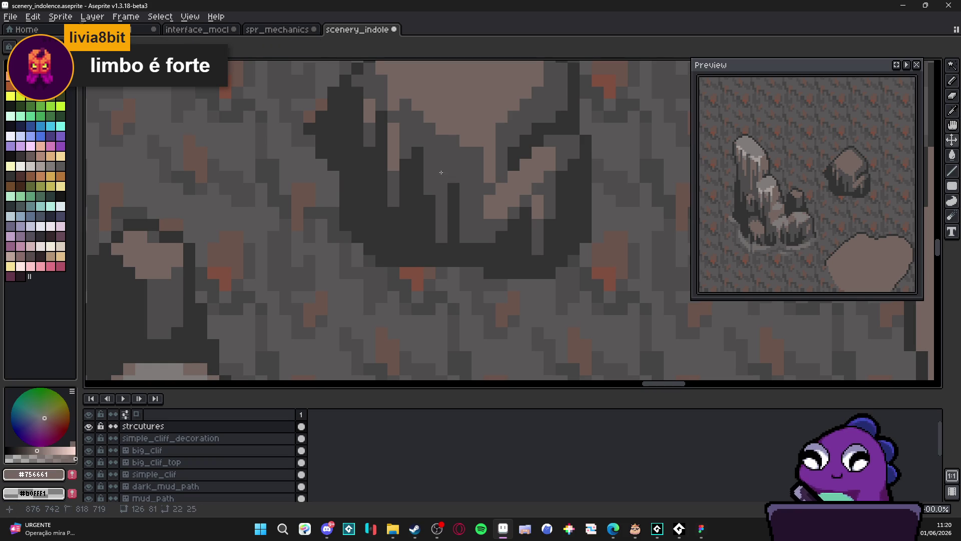
left_click_drag(441, 172, 430, 163)
left_click(441, 188)
left_click(441, 200)
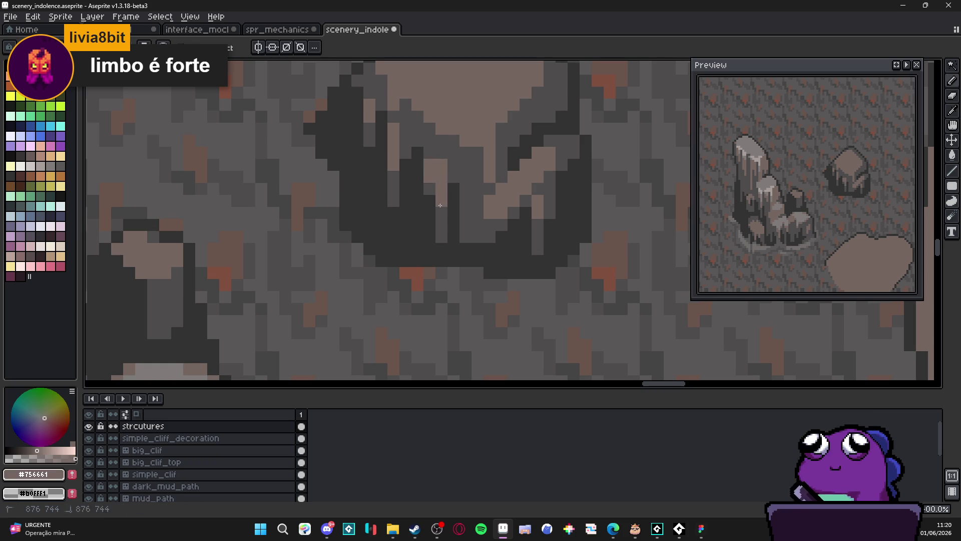
left_click(432, 155)
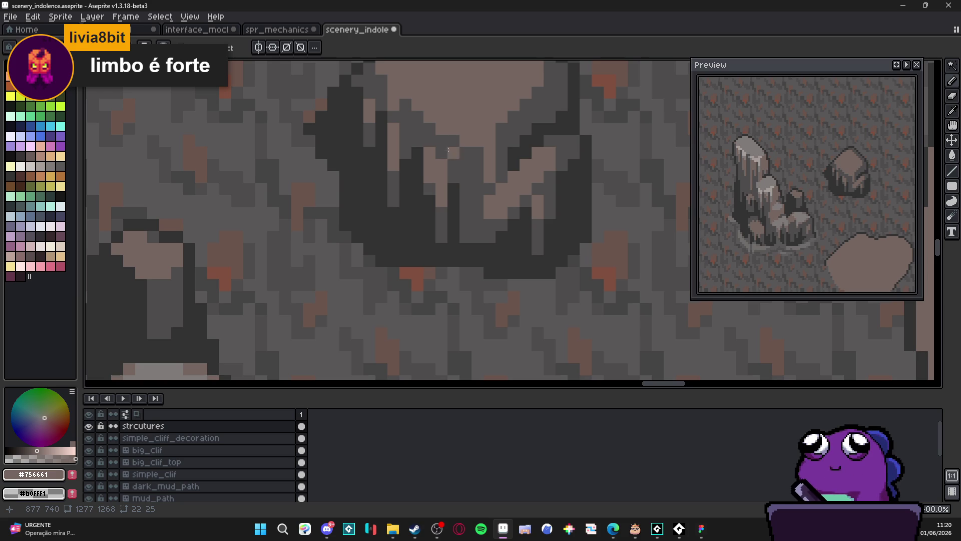
Step: Sample the rock's dark grey, darkest #323232 and light #756661 colours
scroll(429, 122, "up", 2)
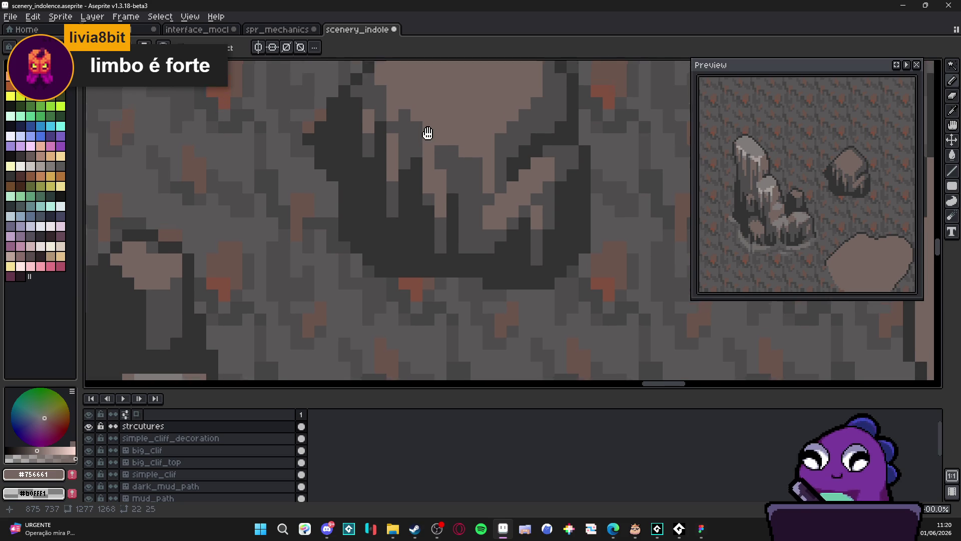
left_click(511, 268, "alt")
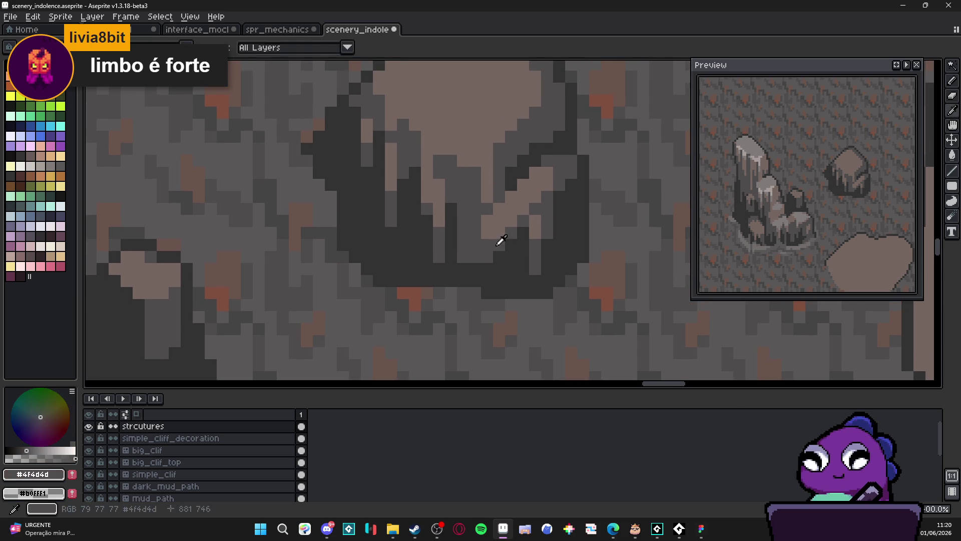
left_click(498, 278, "alt")
scroll(491, 270, "down", 2)
scroll(496, 263, "down", 2)
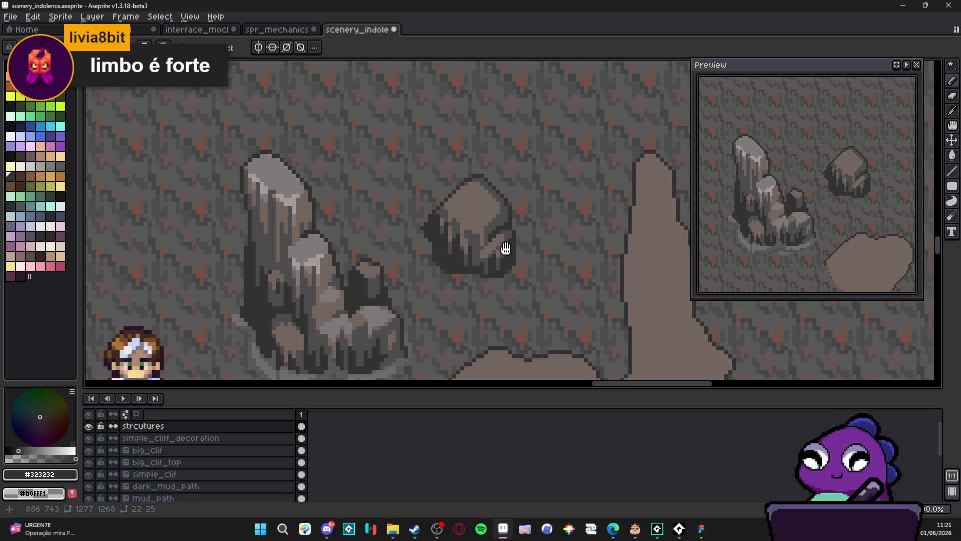
scroll(481, 245, "up", 4)
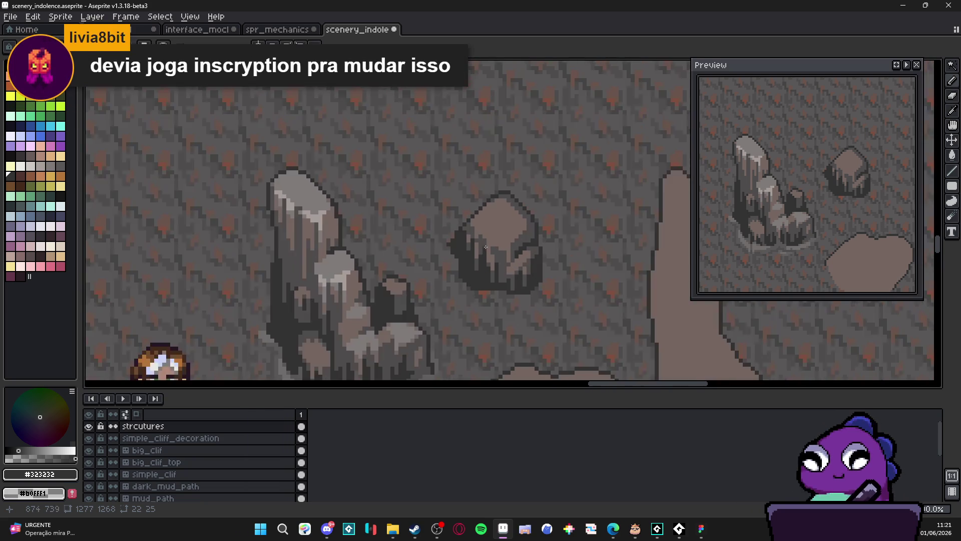
left_click(499, 258, "alt")
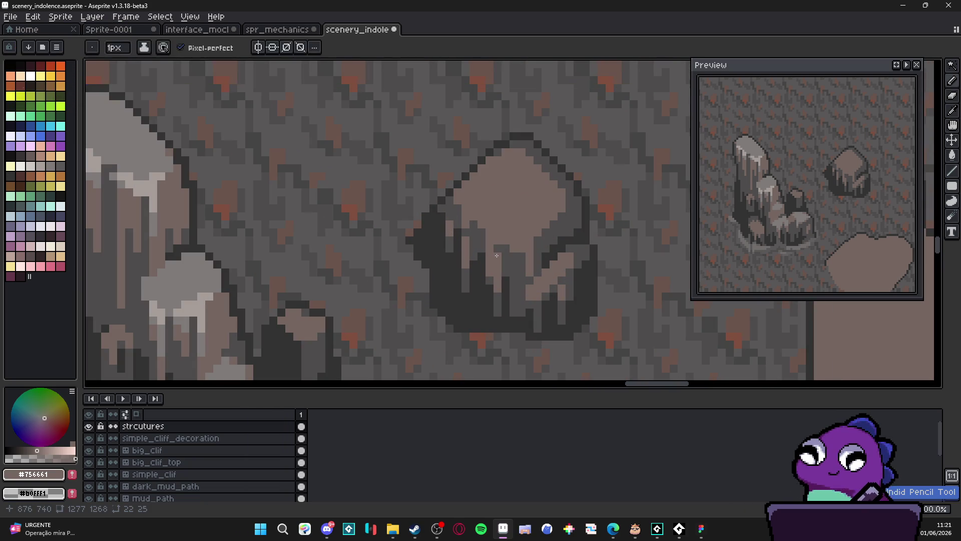
scroll(503, 249, "up", 2)
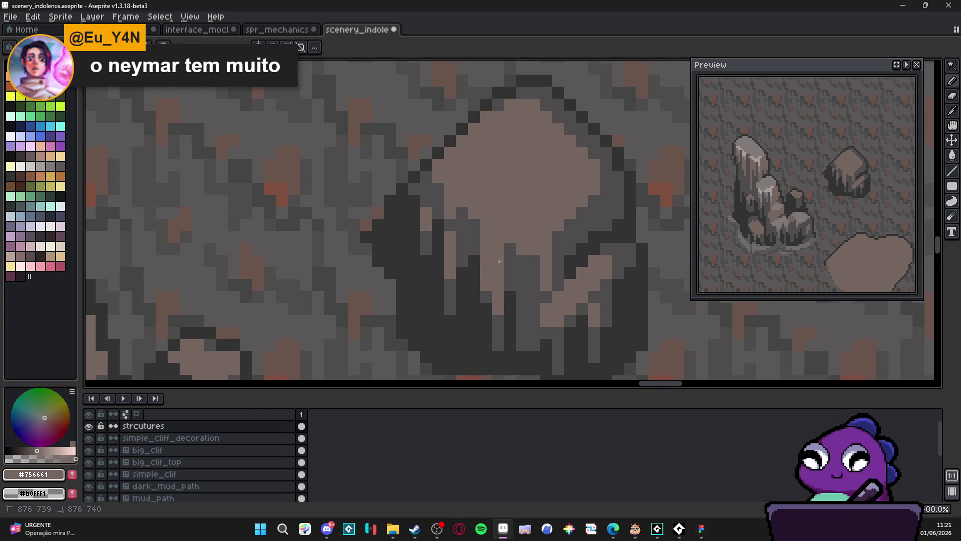
scroll(503, 307, "down", 3)
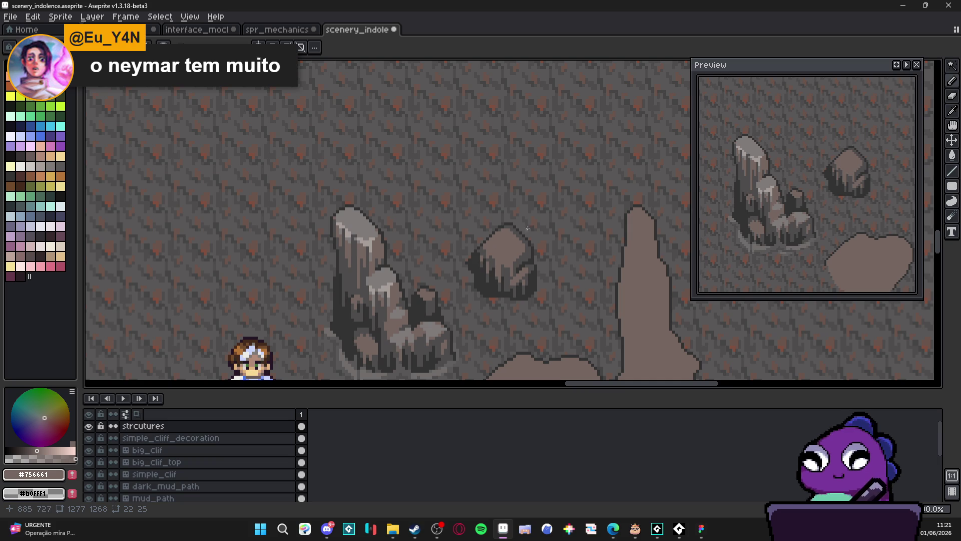
scroll(528, 228, "up", 3)
left_click(504, 223, "alt")
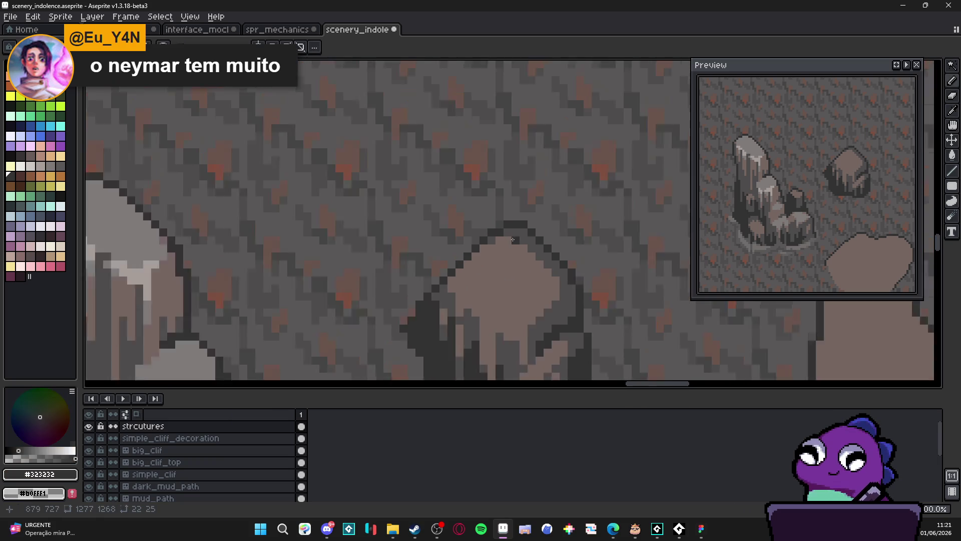
Step: Re-pick #756661 and pan to bring the character and mud path into view
scroll(513, 239, "down", 1)
scroll(530, 271, "up", 1)
scroll(550, 299, "down", 1)
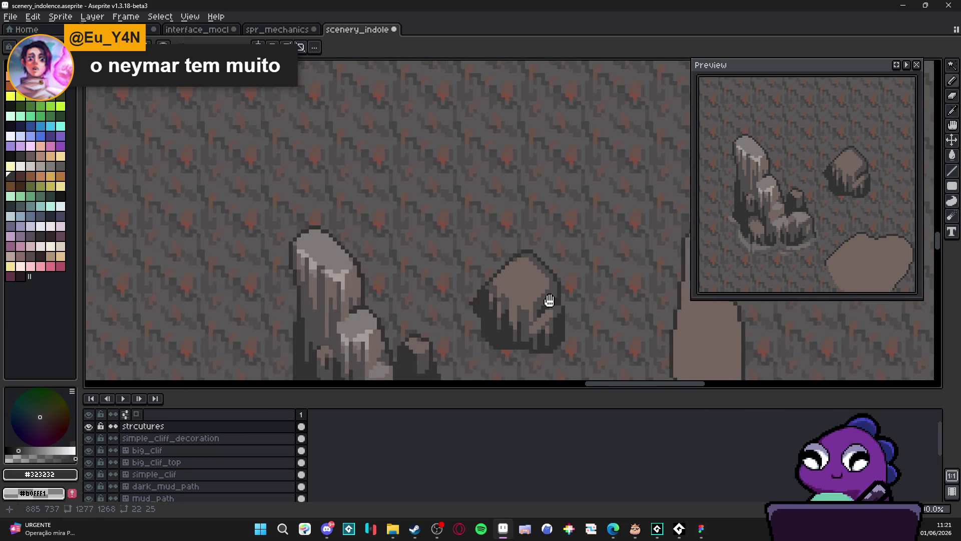
scroll(549, 299, "up", 1)
scroll(540, 282, "up", 2)
left_click(534, 286, "alt")
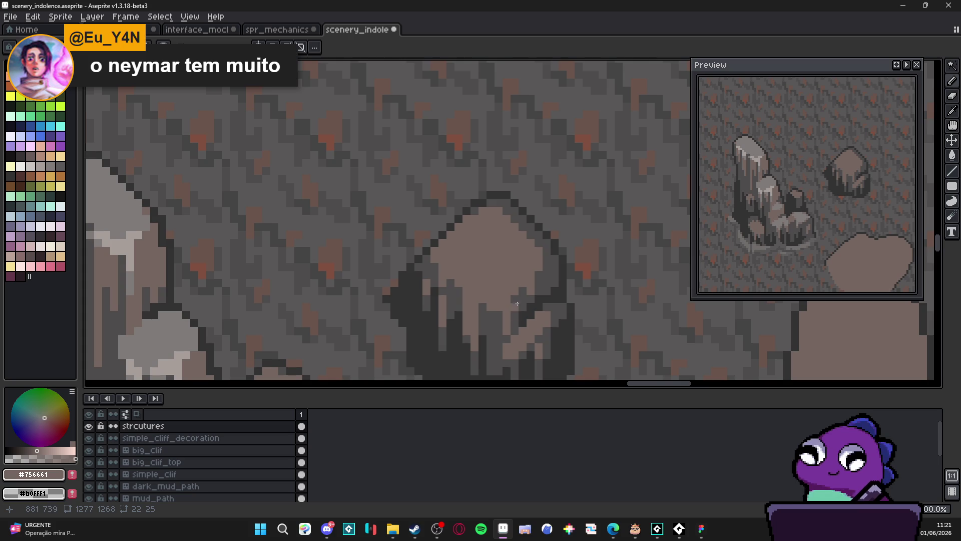
scroll(517, 304, "down", 2)
left_click_drag(523, 305, 530, 239)
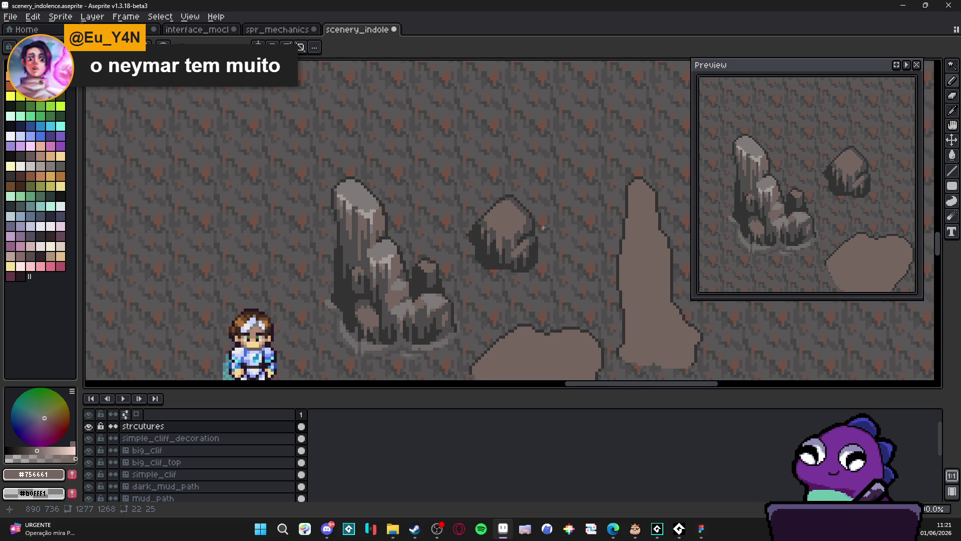
scroll(404, 225, "up", 2)
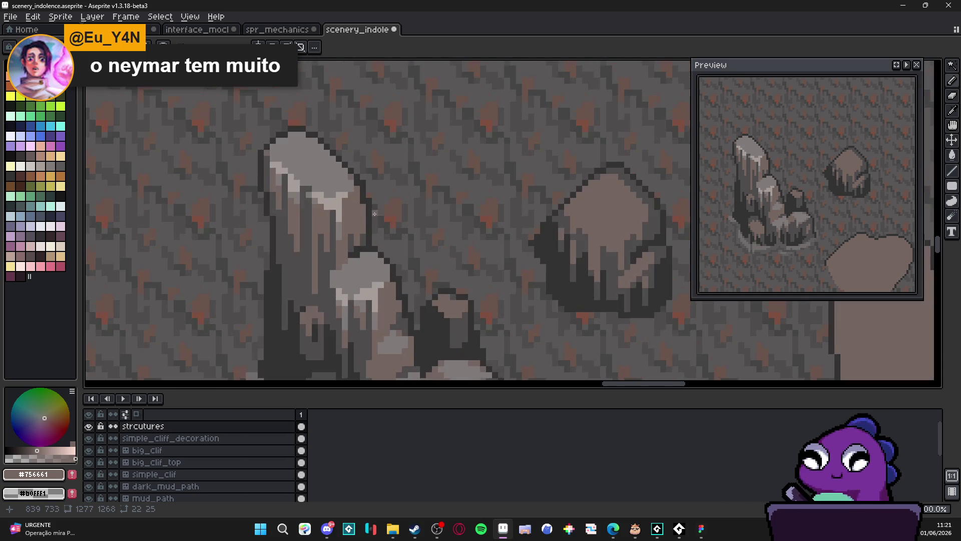
scroll(408, 215, "right", 2)
scroll(414, 205, "right", 2)
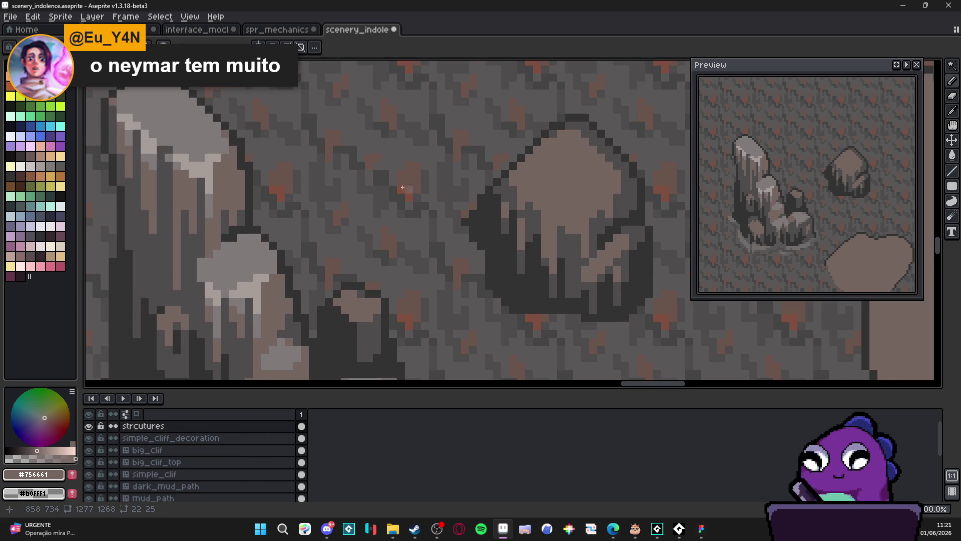
Step: Paint pale #807b7a highlight pixels along the rock's top edge, stepping up and right
left_click(200, 133, "alt")
scroll(600, 249, "up", 3)
left_click(601, 249)
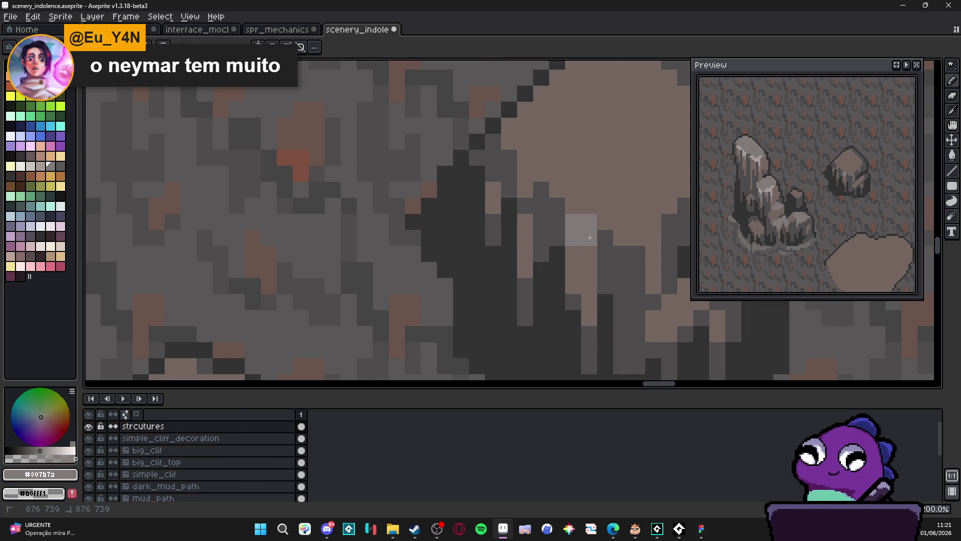
scroll(575, 235, "right", 4)
left_click_drag(510, 240, 532, 240)
left_click(531, 215)
left_click(548, 215)
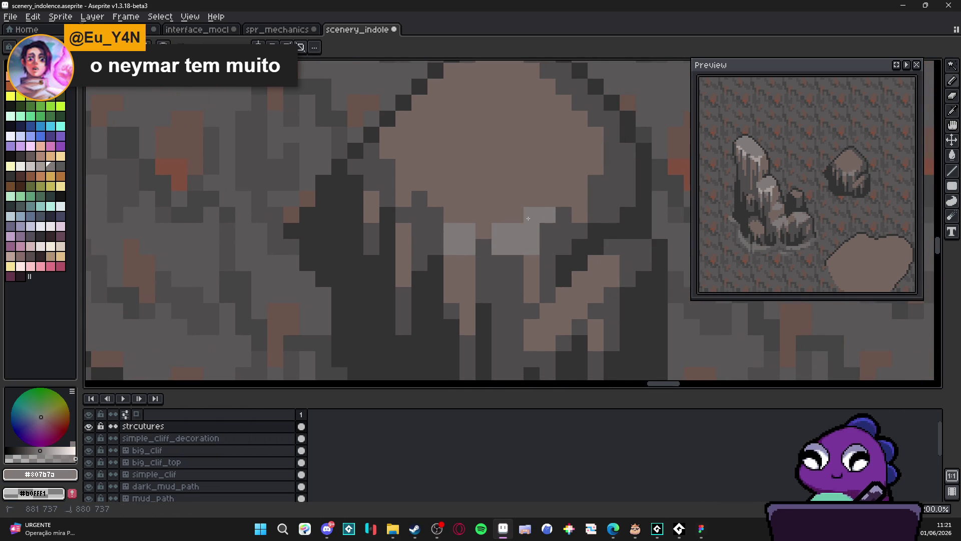
left_click(580, 216)
left_click(579, 199)
left_click(596, 183)
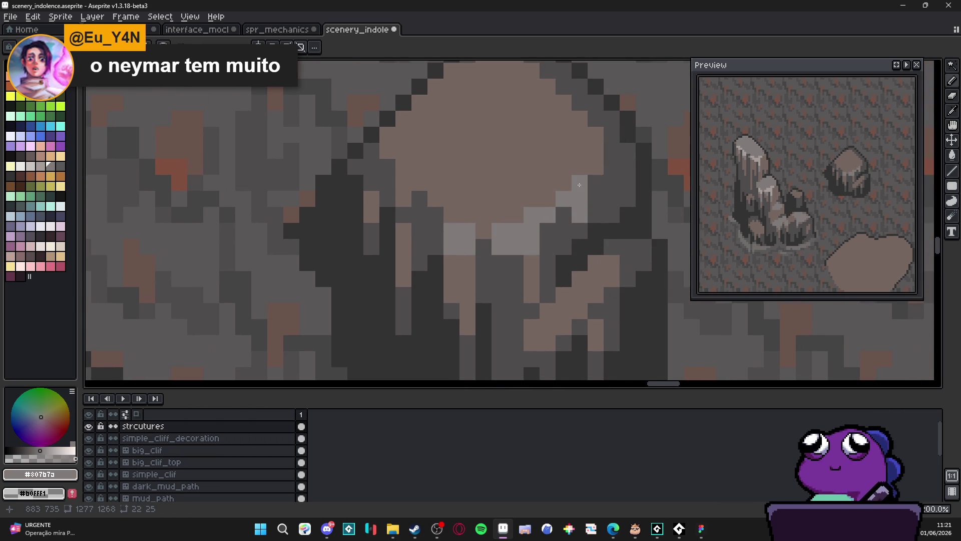
Step: Add a diagonal #807b7a highlight line running down to the right
scroll(468, 183, "left", 1)
left_click(470, 221)
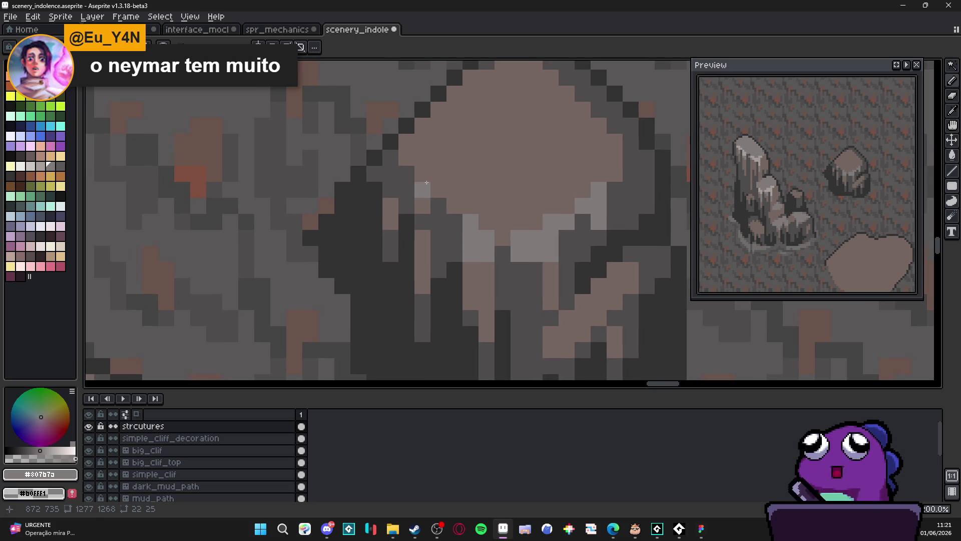
left_click(423, 173)
left_click(439, 189)
left_click(454, 207)
left_click(471, 207)
scroll(471, 210, "down", 5)
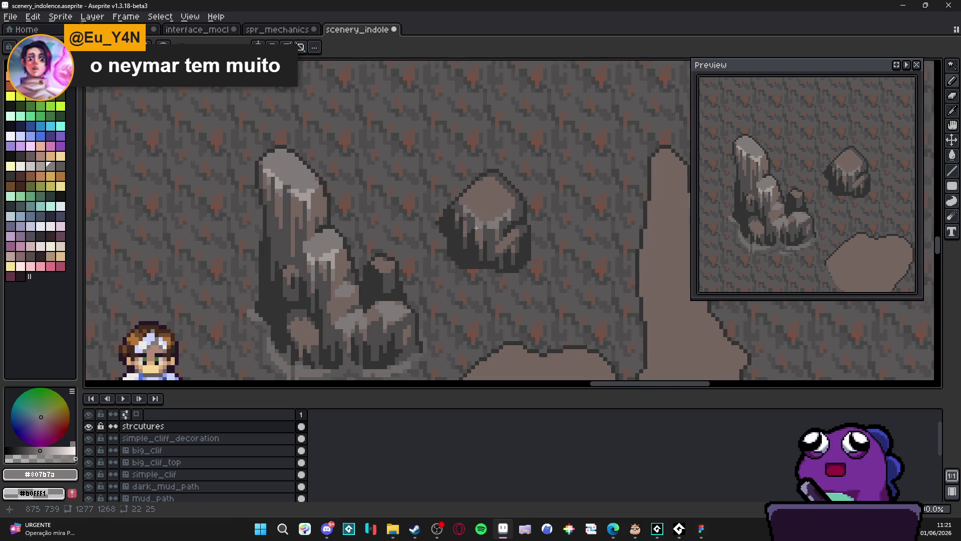
scroll(273, 159, "up", 1)
scroll(296, 189, "down", 1)
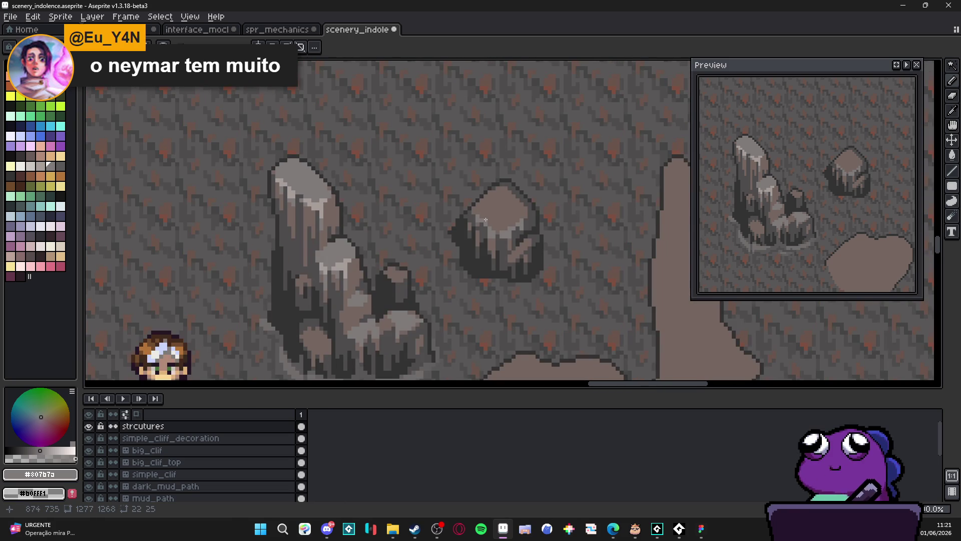
scroll(486, 219, "up", 1)
scroll(453, 217, "down", 1)
Step: Add a three-pixel diagonal highlight down the small rock's upper-left edge
left_click_drag(452, 217, 421, 215)
scroll(399, 233, "down", 1)
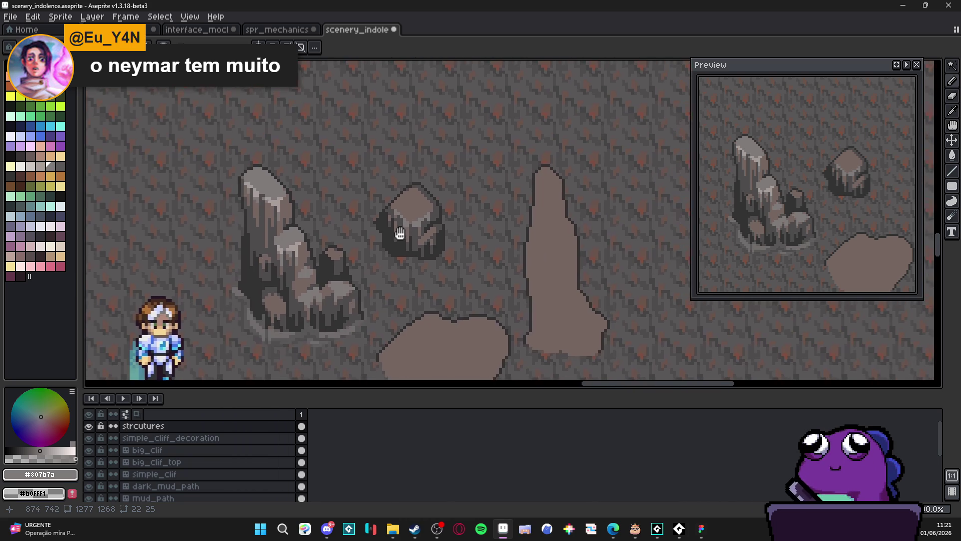
scroll(415, 223, "up", 1)
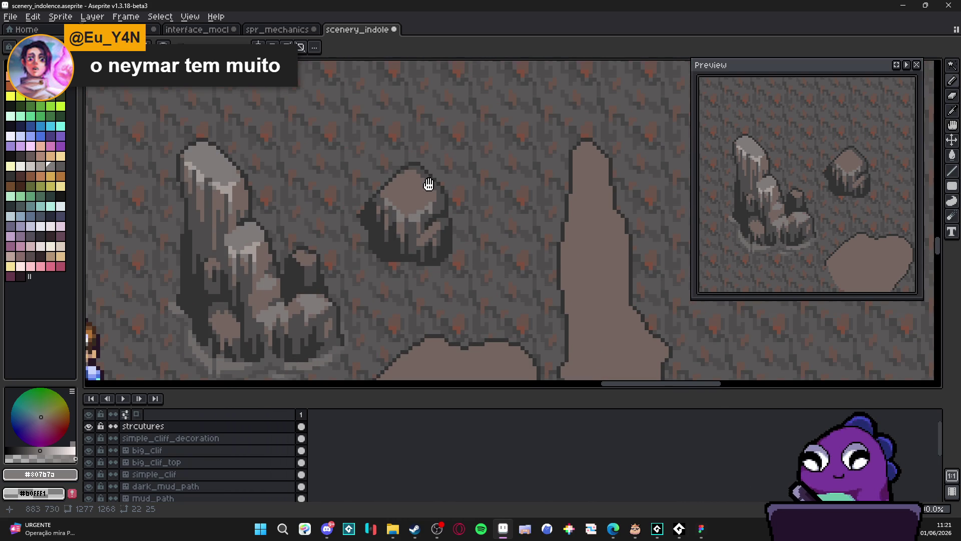
scroll(428, 185, "down", 1)
scroll(444, 184, "down", 2)
scroll(436, 211, "down", 1)
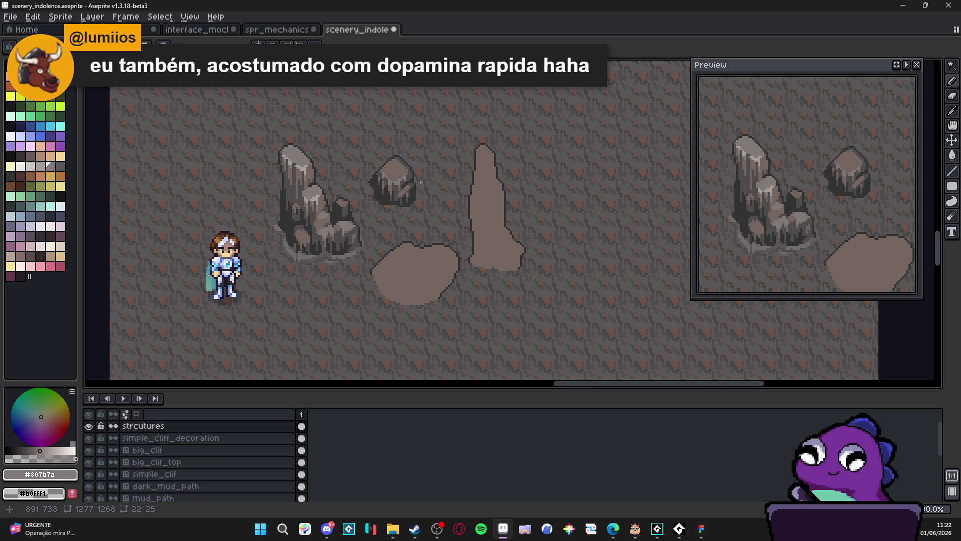
scroll(408, 176, "up", 3)
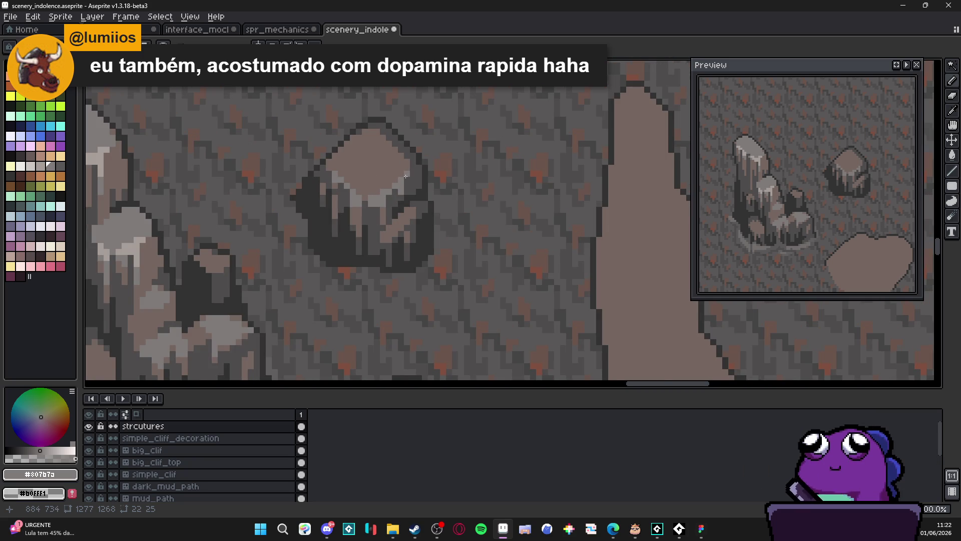
scroll(406, 177, "up", 1)
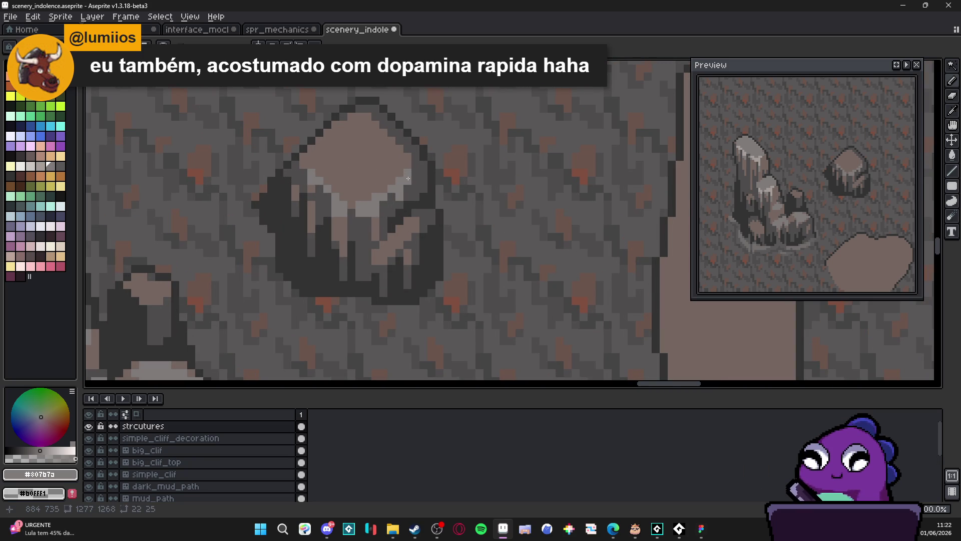
scroll(406, 176, "down", 3)
scroll(352, 189, "up", 4)
left_click(356, 185)
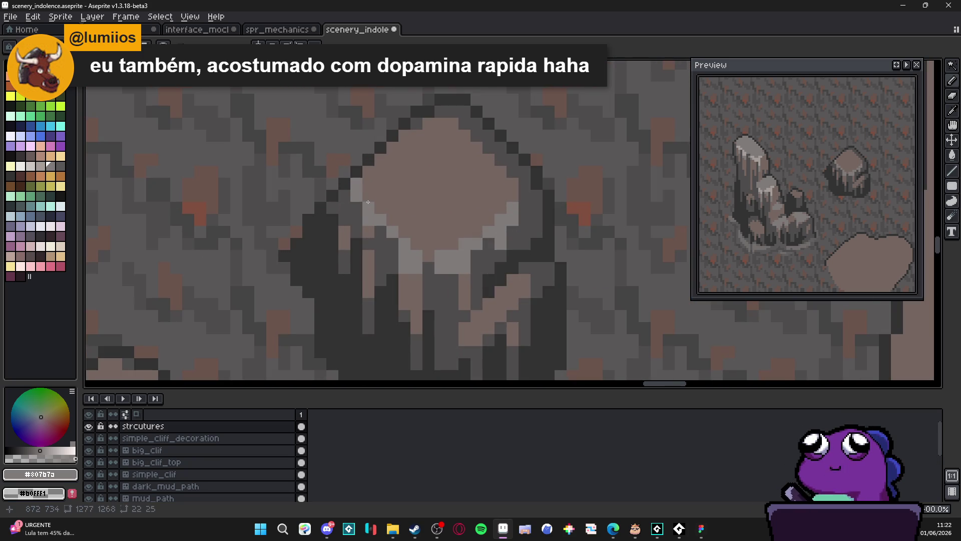
left_click(368, 196)
left_click(379, 207)
scroll(378, 208, "down", 3)
scroll(368, 216, "up", 2)
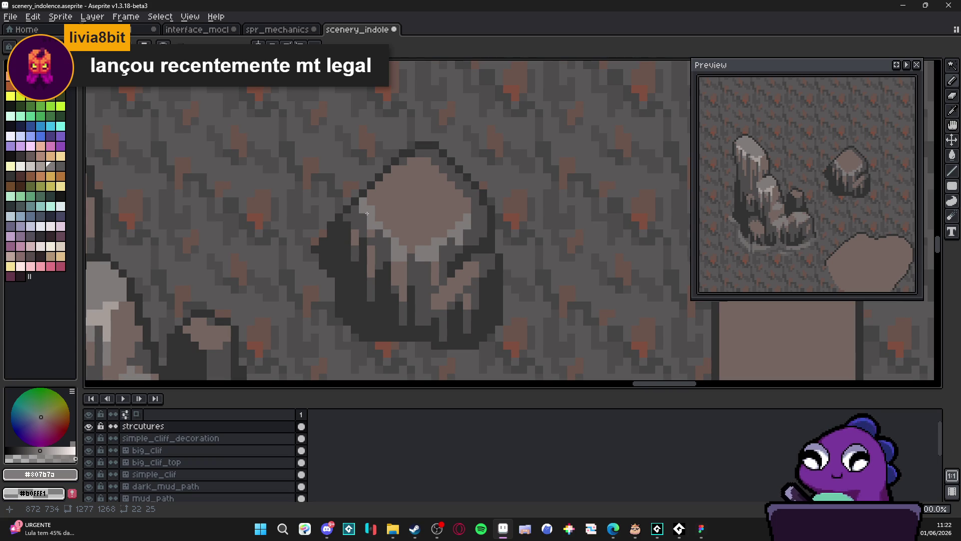
Step: Switch to the Eraser briefly, then back to the Pencil
scroll(367, 213, "down", 3)
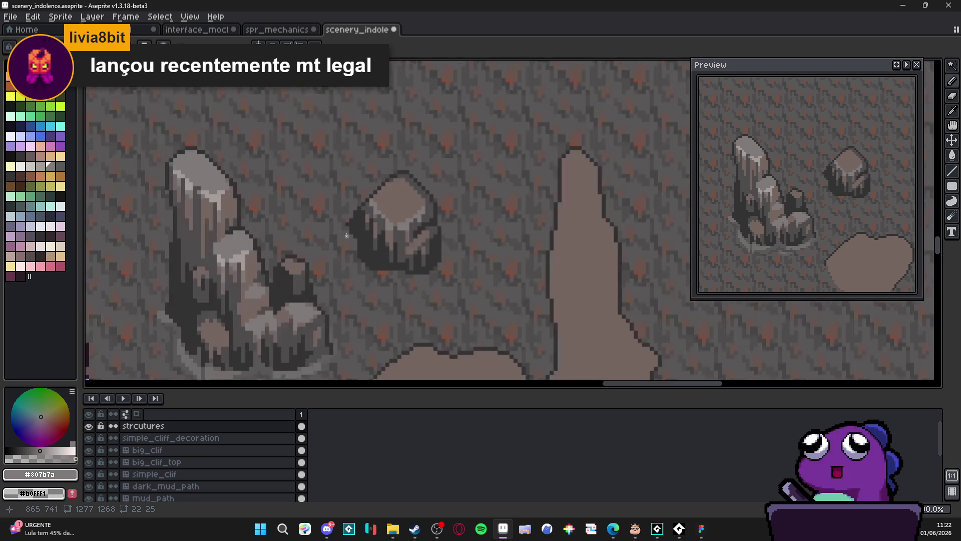
scroll(367, 213, "up", 4)
key("e")
scroll(349, 203, "down", 3)
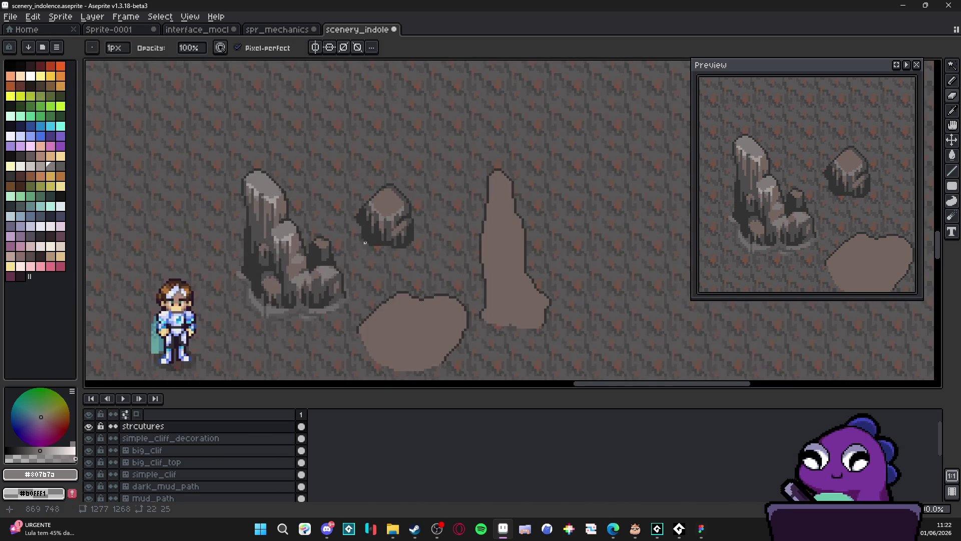
scroll(369, 206, "up", 3)
mouse_move(369, 206)
left_mouse_down()
mouse_move(440, 213)
mouse_move(375, 205)
left_mouse_up()
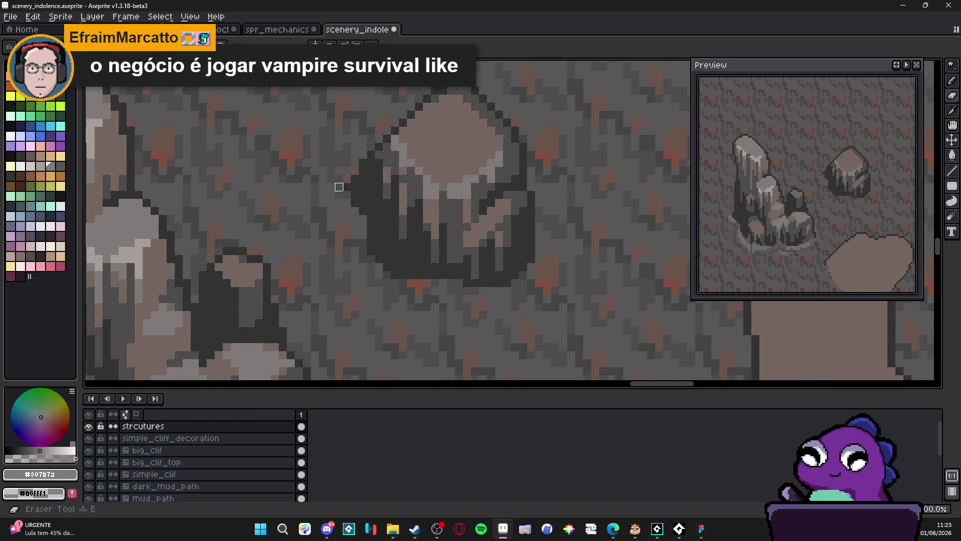
key("b")
Step: Draw a one-pixel dark grey #4f4d4d vertical line on the rock's top
scroll(369, 216, "down", 3)
scroll(408, 231, "down", 1)
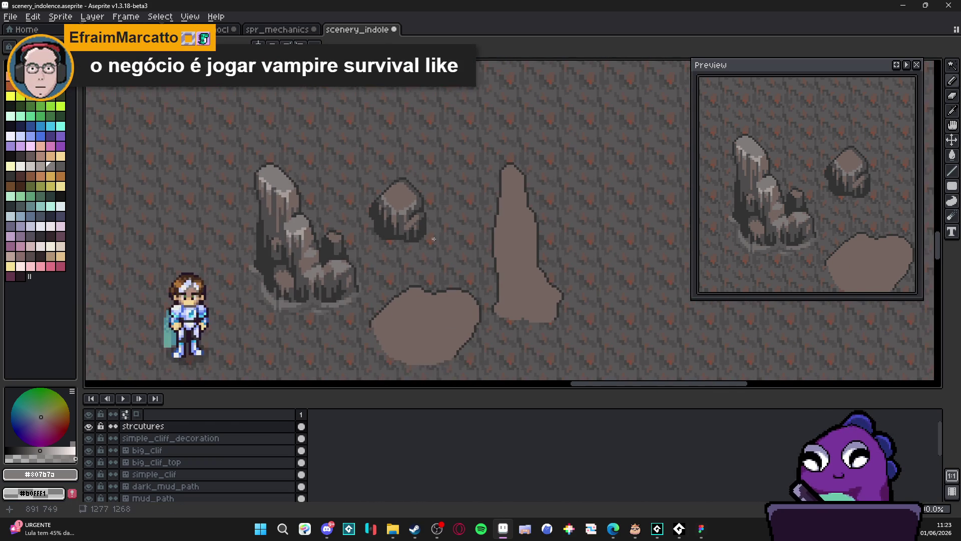
scroll(440, 196, "down", 1)
scroll(425, 202, "up", 2)
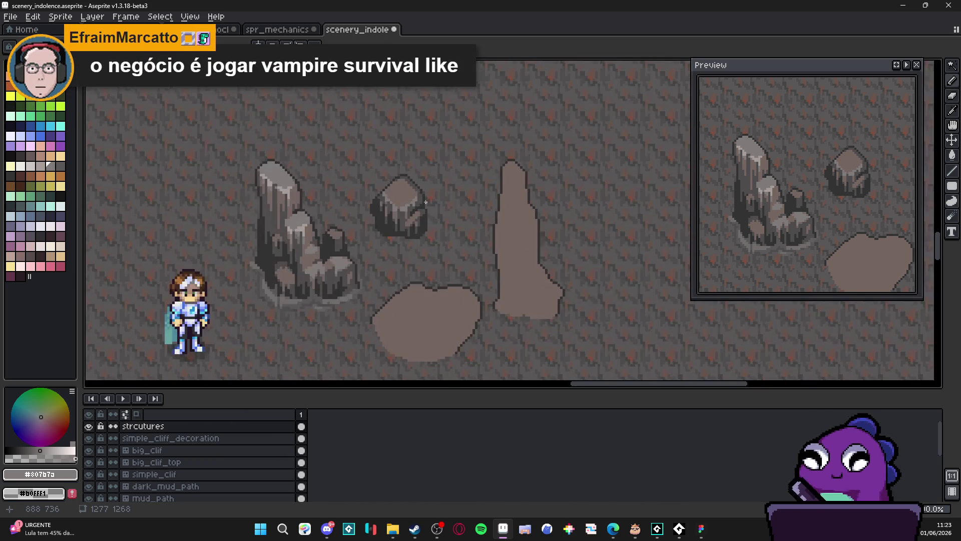
scroll(419, 187, "down", 1)
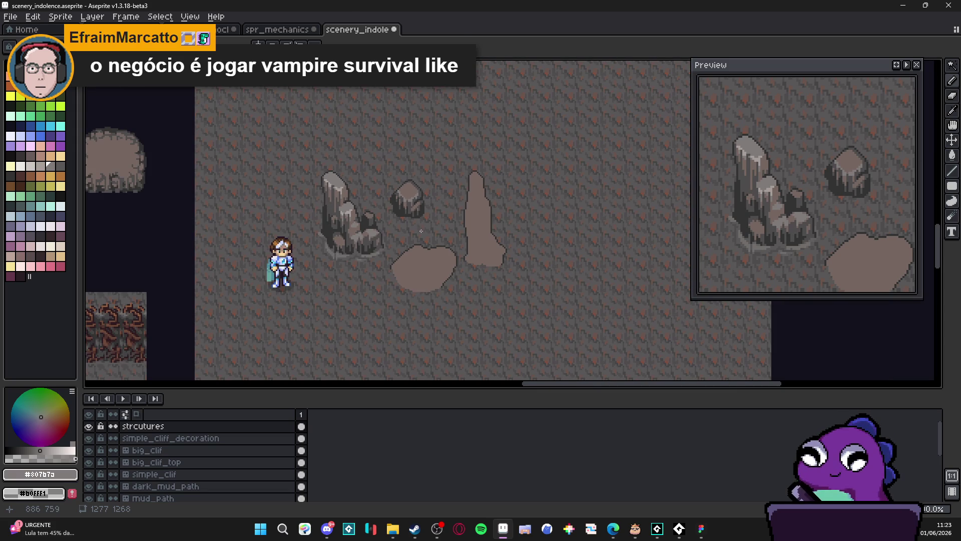
key("b")
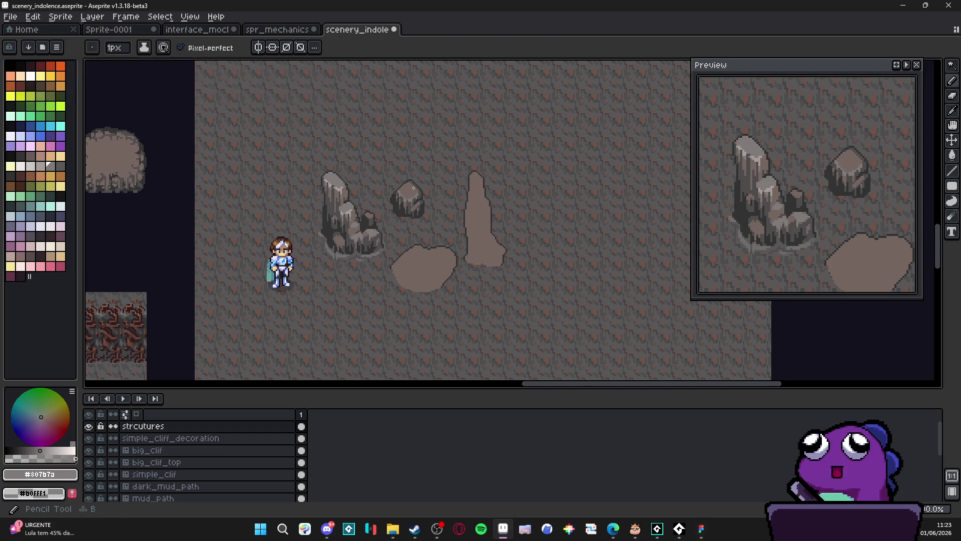
scroll(414, 189, "up", 5)
left_click_drag(390, 208, 391, 178)
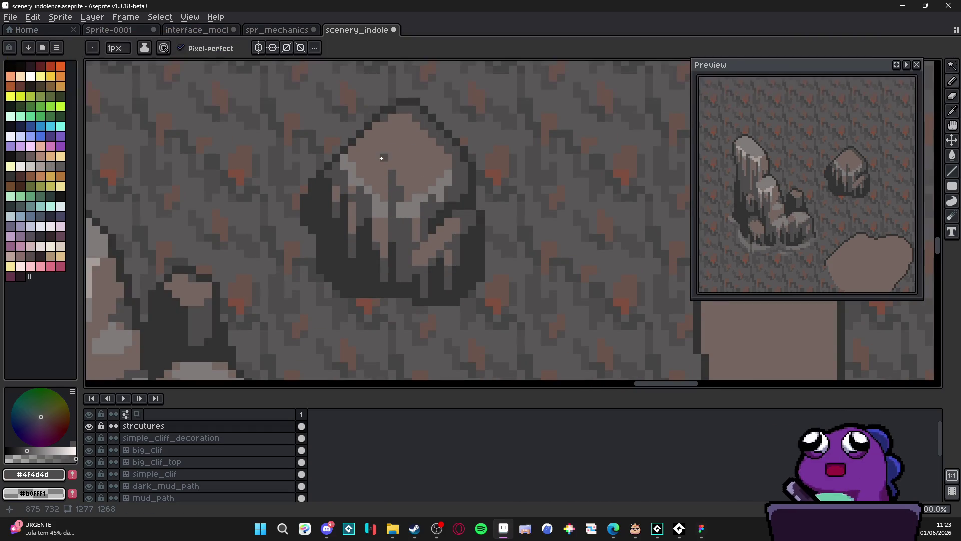
scroll(395, 141, "up", 2)
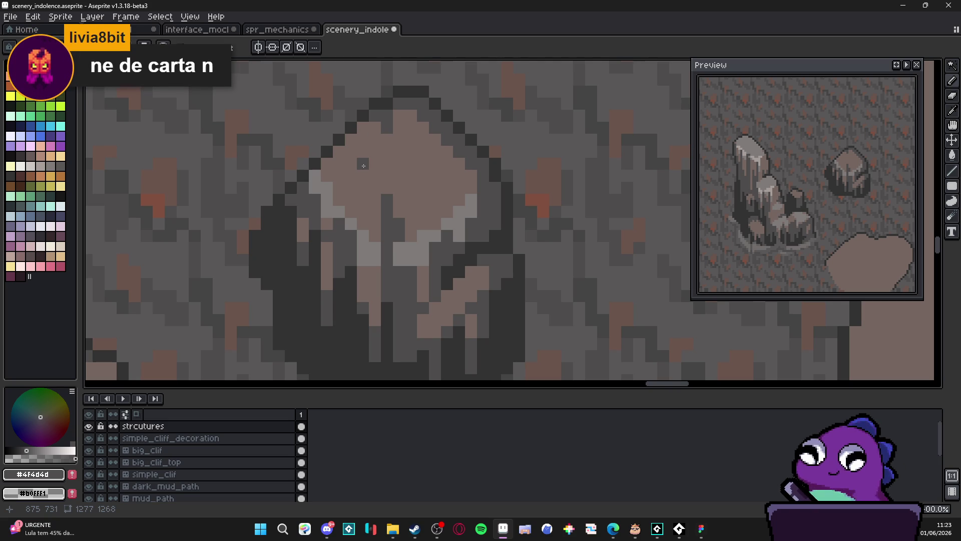
Step: In Steam, search the store for 'every' and open the Everything is Crab store page
left_click(415, 528)
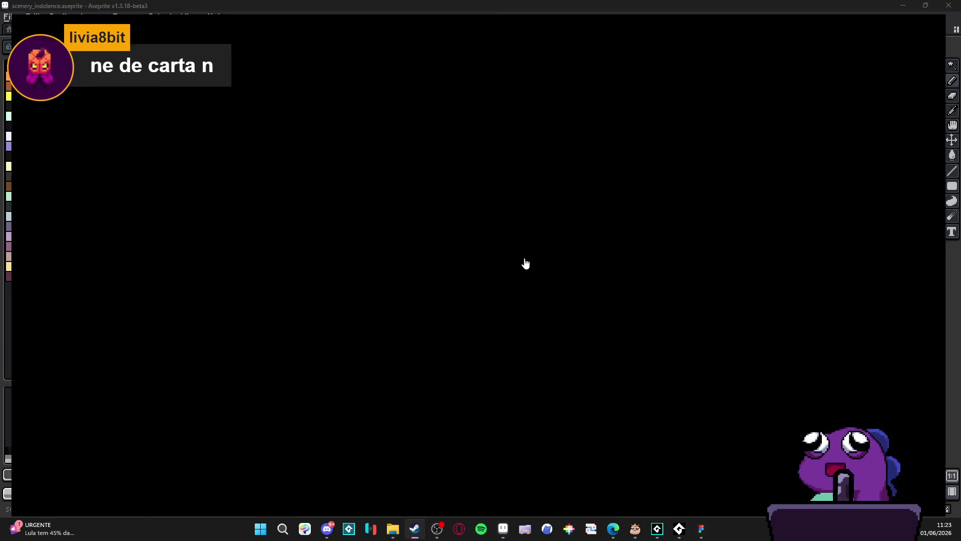
left_click(49, 24)
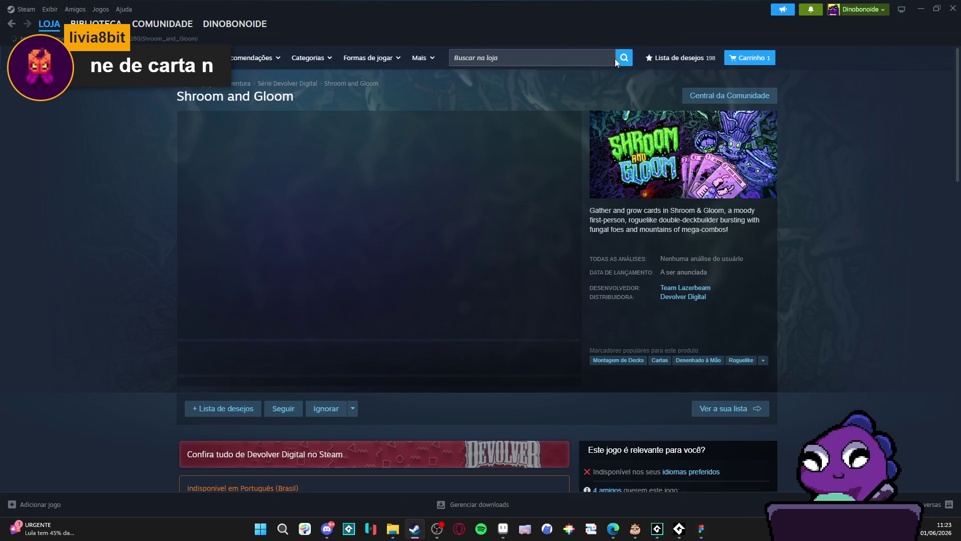
left_click(565, 54)
type("every")
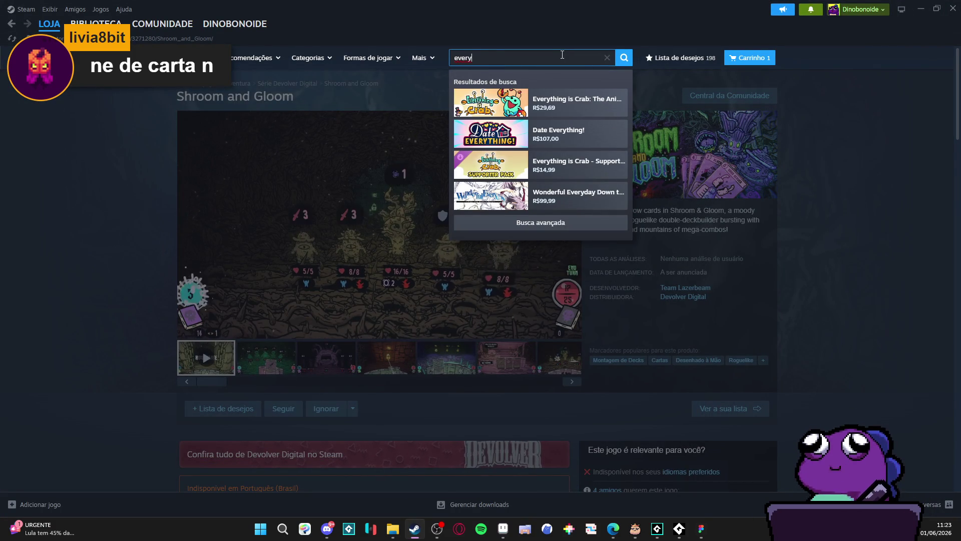
left_click(554, 99)
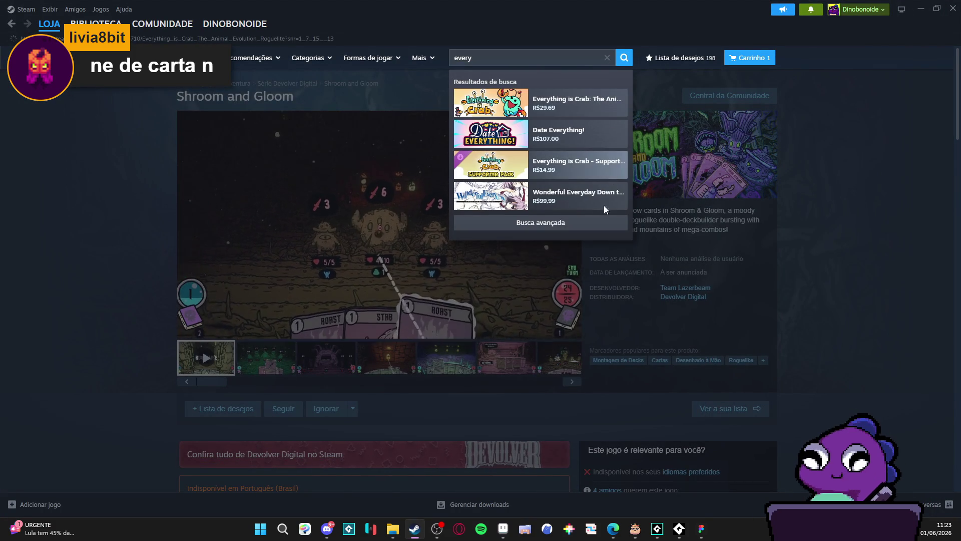
scroll(330, 424, "down", 5)
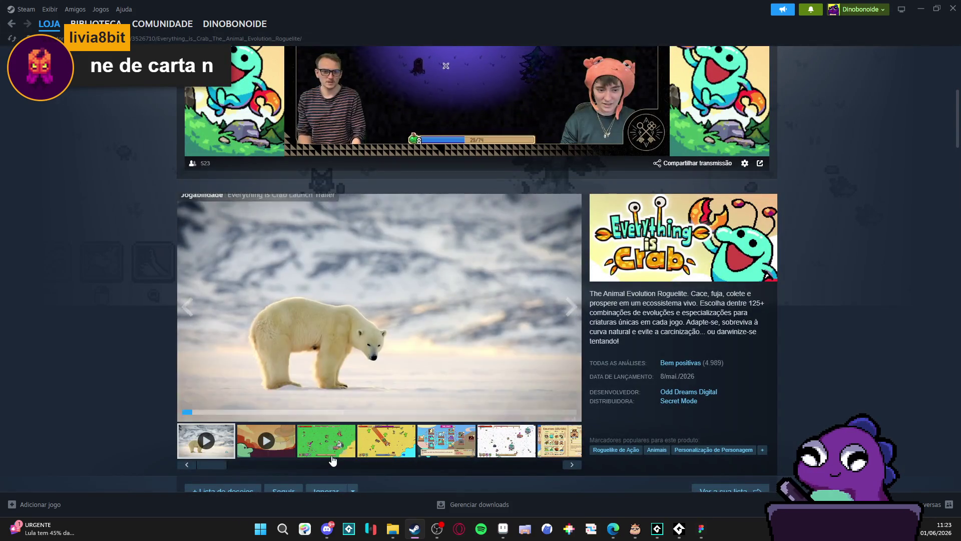
Step: Preview the gameplay, desert, challenges and snow screenshots and enlarge one in the viewer
left_click(332, 458)
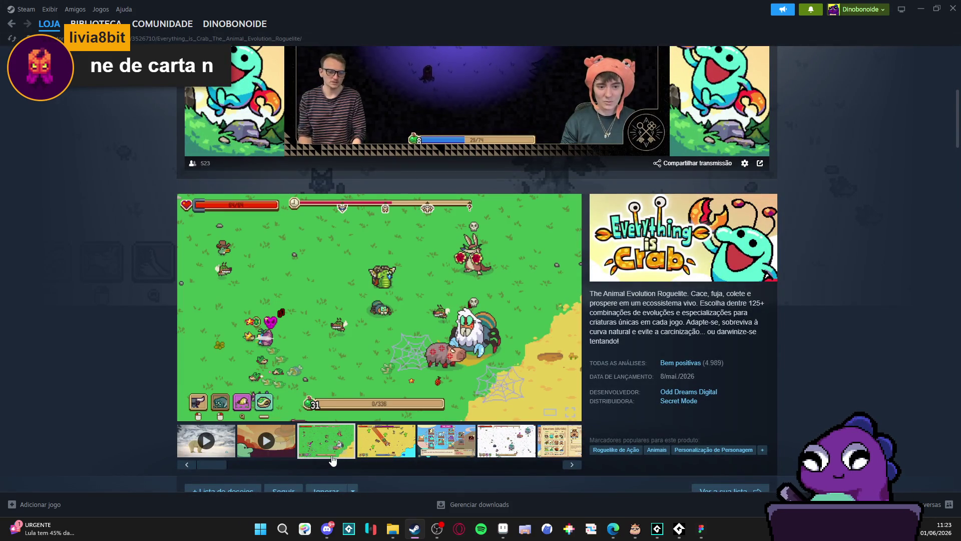
left_click(391, 452)
left_click(445, 450)
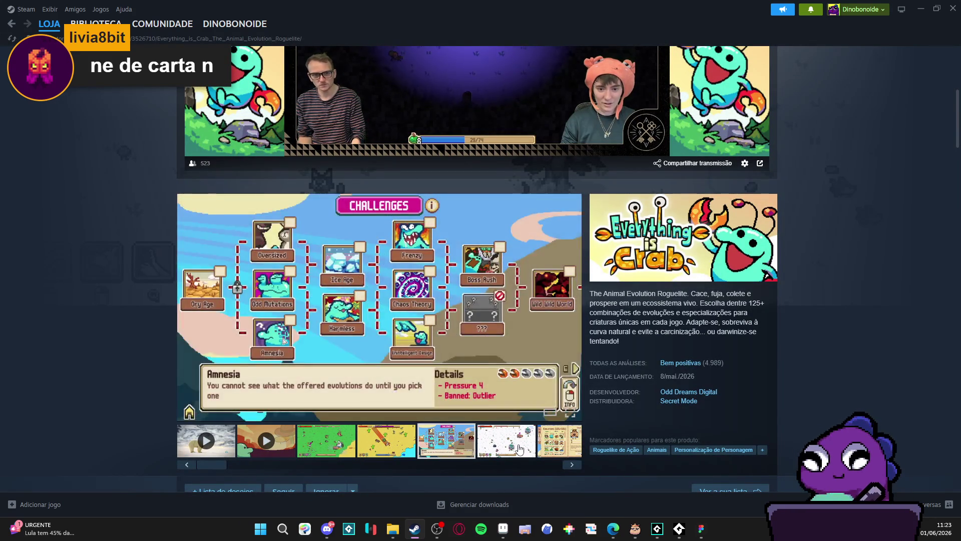
left_click(518, 456)
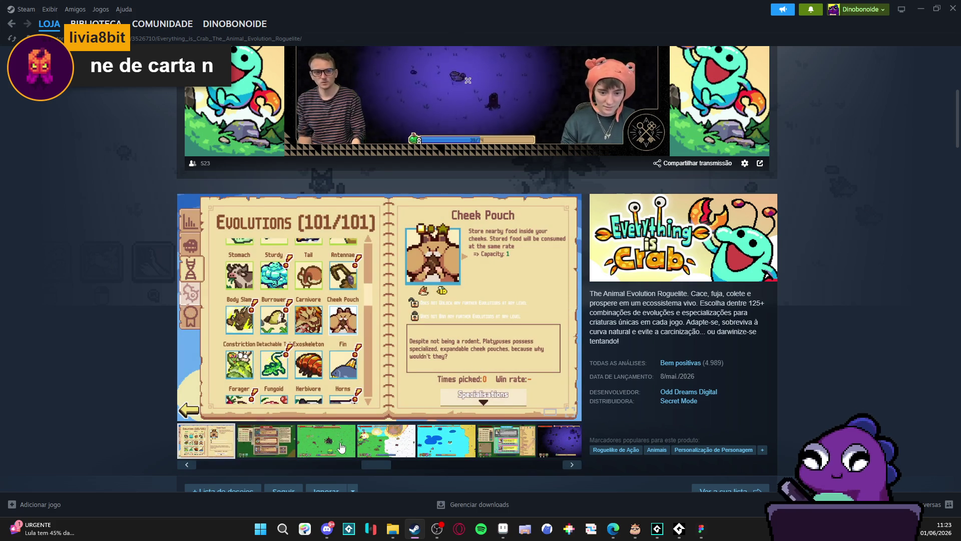
left_click(569, 412)
Step: Step through screenshots 10 to 15 of 19, close the viewer and scroll back up the page
left_click(808, 273)
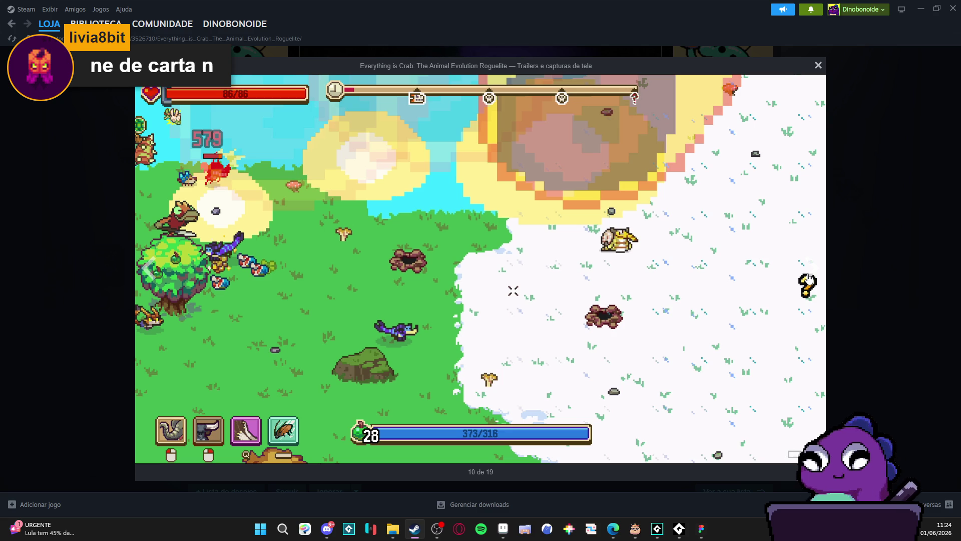
left_click(809, 278)
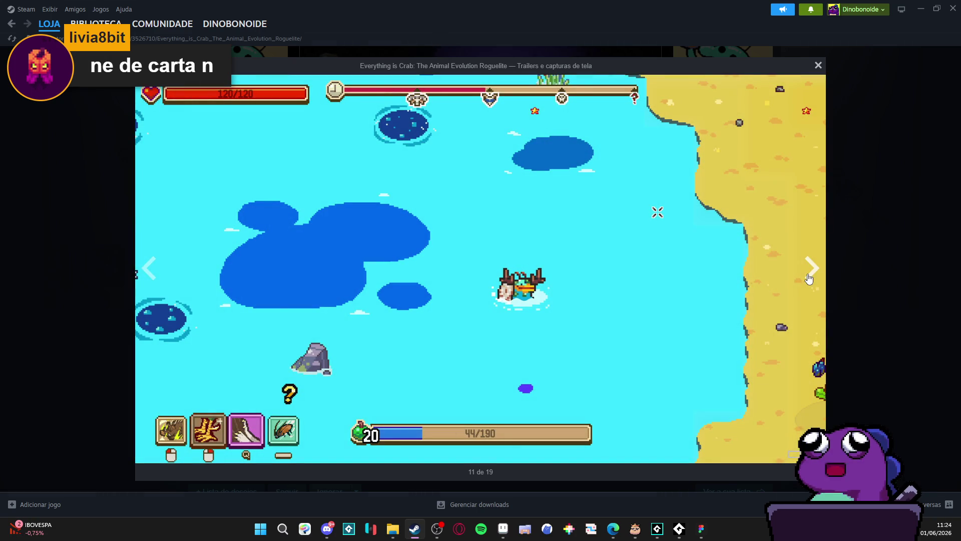
left_click(809, 279)
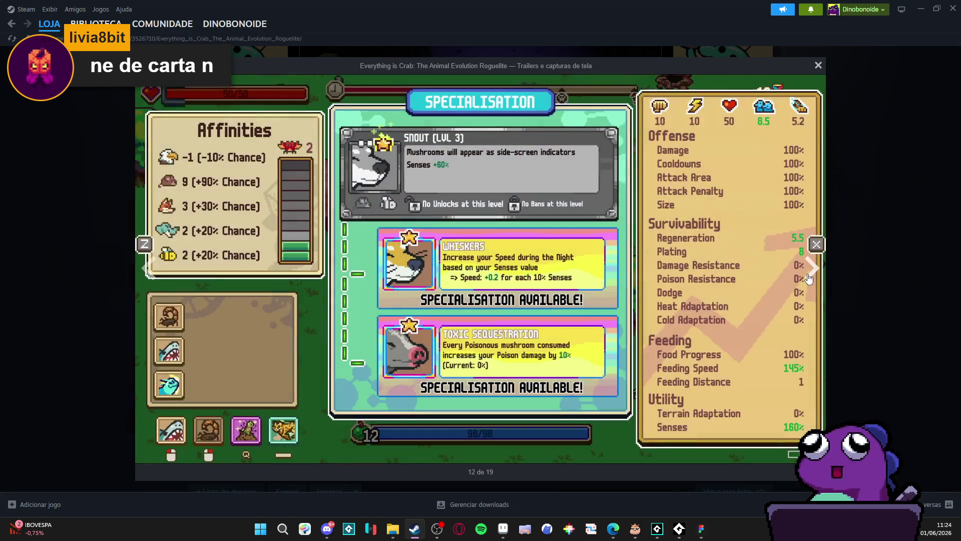
left_click(810, 278)
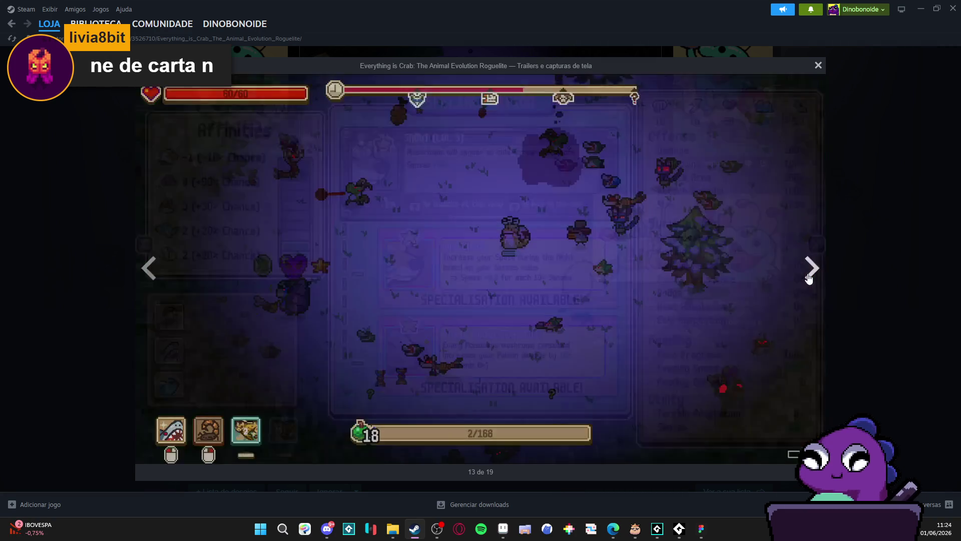
left_click(810, 278)
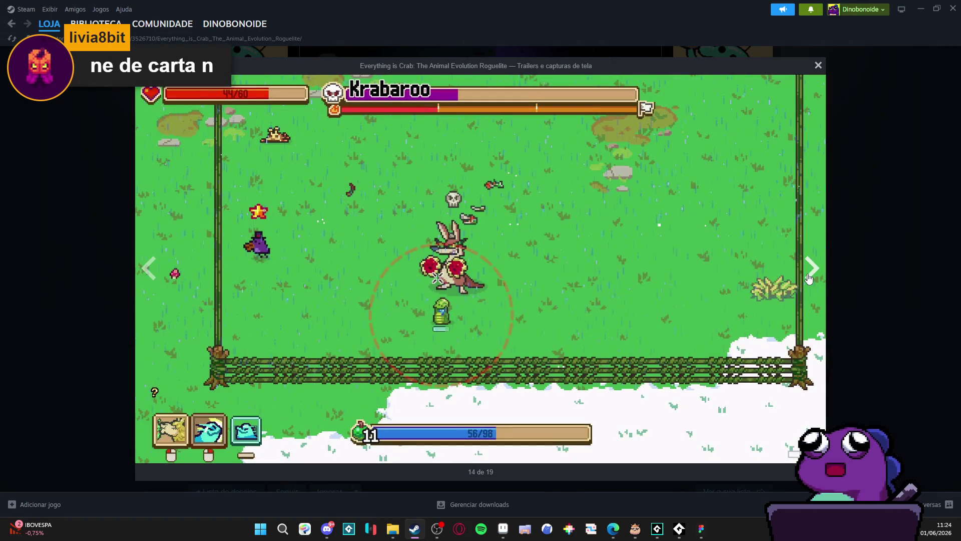
left_click(809, 278)
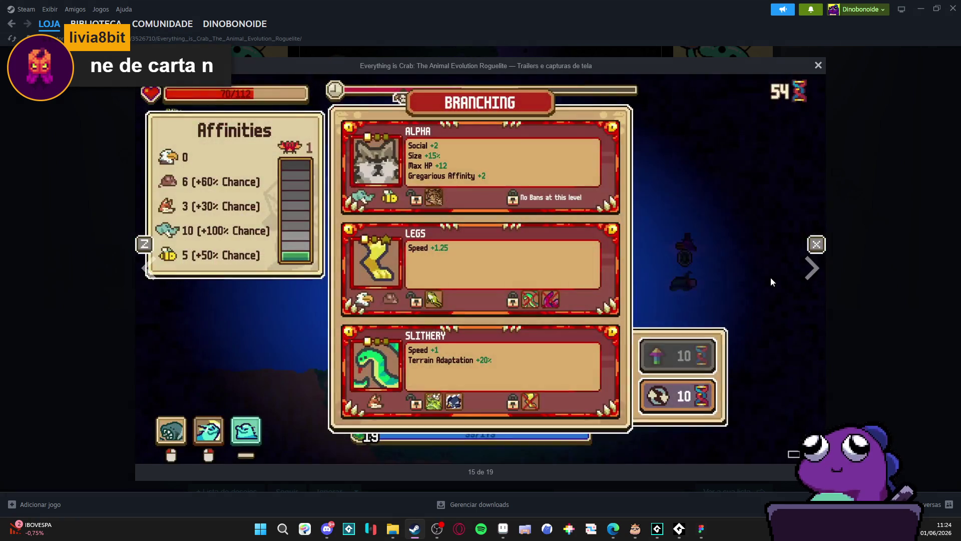
left_click(49, 264)
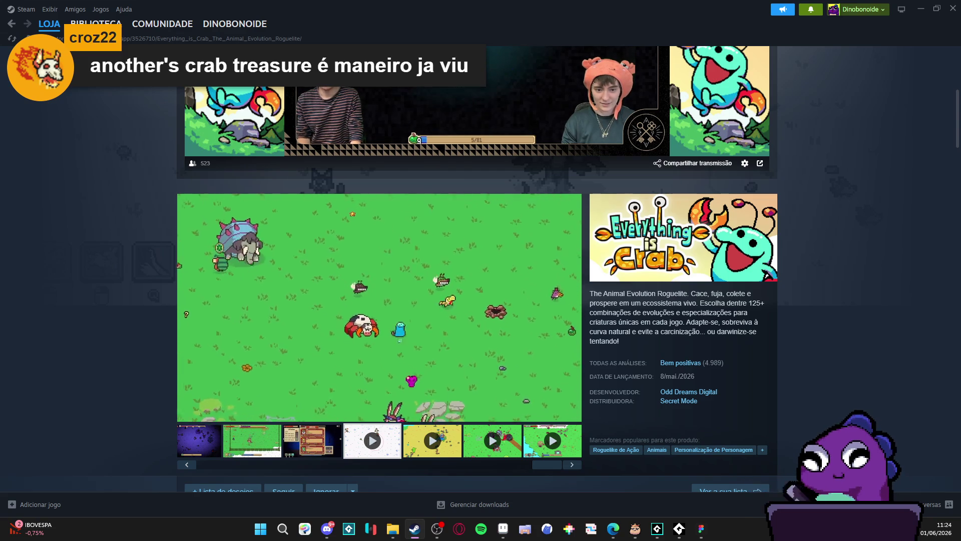
mouse_move(667, 104)
scroll(669, 103, "up", 5)
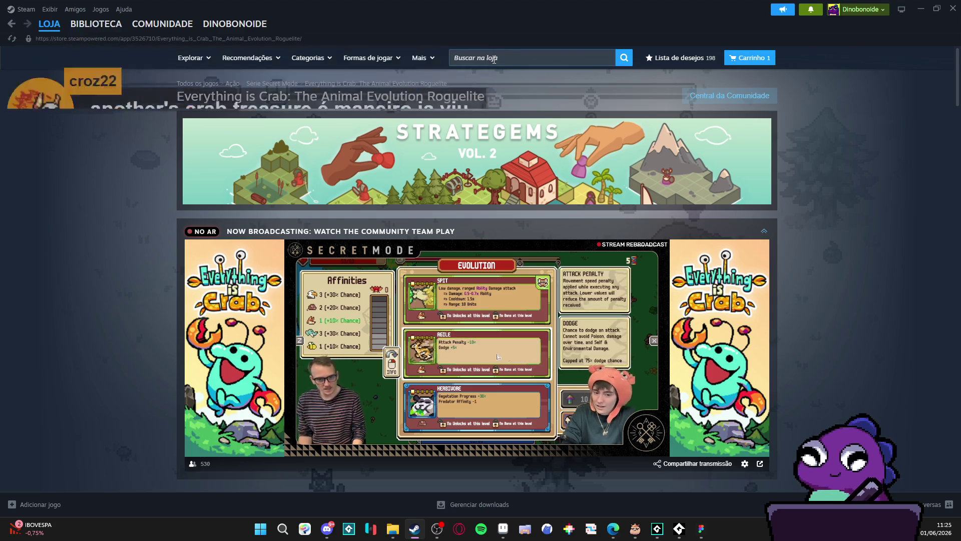
left_click(919, 5)
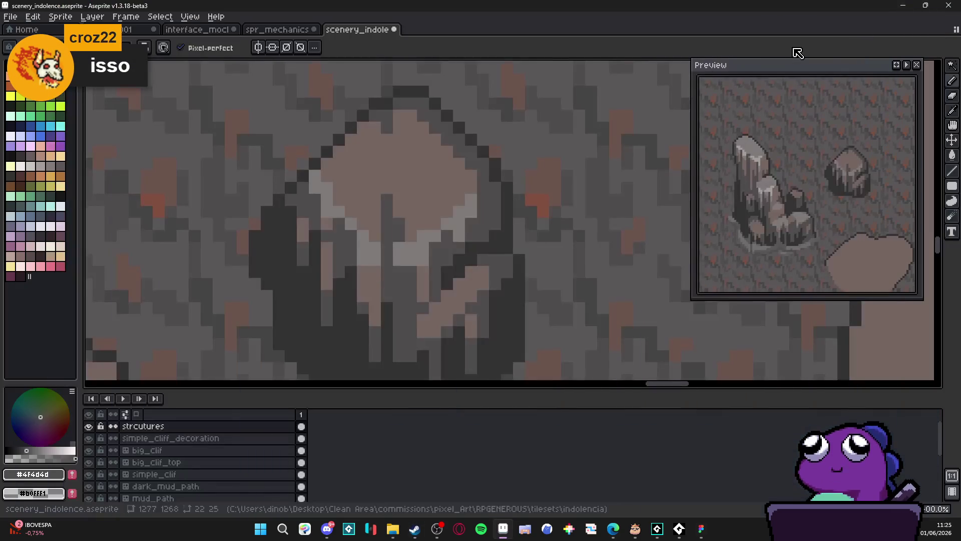
scroll(449, 234, "down", 5)
scroll(449, 234, "down", 2)
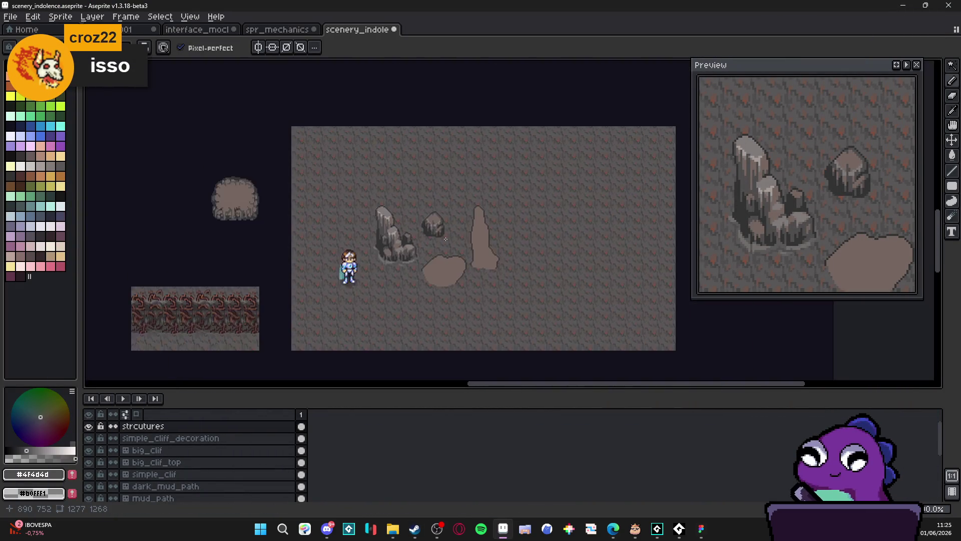
scroll(445, 239, "up", 1)
scroll(445, 239, "up", 1)
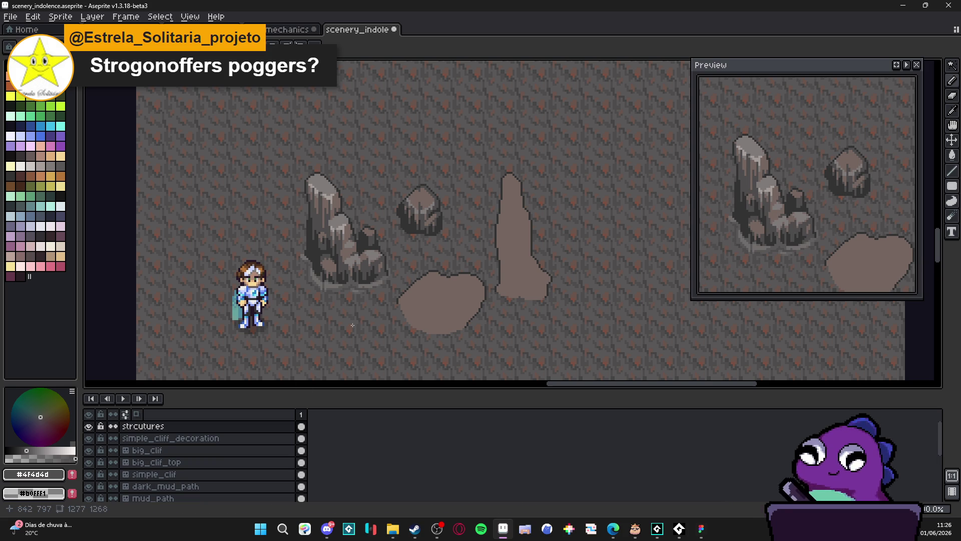
Step: Draw a curved edge across the mud blob and fill its lower part a darker shade
left_click_drag(381, 301, 343, 267)
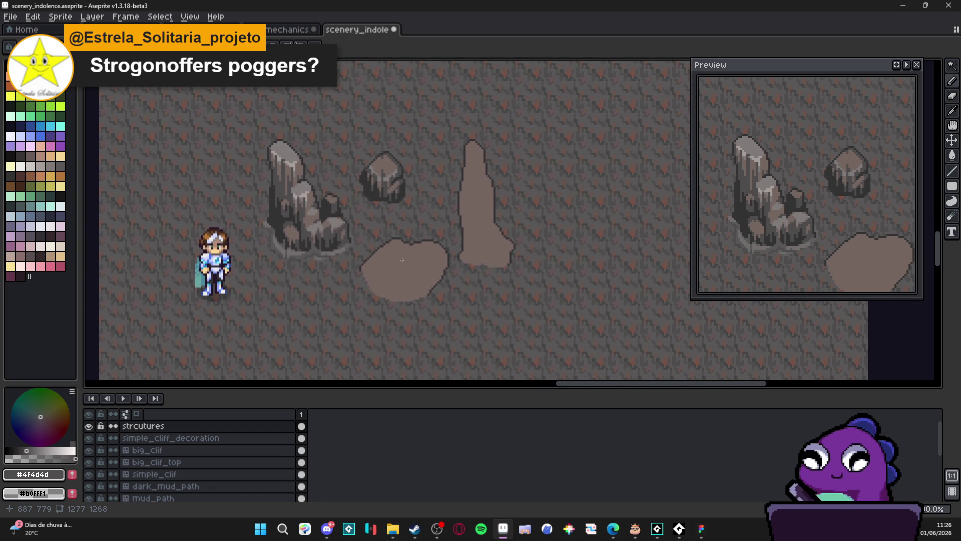
scroll(402, 259, "up", 1)
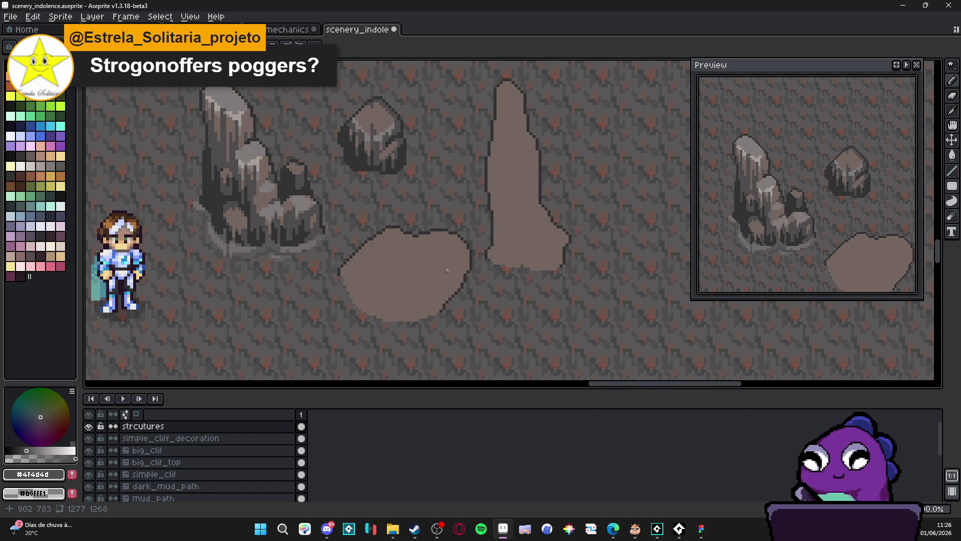
scroll(384, 152, "up", 1)
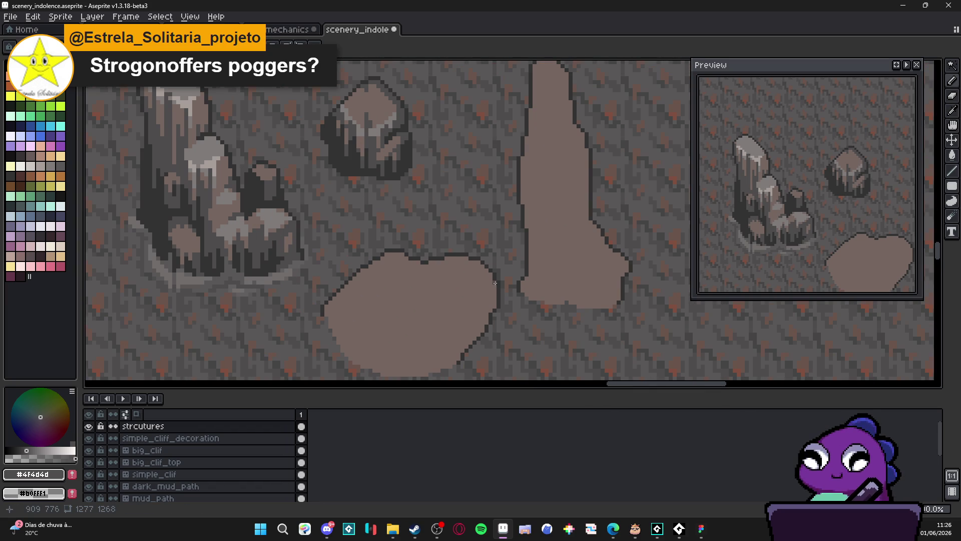
mouse_move(495, 283)
left_mouse_down()
mouse_move(453, 325)
mouse_move(403, 334)
mouse_move(372, 317)
mouse_move(350, 285)
left_mouse_up()
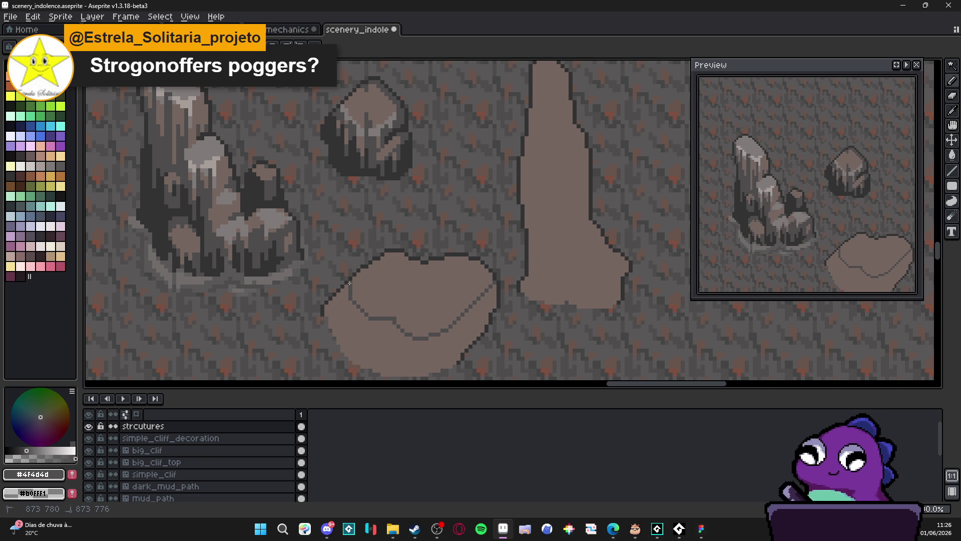
key("g")
left_click(366, 330)
Step: Pencil a short dark notch down from the boulder's top and eyedrop the mud colour
key("b")
scroll(378, 309, "down", 2)
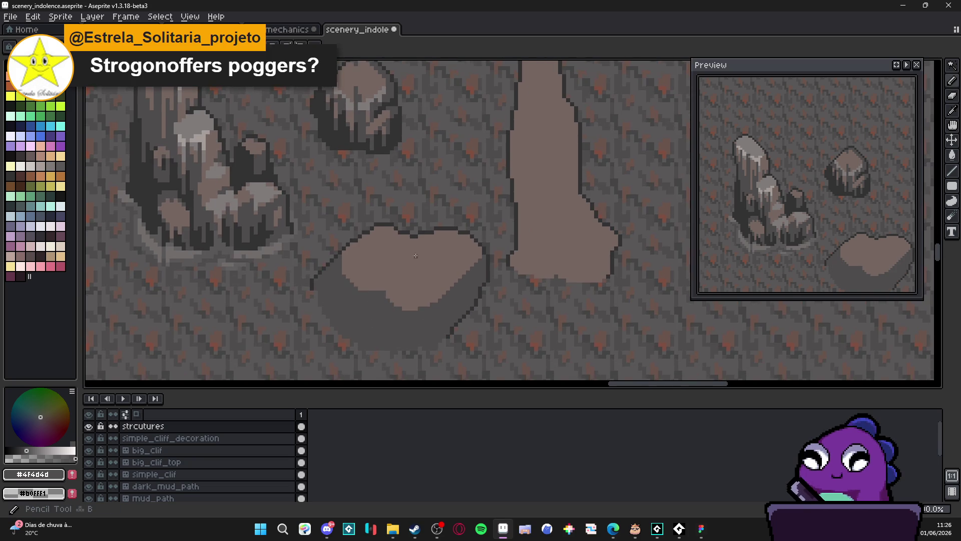
scroll(415, 255, "up", 2)
left_click_drag(407, 229, 404, 254)
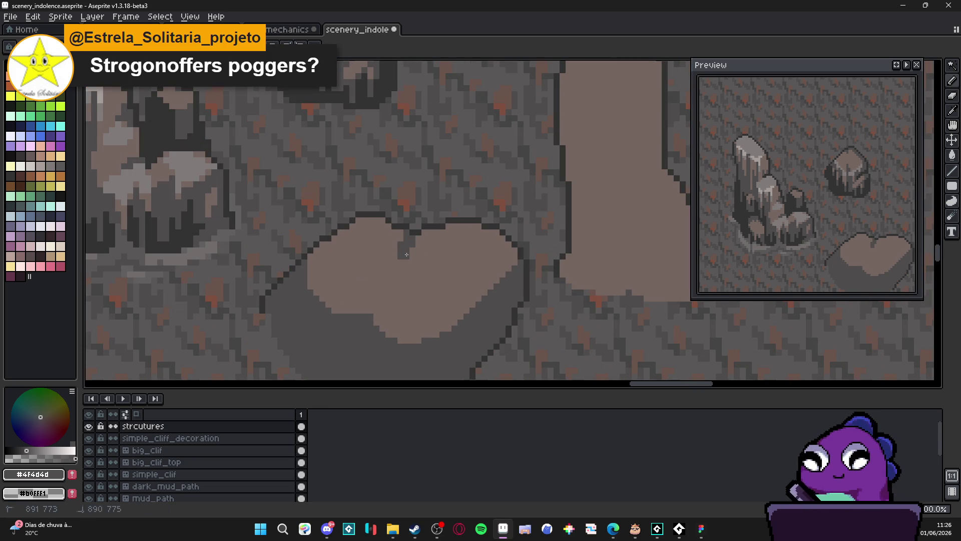
left_click(393, 269, "alt")
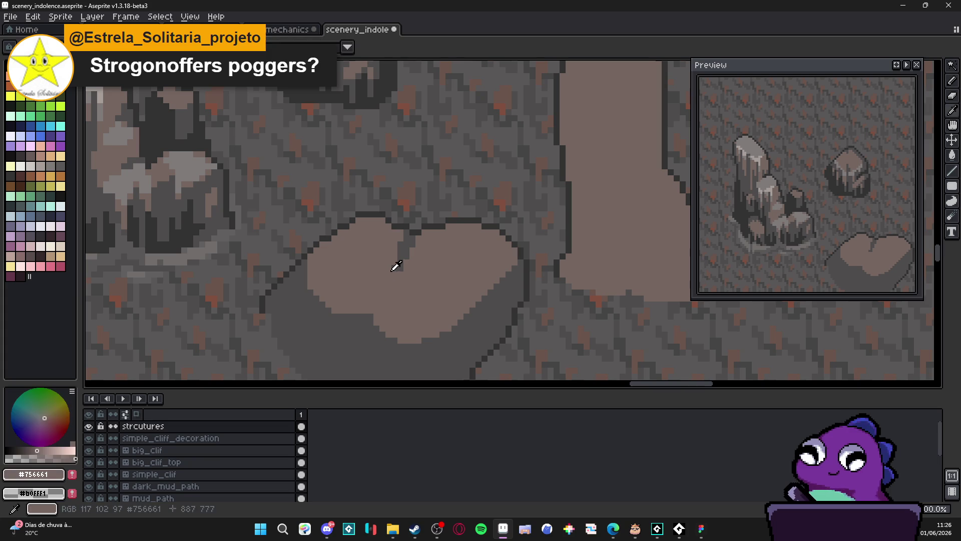
left_click(324, 532)
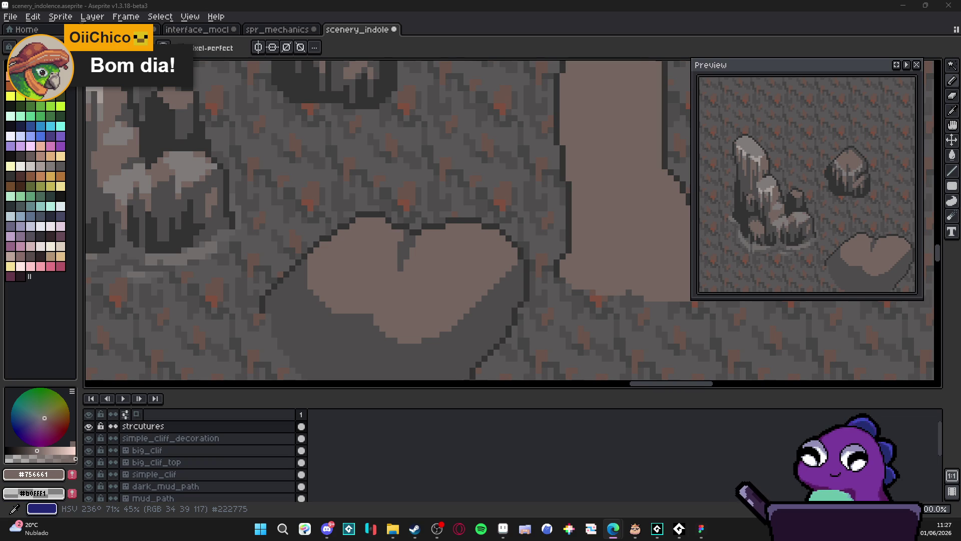
Step: Open Sprite-0002.gif from the Desktop in Aseprite, then return to the scenery_indolence tab
key("super+e")
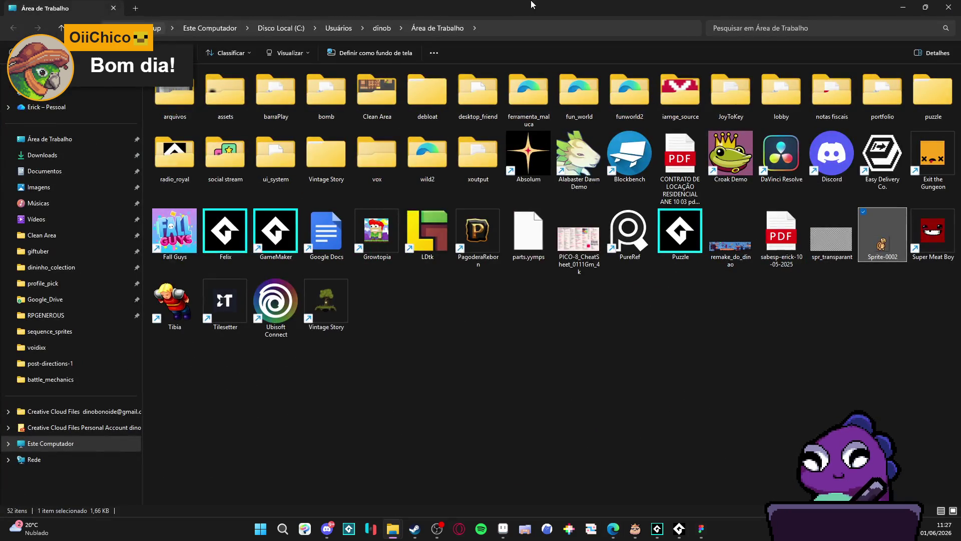
key("alt+Tab")
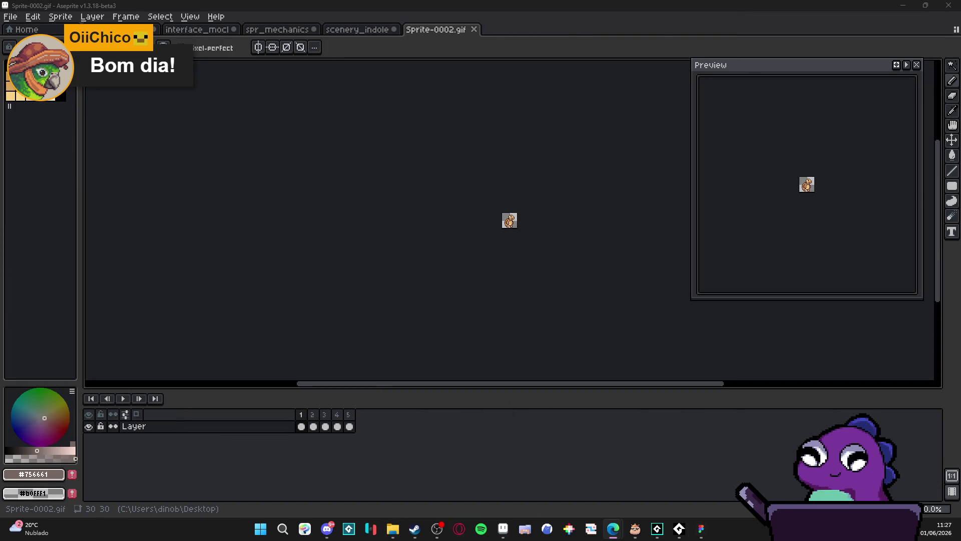
left_click(17, 280)
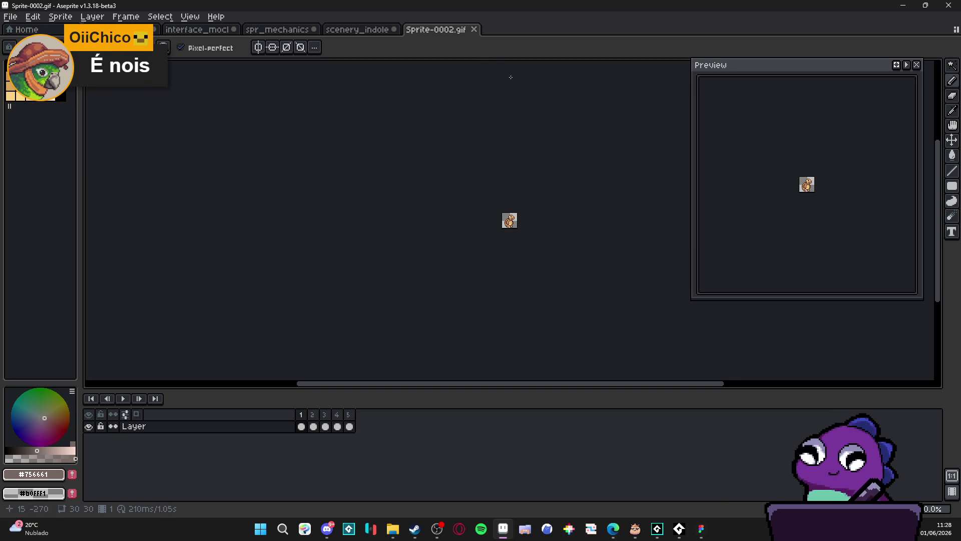
left_click(359, 30)
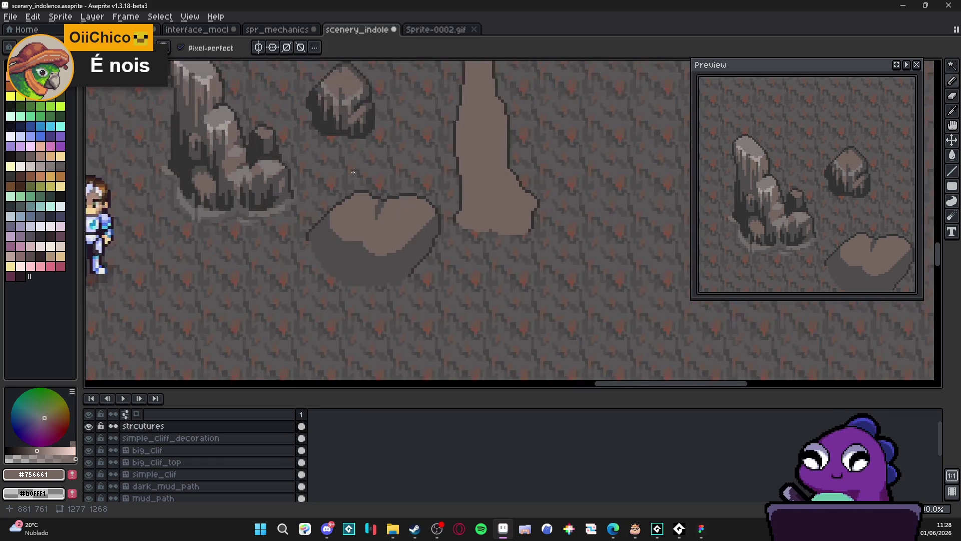
scroll(353, 172, "down", 1)
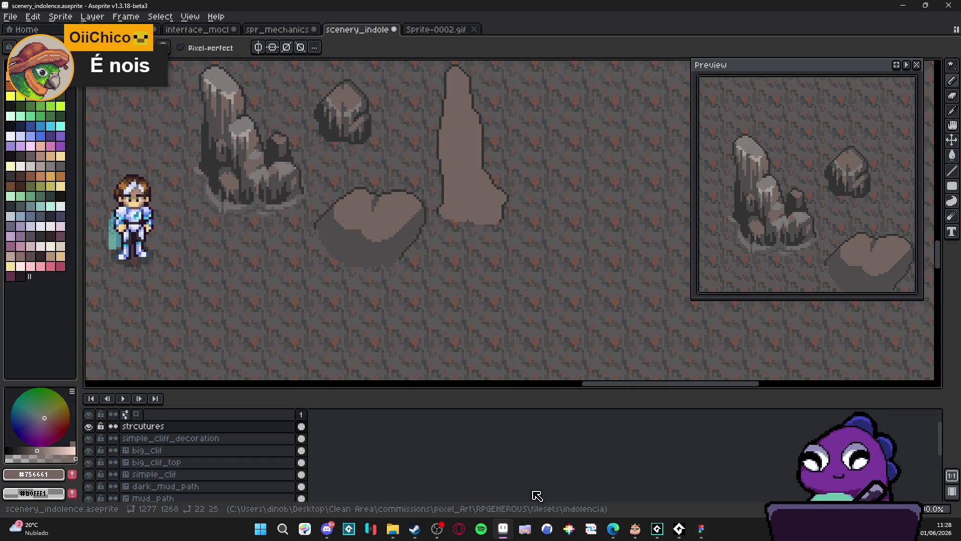
mouse_move(613, 528)
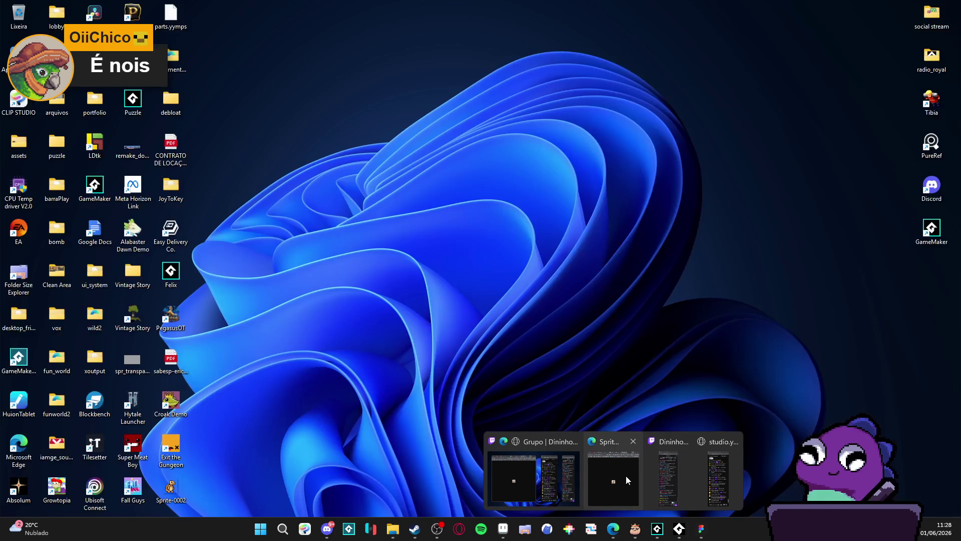
left_click(626, 480)
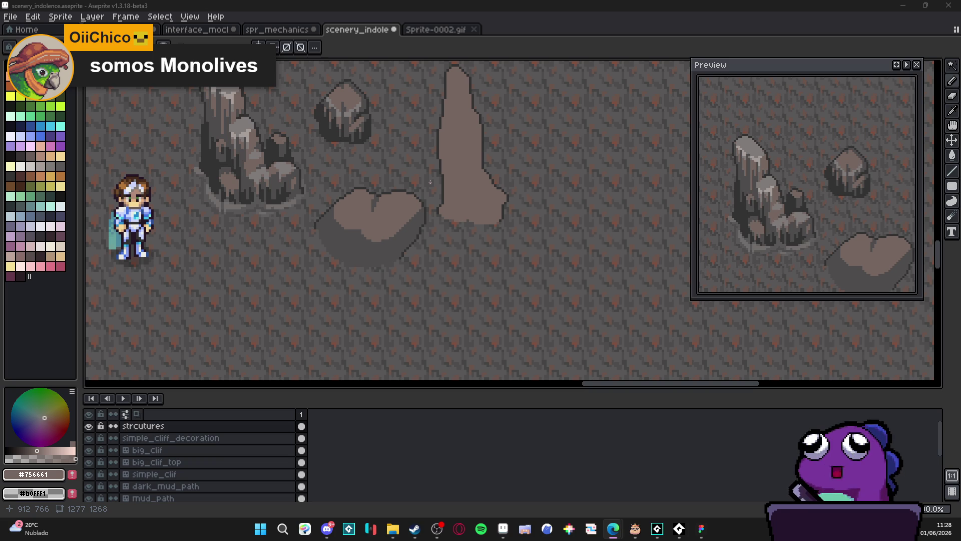
Step: Eyedrop the dark #323232 grey and extend the outline along the blob's top edge
scroll(363, 190, "up", 3)
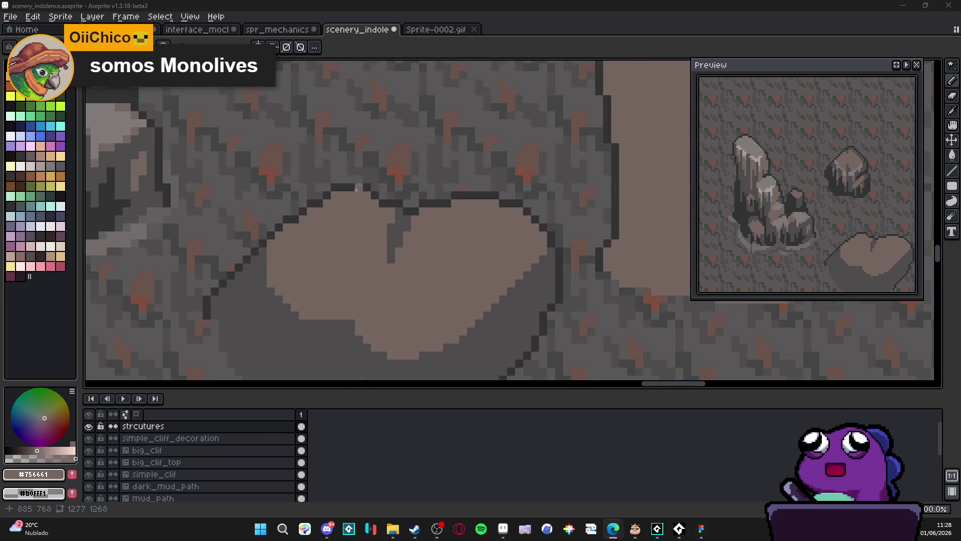
left_click(255, 283, "alt")
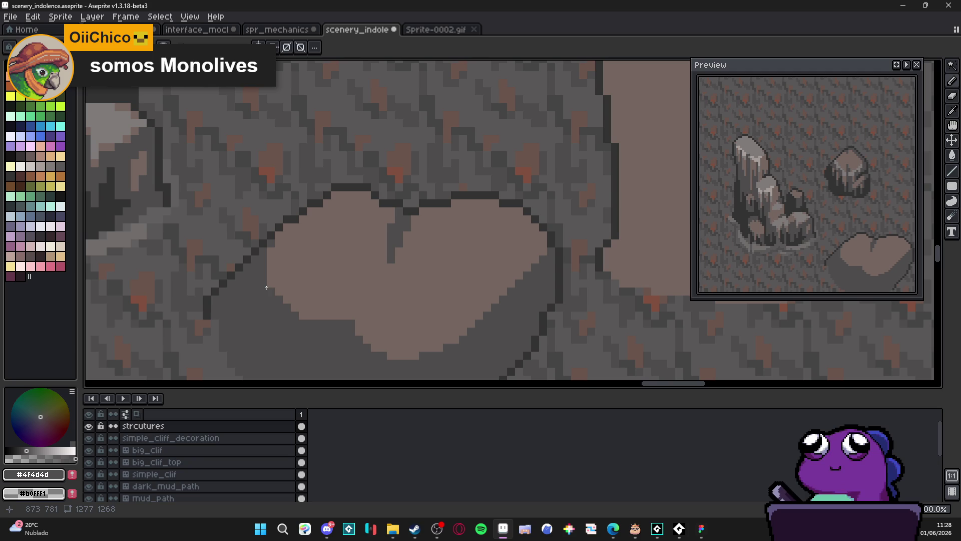
left_click_drag(334, 195, 366, 195)
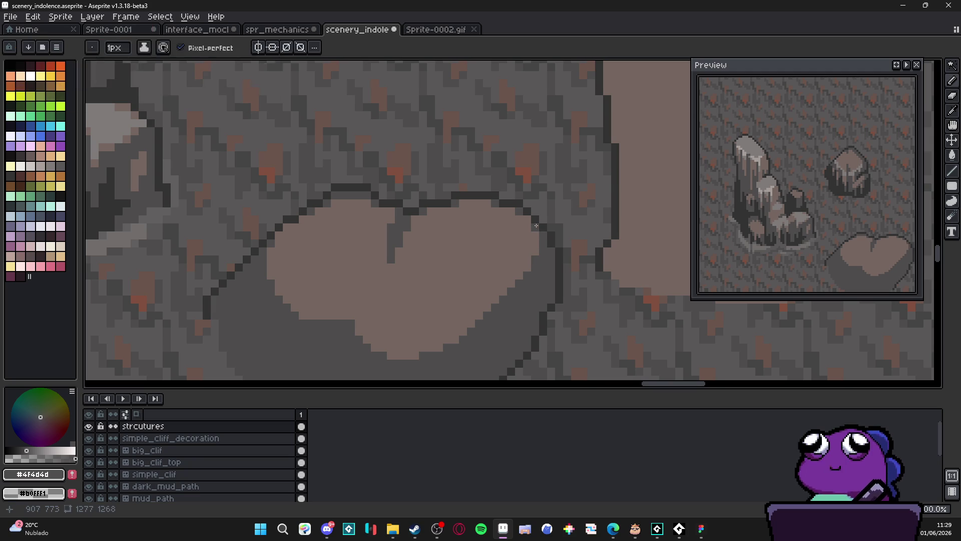
scroll(536, 271, "down", 3)
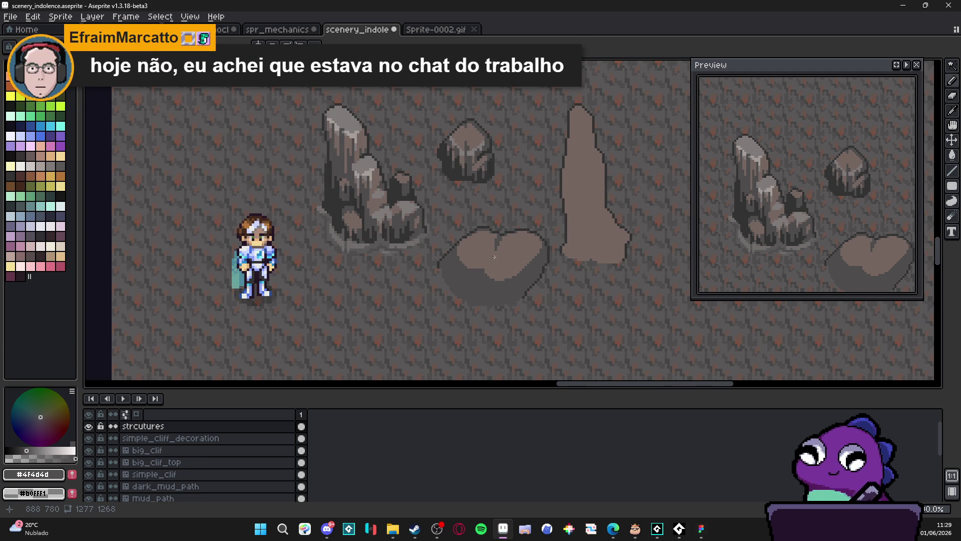
left_click_drag(476, 251, 465, 239)
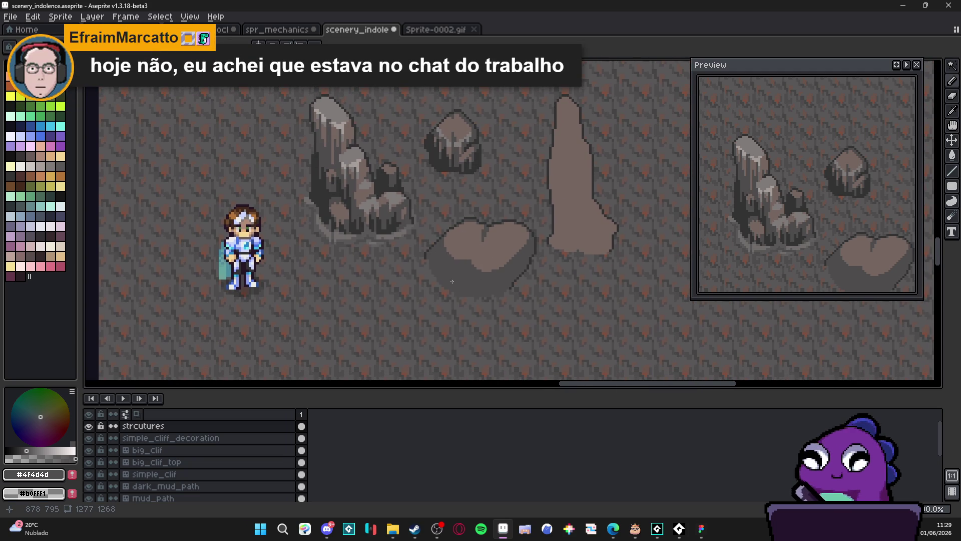
scroll(454, 256, "up", 2)
scroll(461, 265, "down", 3)
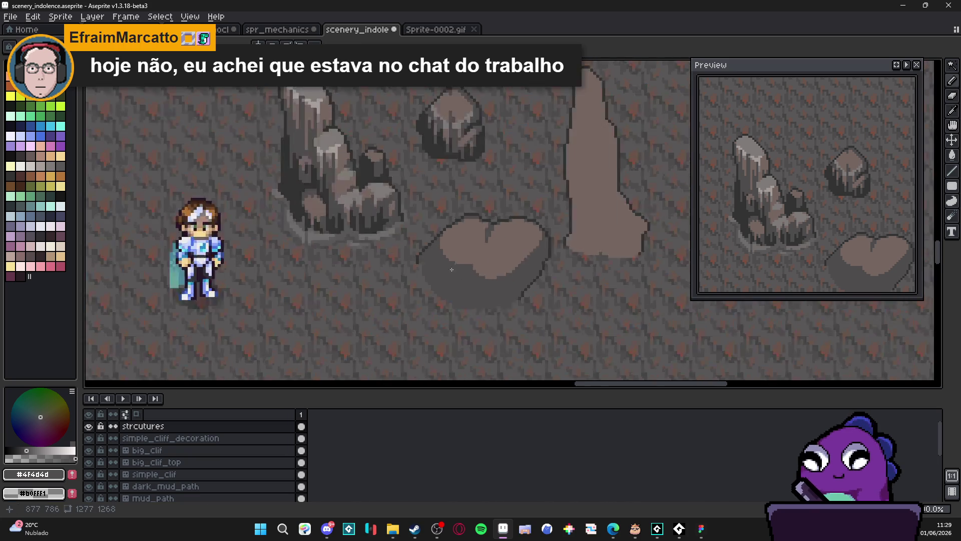
left_click_drag(465, 278, 466, 277)
scroll(456, 228, "up", 1)
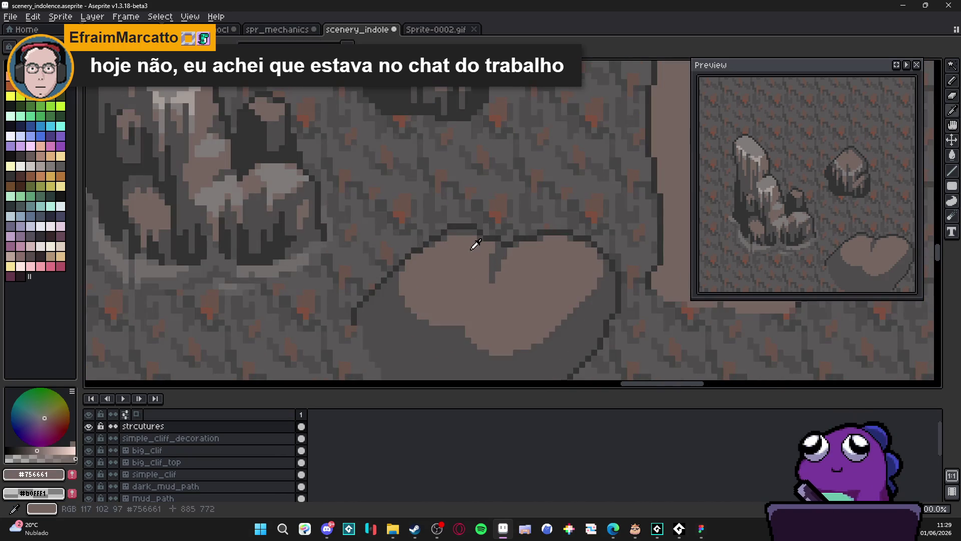
scroll(467, 232, "up", 1)
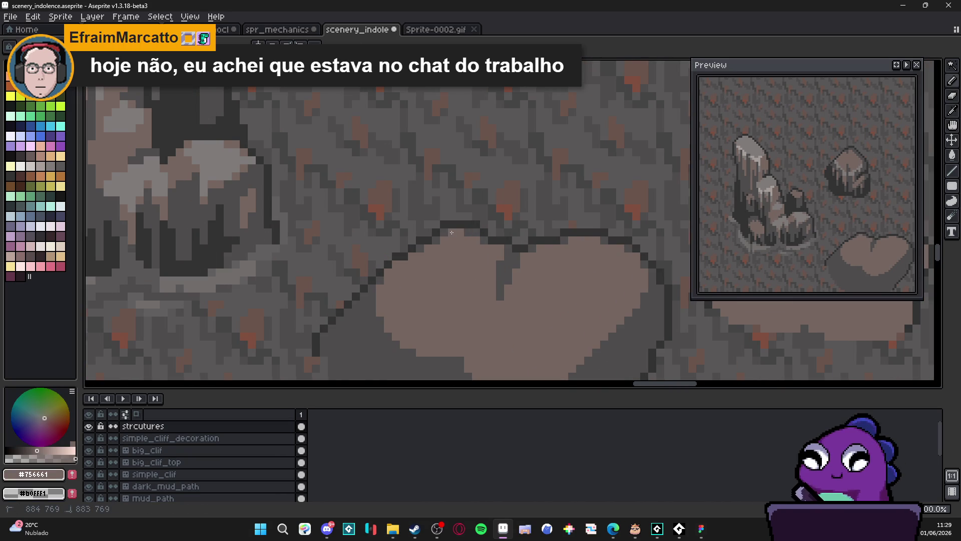
scroll(466, 264, "down", 2)
scroll(467, 268, "up", 2)
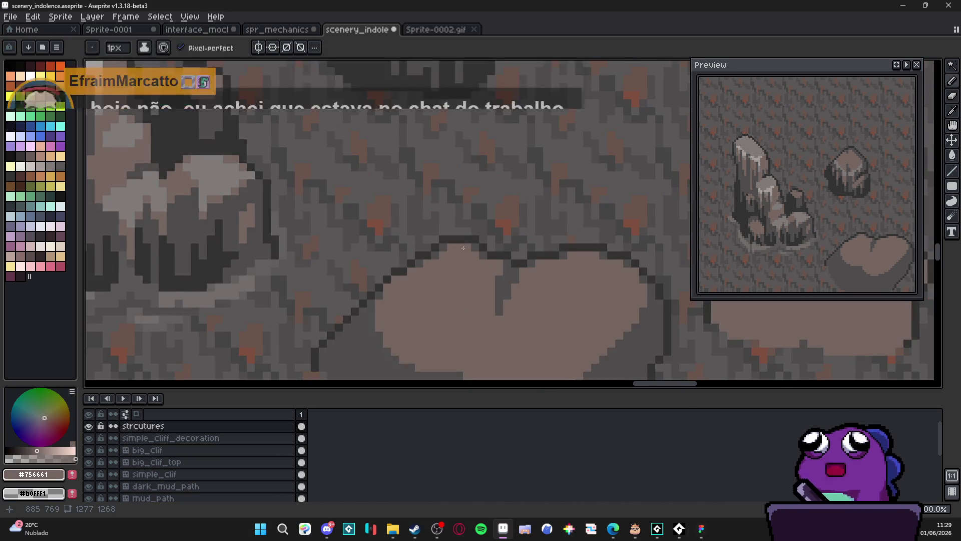
scroll(462, 273, "down", 2)
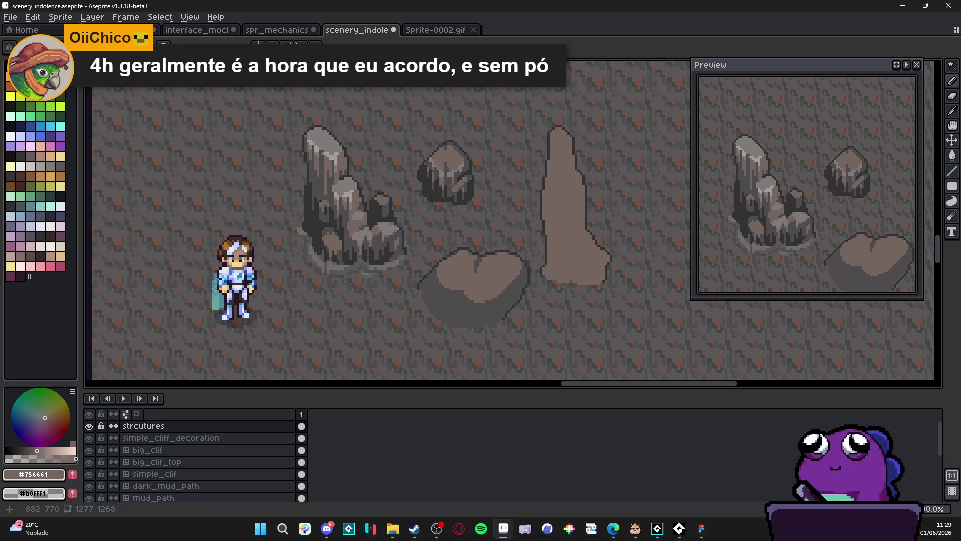
scroll(460, 251, "up", 3)
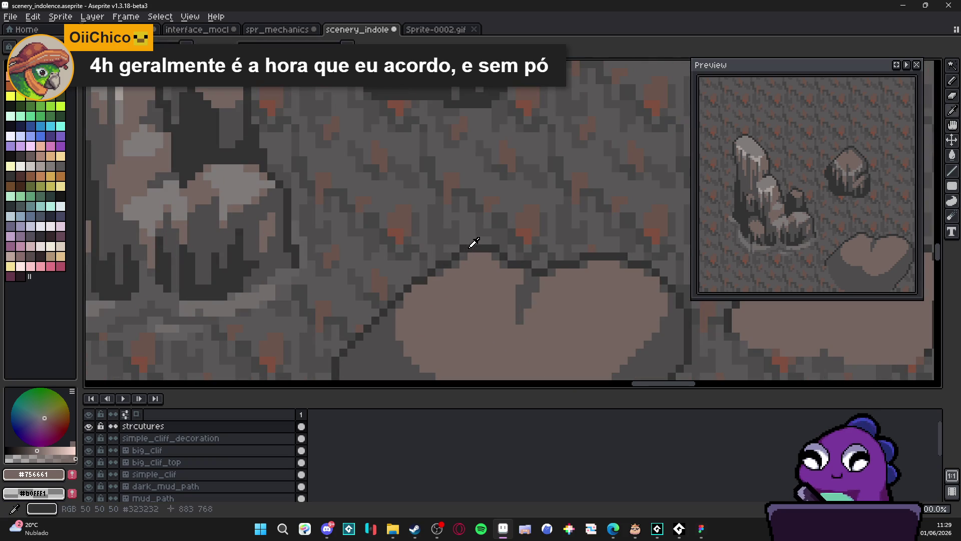
Step: Draw the boulder's dark lower outline, undoing the stray and too-thick strokes
left_click(457, 250, "alt")
scroll(457, 250, "down", 3)
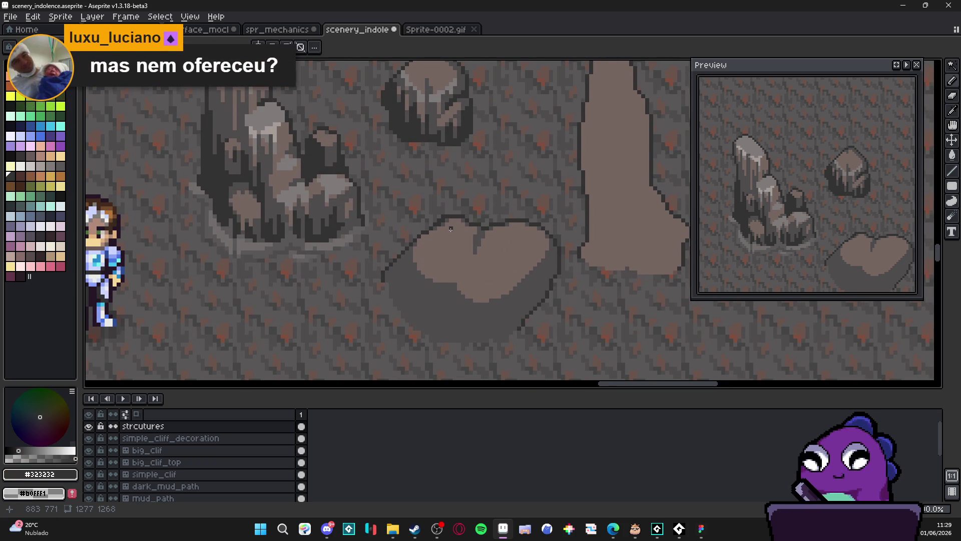
scroll(453, 236, "up", 3)
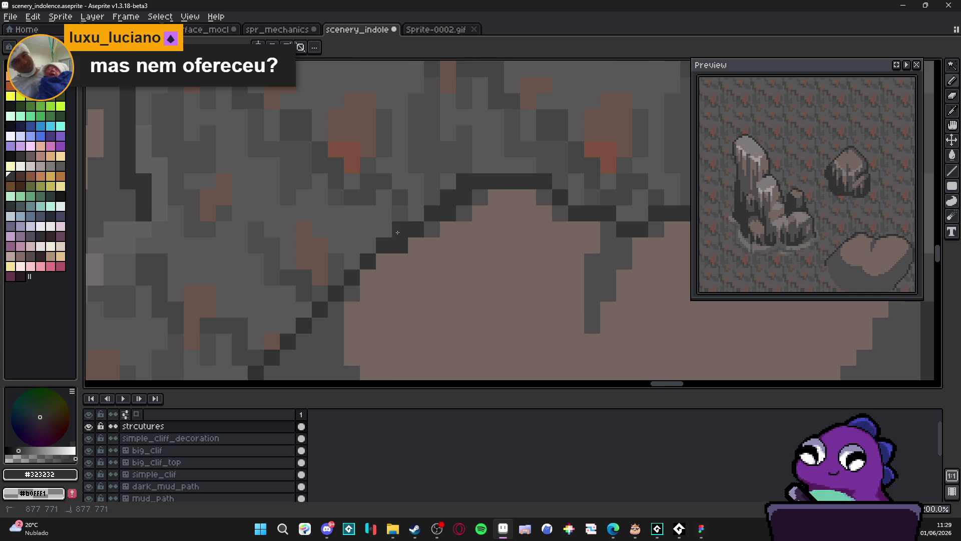
scroll(447, 278, "down", 3)
scroll(516, 215, "up", 2)
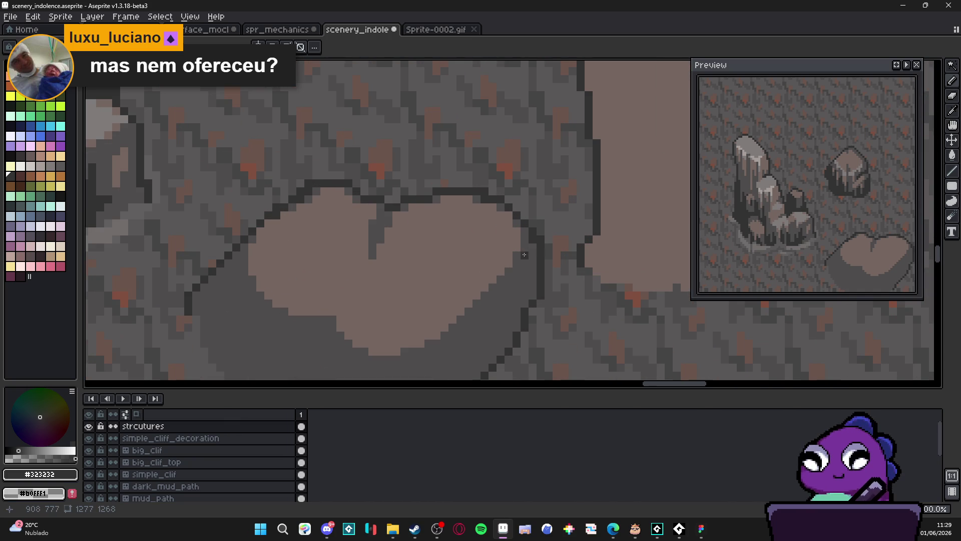
scroll(451, 260, "down", 2)
mouse_move(403, 309)
left_mouse_down()
mouse_move(451, 242)
mouse_move(441, 223)
left_mouse_up()
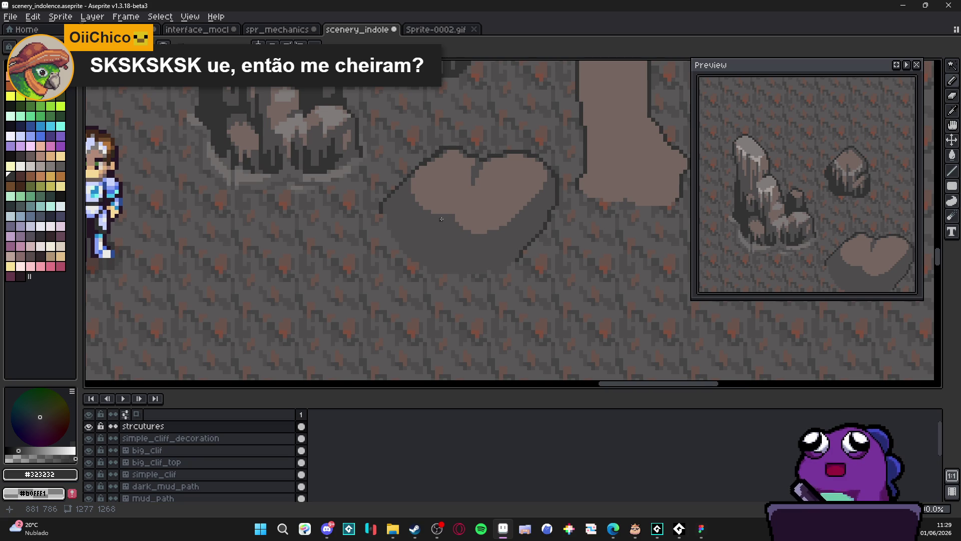
scroll(441, 219, "up", 1)
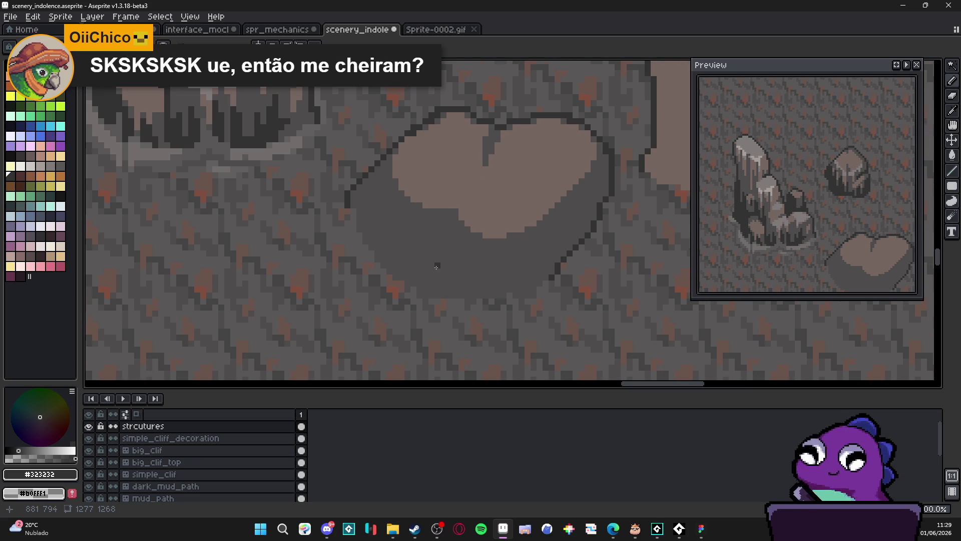
left_click_drag(414, 280, 415, 272)
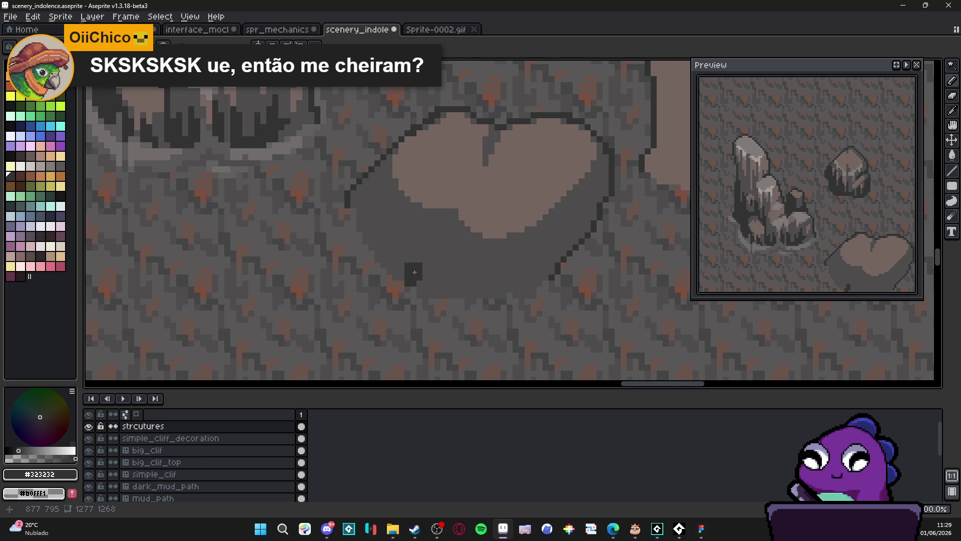
key("ctrl+z")
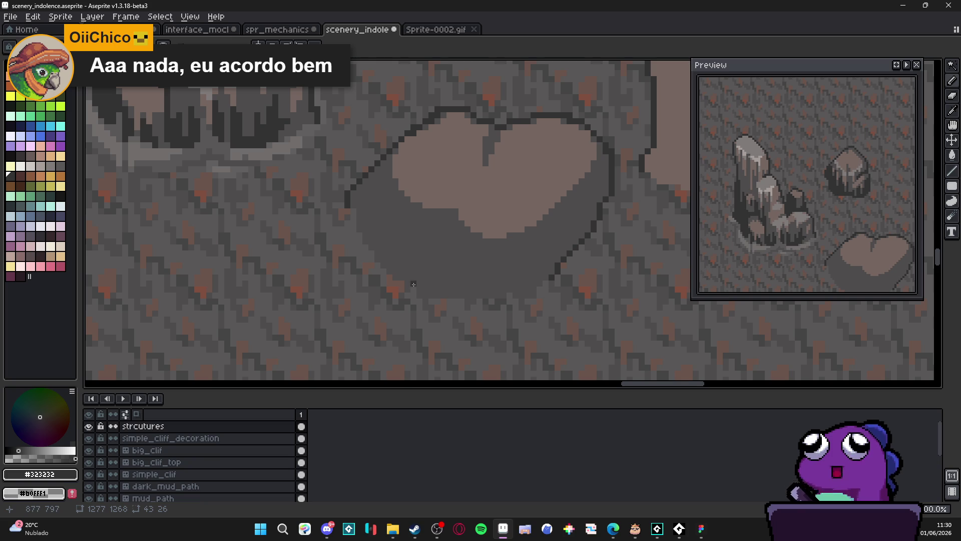
mouse_move(413, 284)
left_mouse_down()
mouse_move(432, 241)
mouse_move(405, 280)
mouse_move(445, 295)
mouse_move(423, 282)
mouse_move(475, 293)
mouse_move(568, 273)
mouse_move(545, 266)
mouse_move(552, 272)
left_mouse_up()
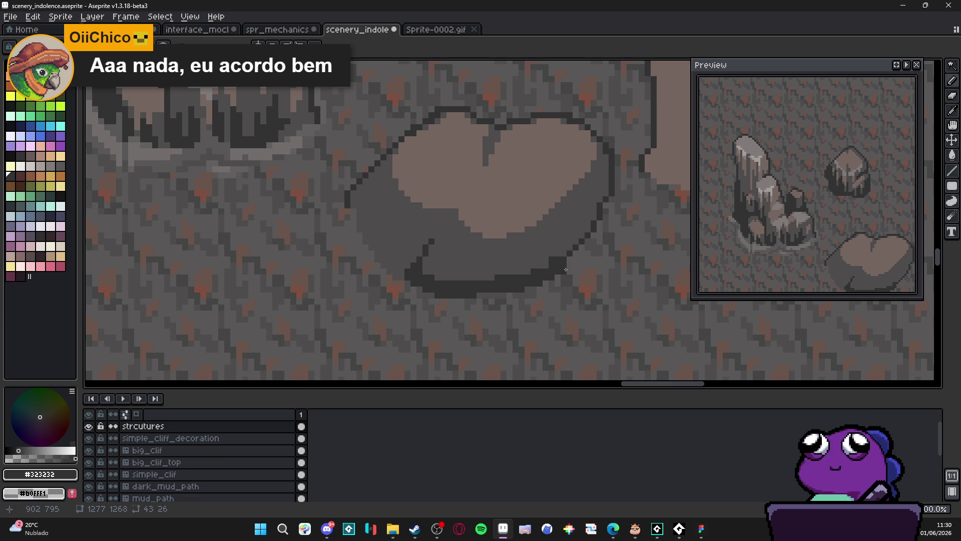
key("ctrl+z")
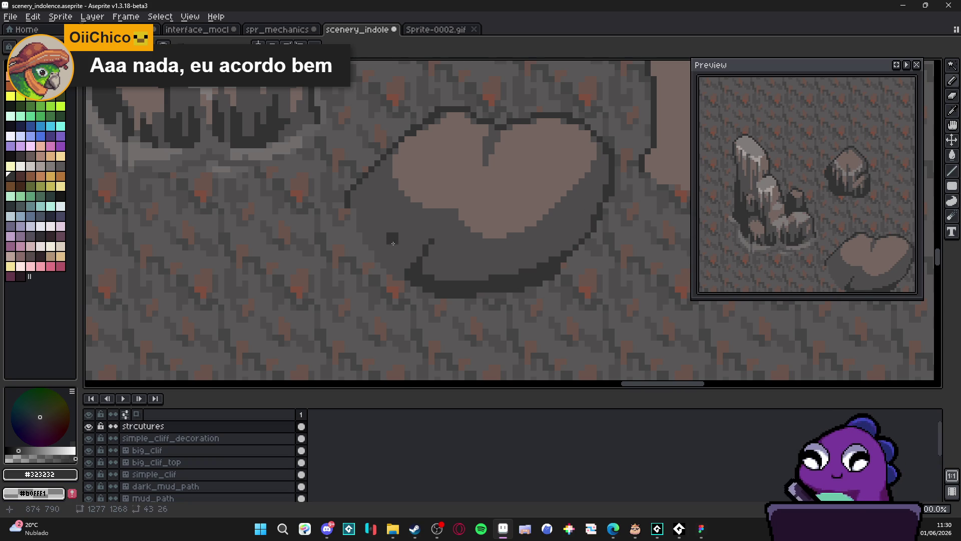
Step: Pencil dark outline pixels along the boulder's lower-left corner and left edge
left_click(385, 258)
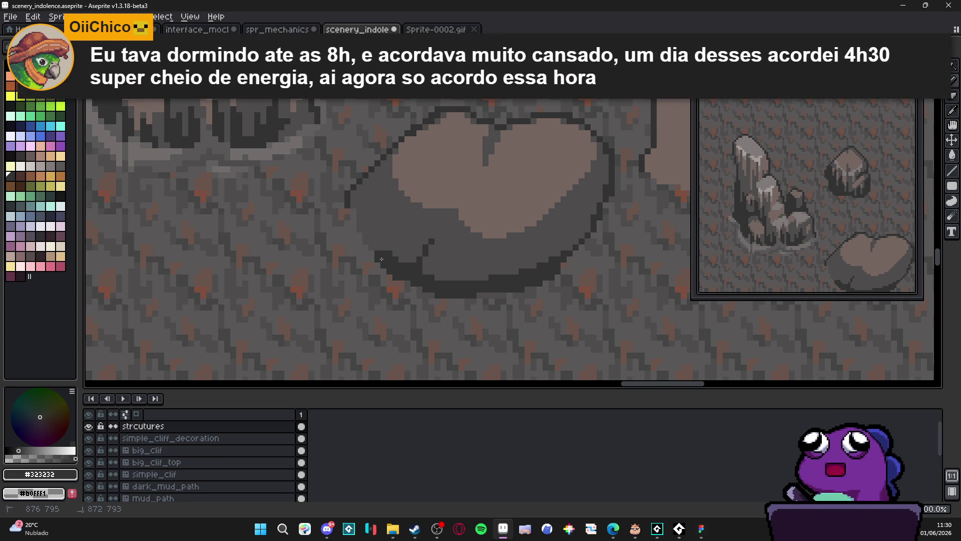
left_click_drag(387, 266, 411, 284)
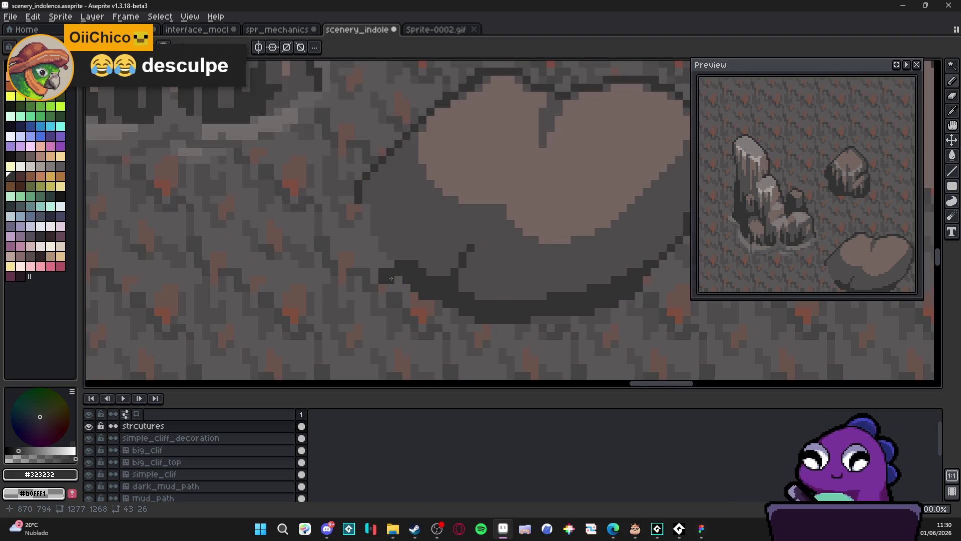
scroll(389, 265, "up", 1)
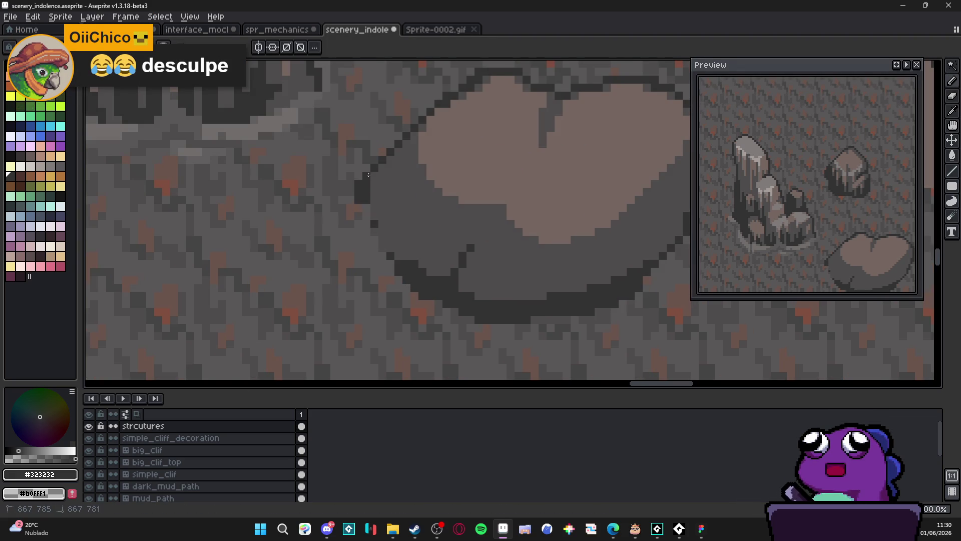
left_click_drag(373, 176, 374, 219)
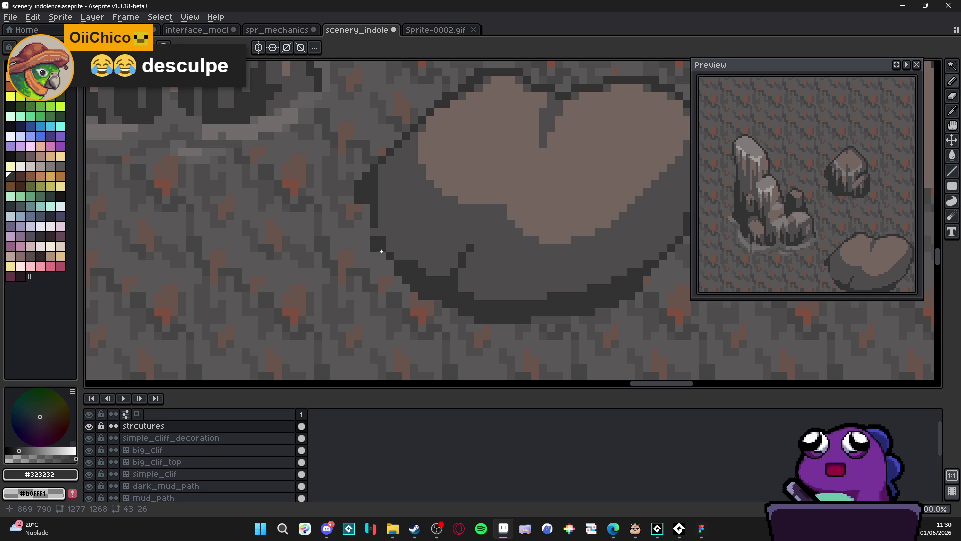
left_click(370, 216)
left_click(369, 168)
left_click(383, 175)
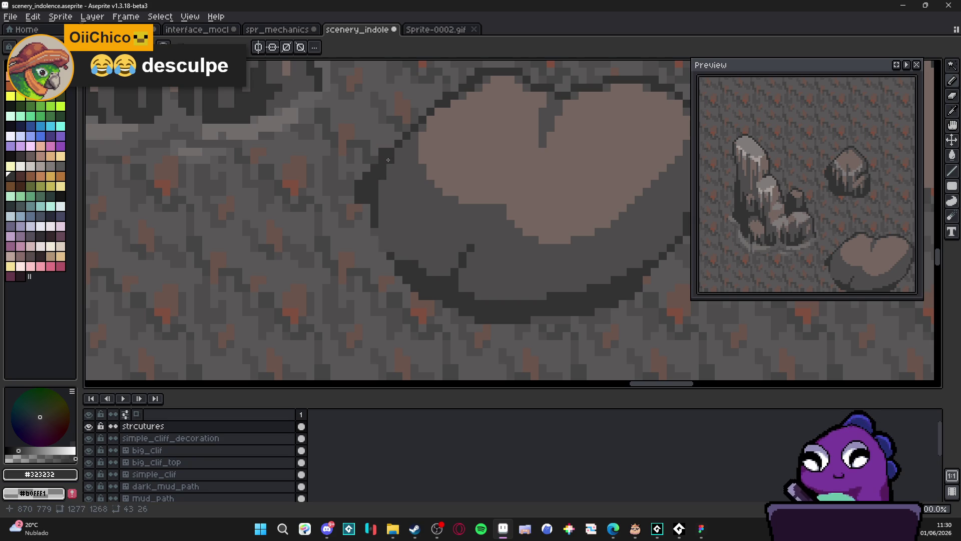
scroll(383, 201, "down", 2)
scroll(391, 241, "up", 3)
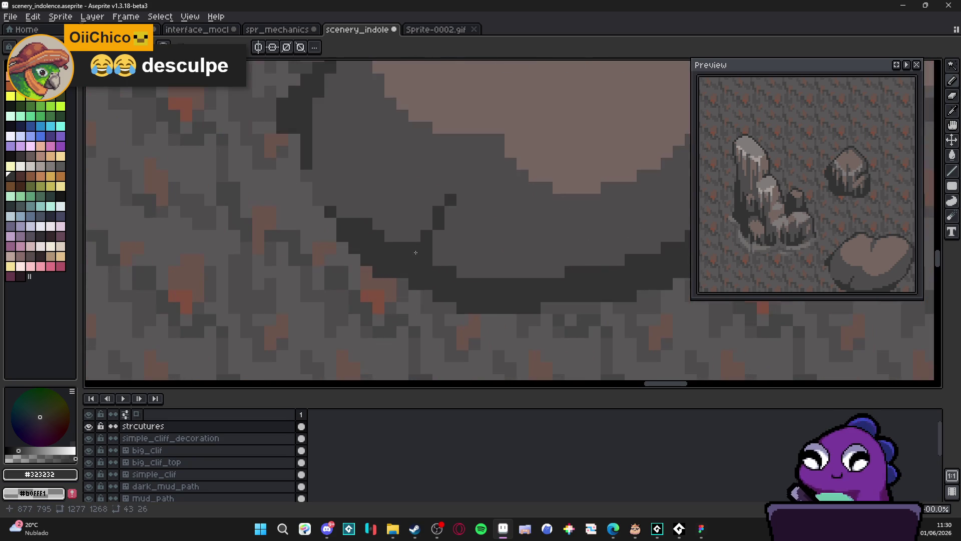
left_click_drag(416, 235, 391, 241)
left_click(414, 224)
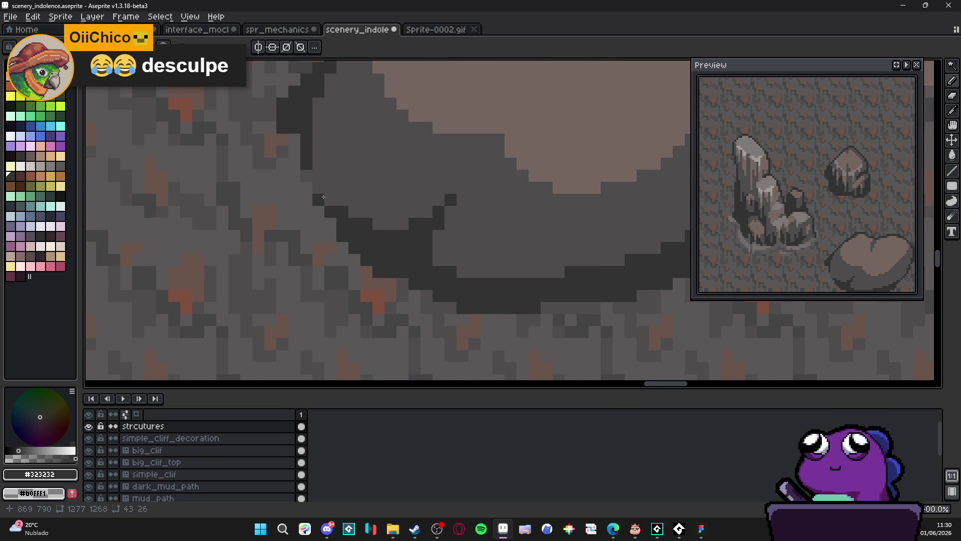
Step: Pick #756661 from the heart top and draw a light vertical line below the heart
scroll(382, 251, "down", 6)
scroll(382, 252, "up", 5)
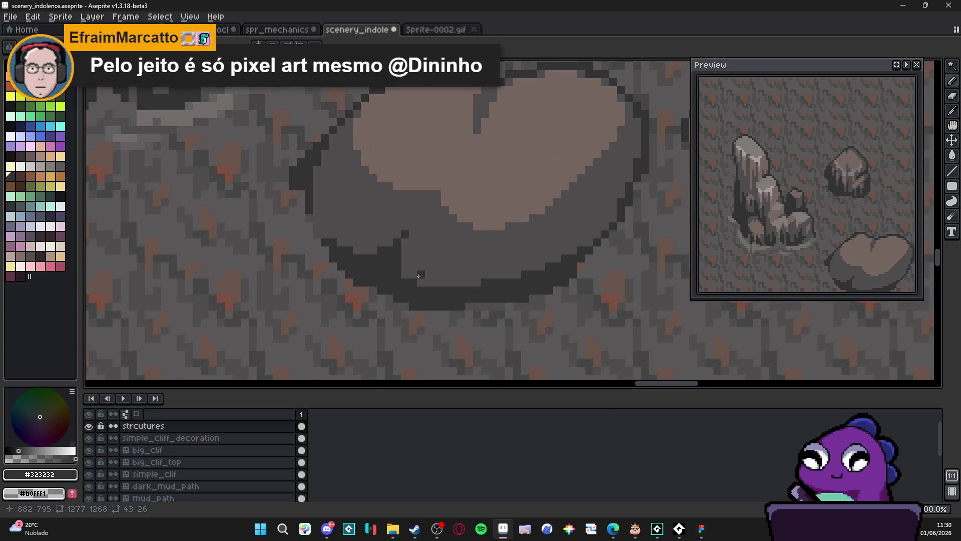
scroll(403, 277, "down", 1)
scroll(415, 281, "up", 2)
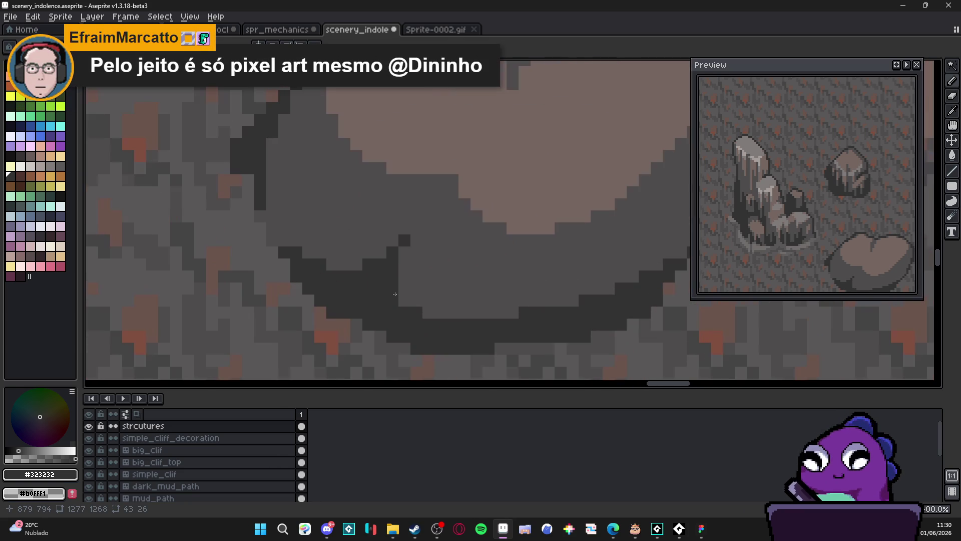
scroll(435, 311, "down", 3)
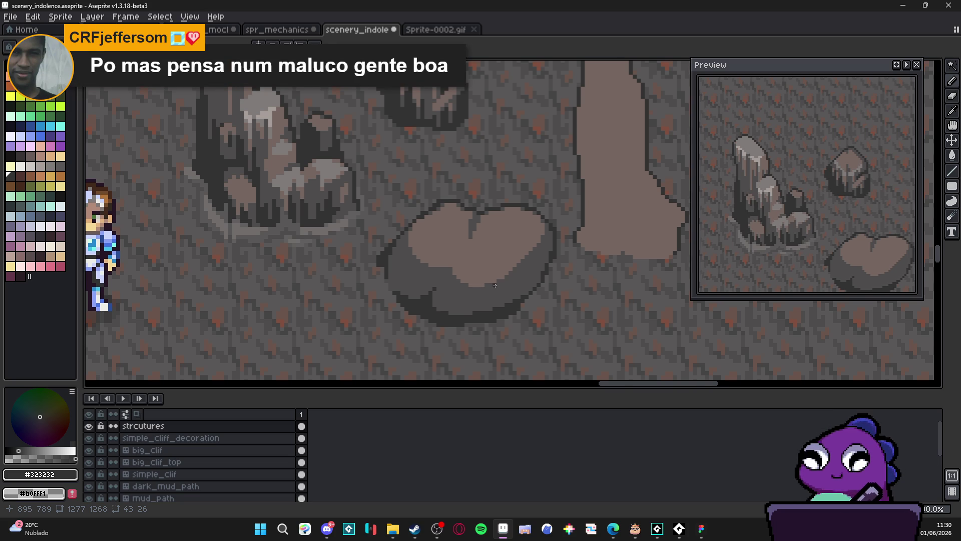
scroll(495, 285, "up", 2)
left_click(457, 266, "alt")
left_click_drag(457, 288, 457, 322)
Step: Extend the heart's tip, notch its bottom in mid-grey, and add a short light column below
left_click(464, 297)
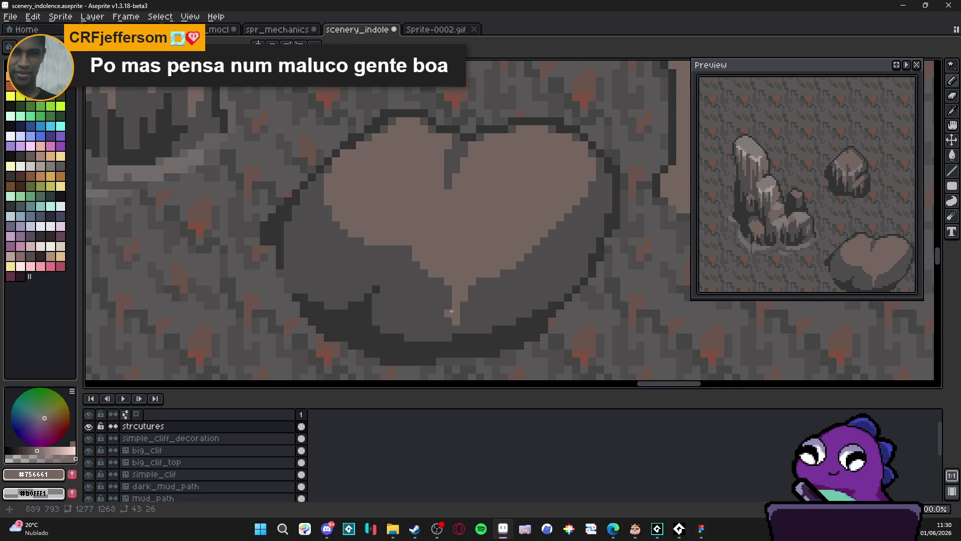
left_click(449, 287, "alt")
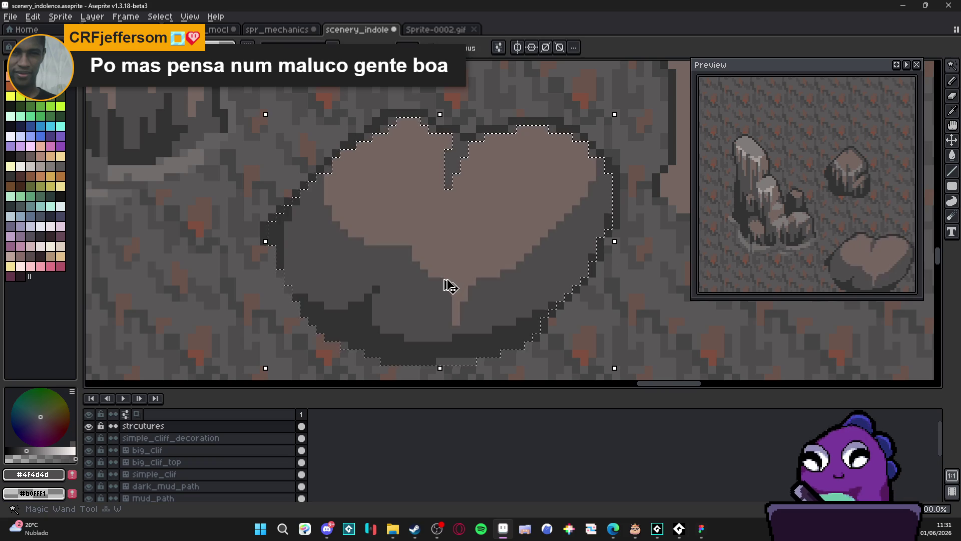
key("b")
left_click_drag(448, 286, 448, 262)
scroll(472, 276, "down", 2)
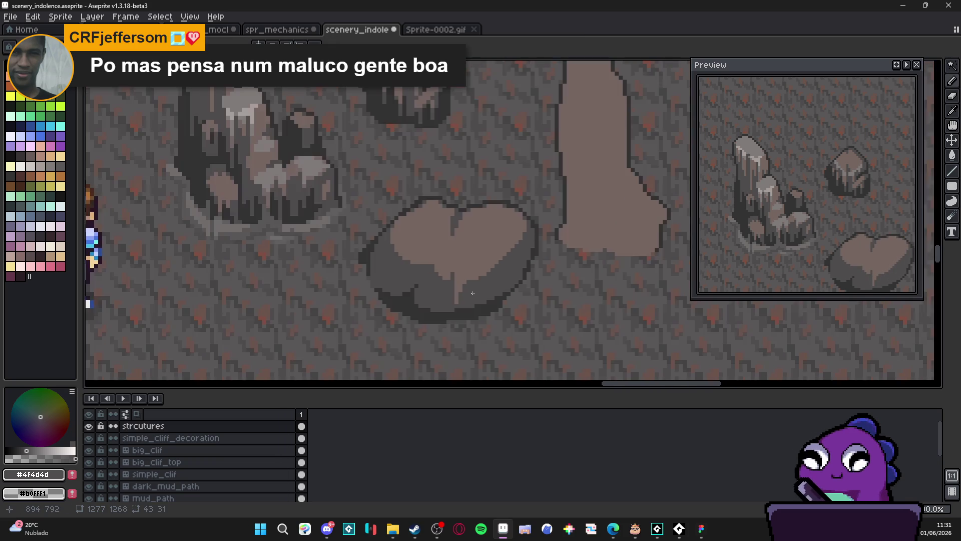
scroll(472, 276, "up", 2)
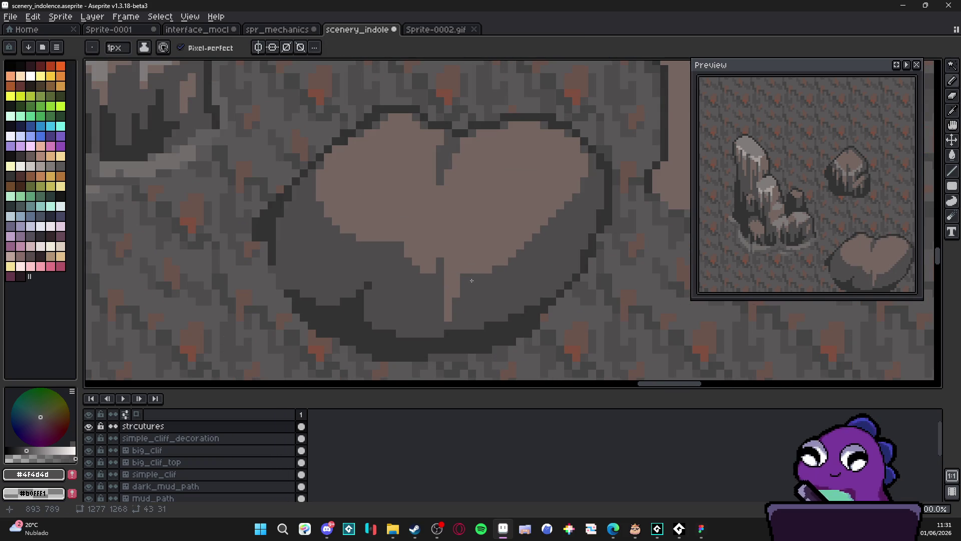
left_click(490, 258, "alt")
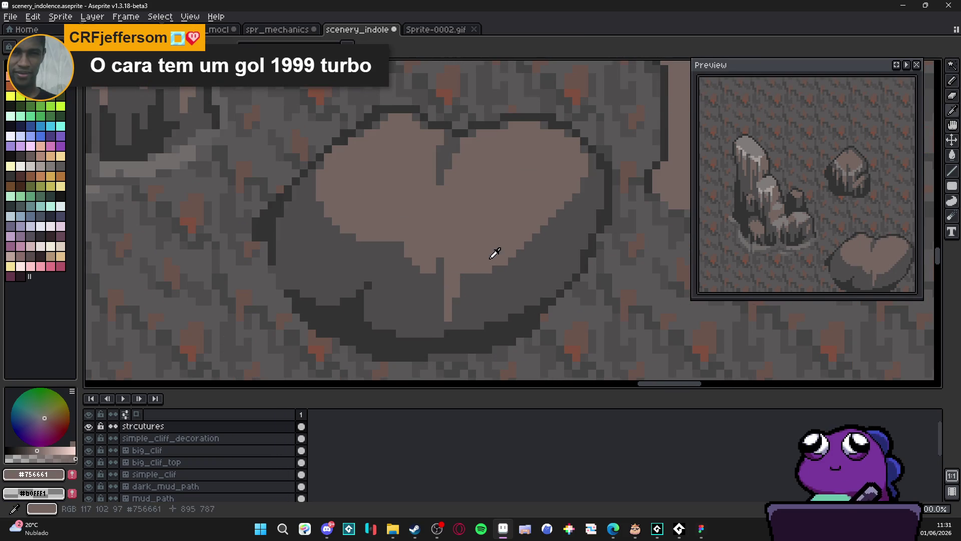
left_click_drag(489, 274, 485, 287)
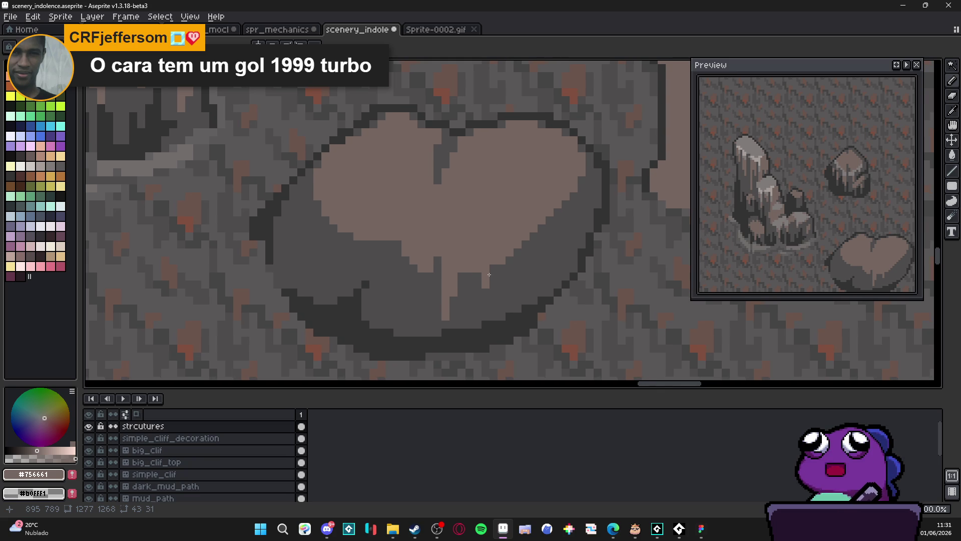
Step: Paint a light-brown streak down the boulder's front
scroll(490, 275, "down", 2)
left_click_drag(516, 301, 492, 301)
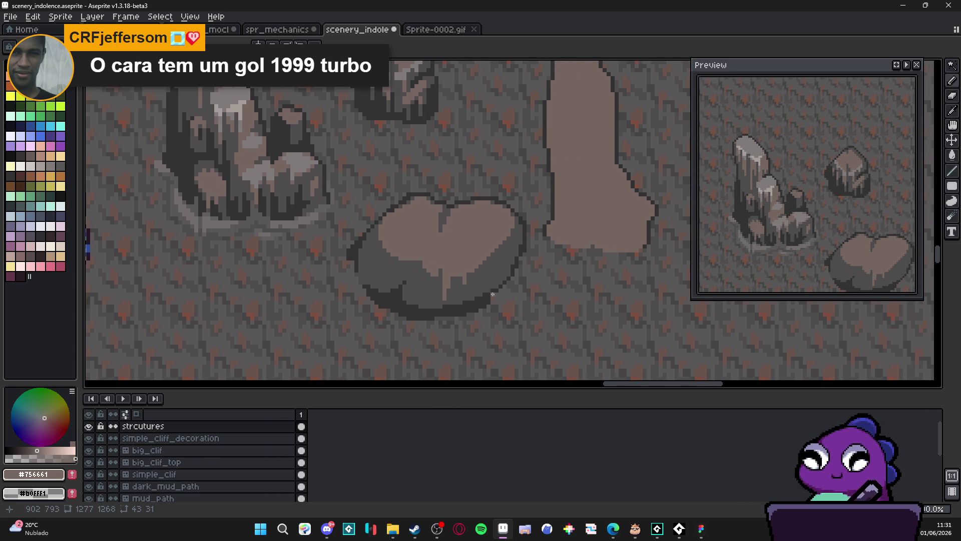
scroll(464, 288, "up", 2)
left_click(461, 291, "alt")
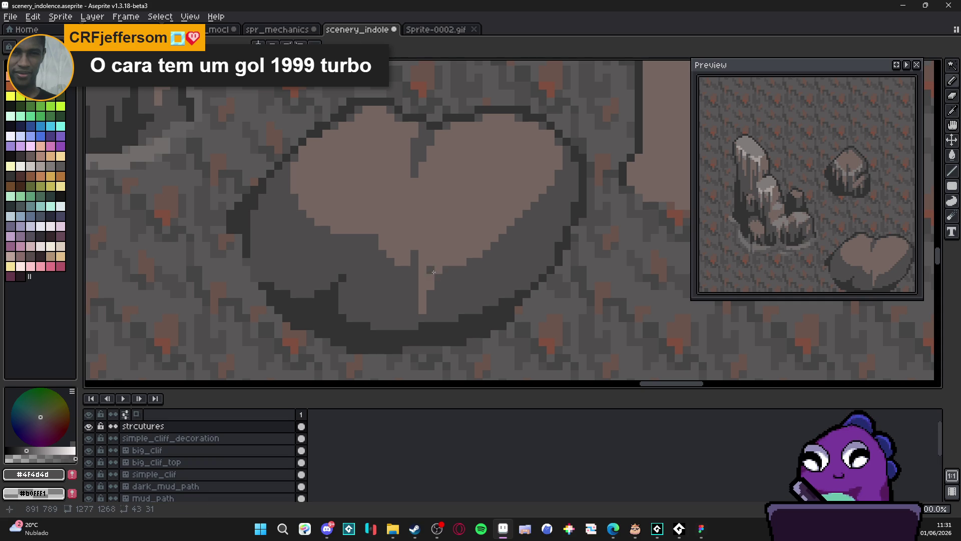
left_click(428, 290, "alt")
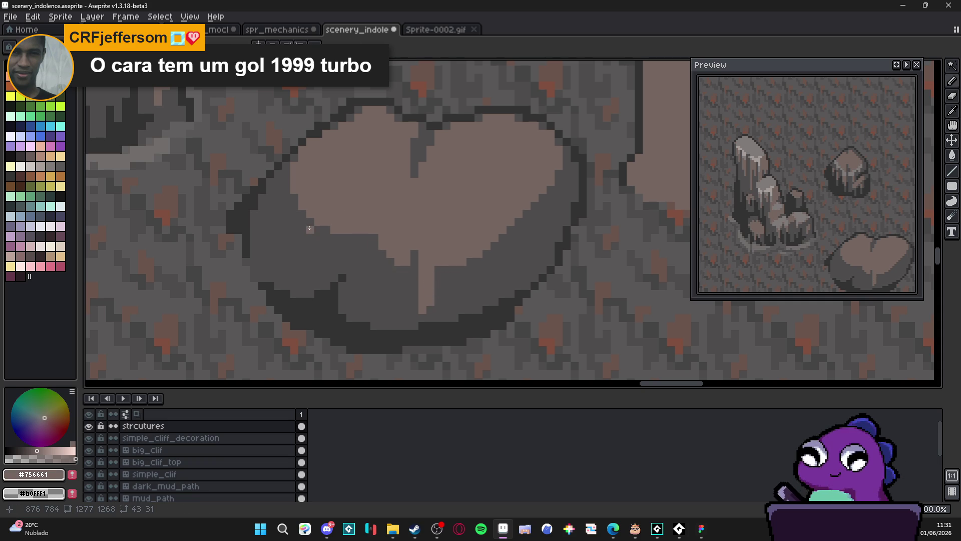
left_click_drag(311, 233, 311, 270)
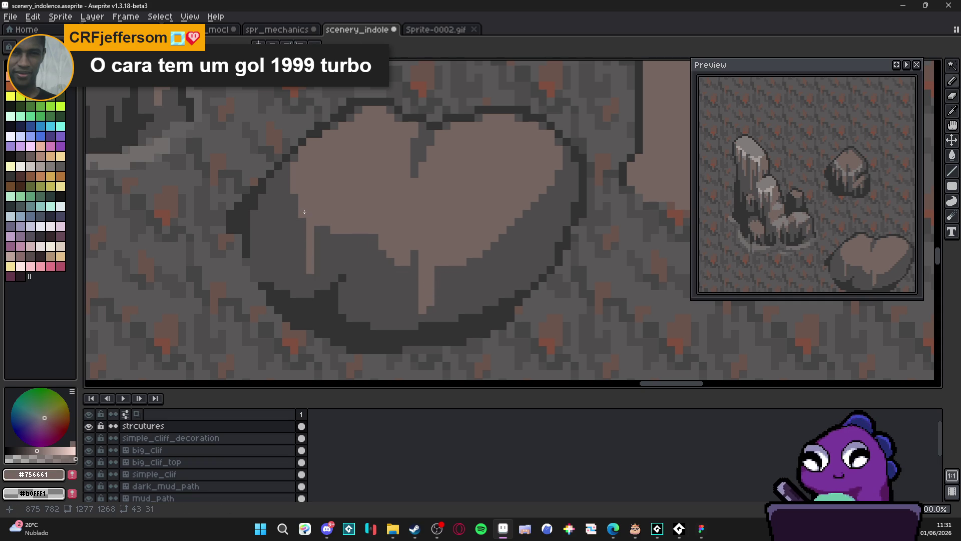
scroll(366, 270, "down", 3)
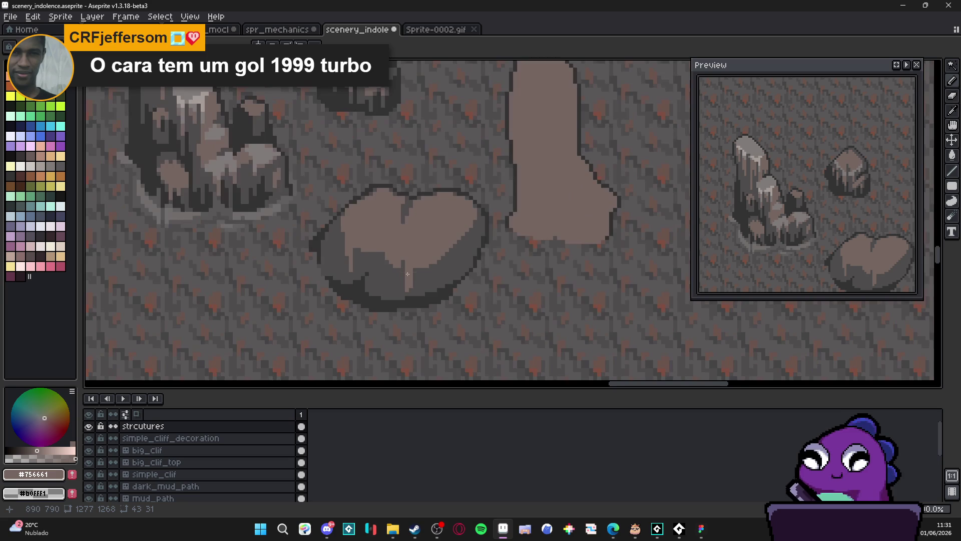
scroll(427, 281, "up", 3)
Step: Draw a dark #323232 vertical streak on the front and darken a shadow pixel with #4f4d4d
left_click(404, 302, "alt")
left_click_drag(403, 298, 402, 276)
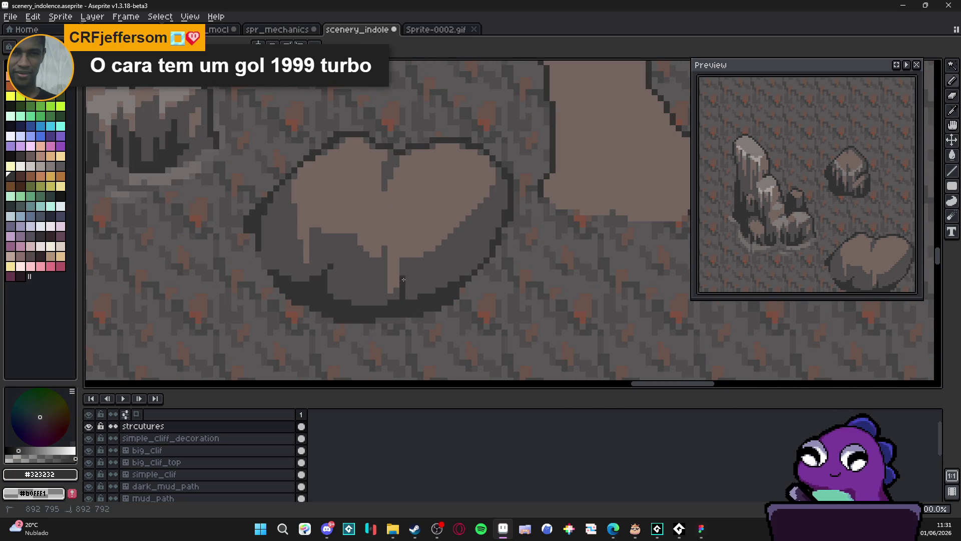
left_click(404, 285)
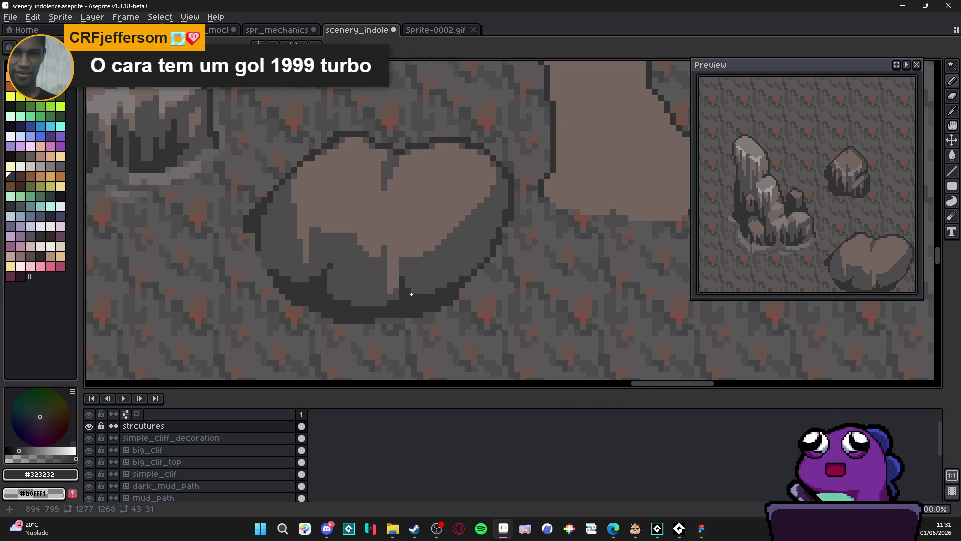
left_click(408, 256, "alt")
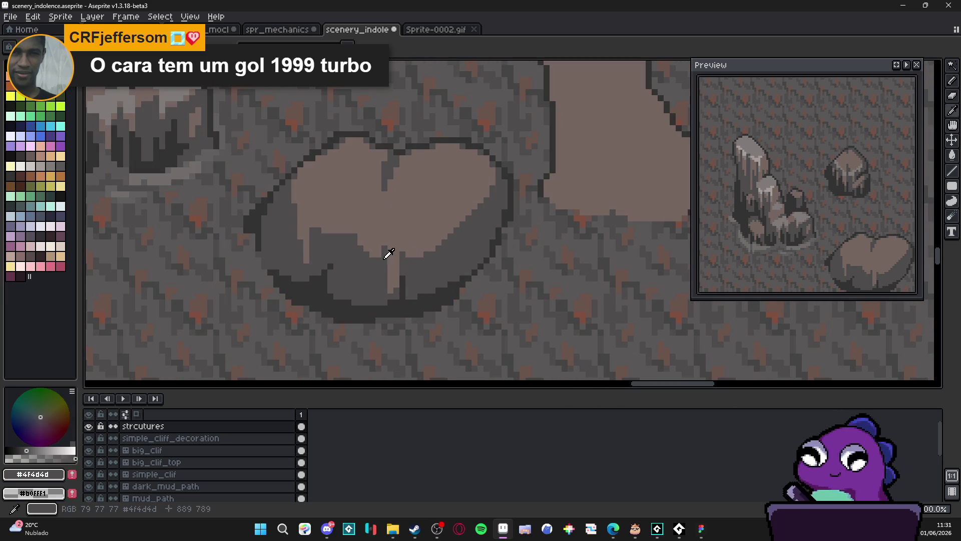
left_click(384, 239)
scroll(391, 263, "down", 3)
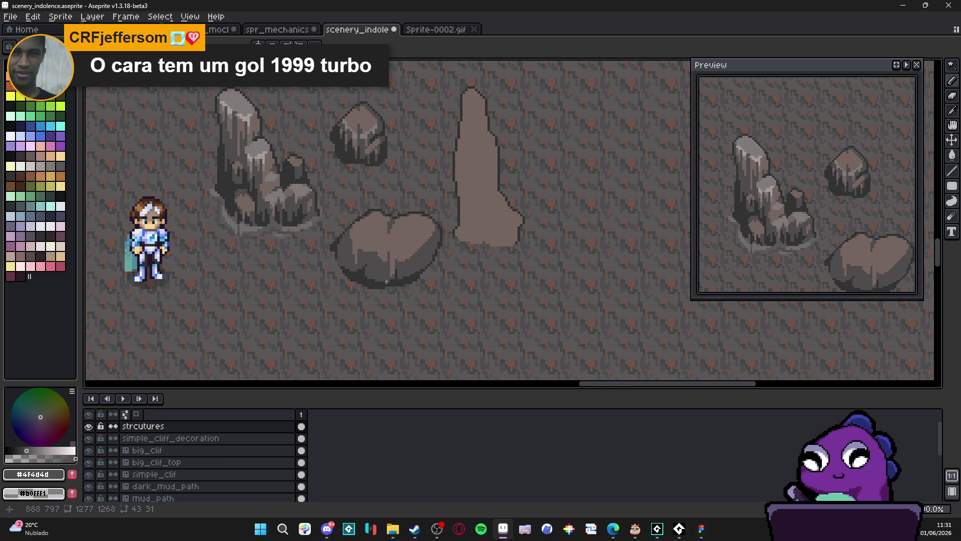
Step: Paint a light-brown #756661 vertical streak down the boulder's front
scroll(387, 281, "up", 3)
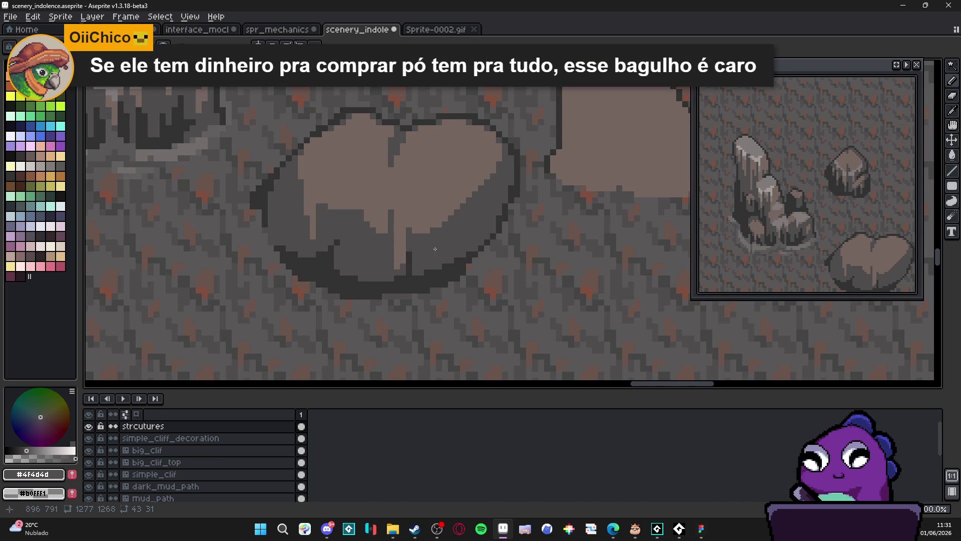
scroll(438, 249, "down", 3)
scroll(449, 252, "up", 5)
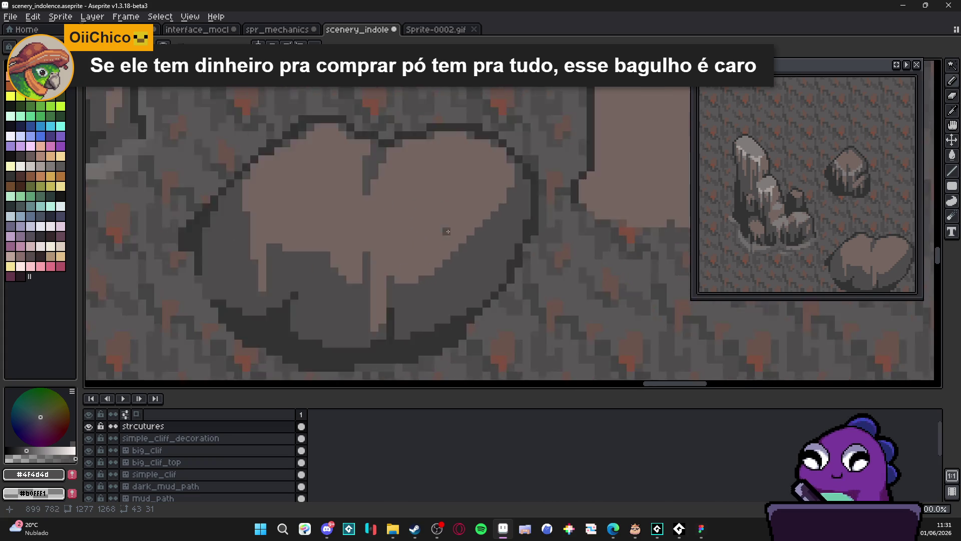
left_click(442, 253, "alt")
left_click_drag(444, 276, 440, 303)
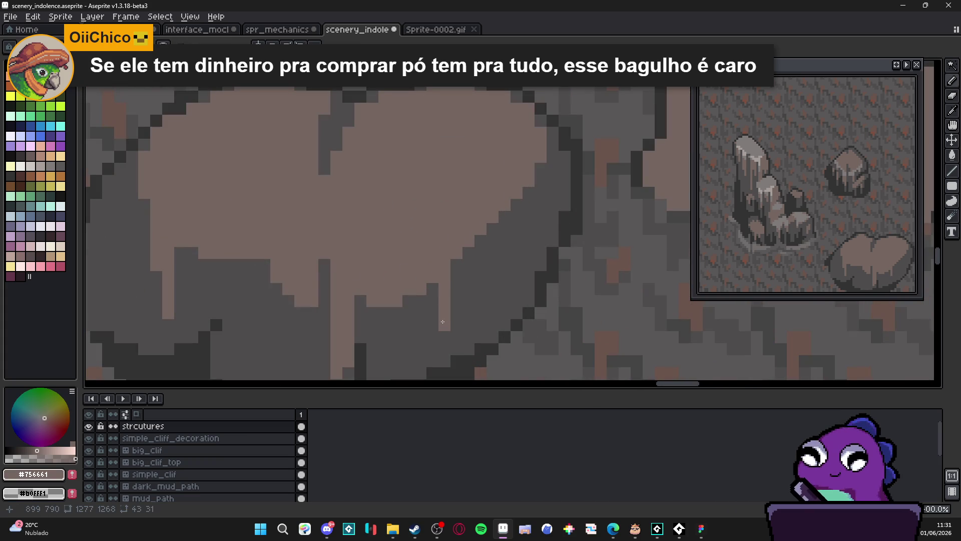
Step: Add a dark #323232 column on the boulder's side and extend dark pixels along its outline
scroll(435, 372, "left", 5)
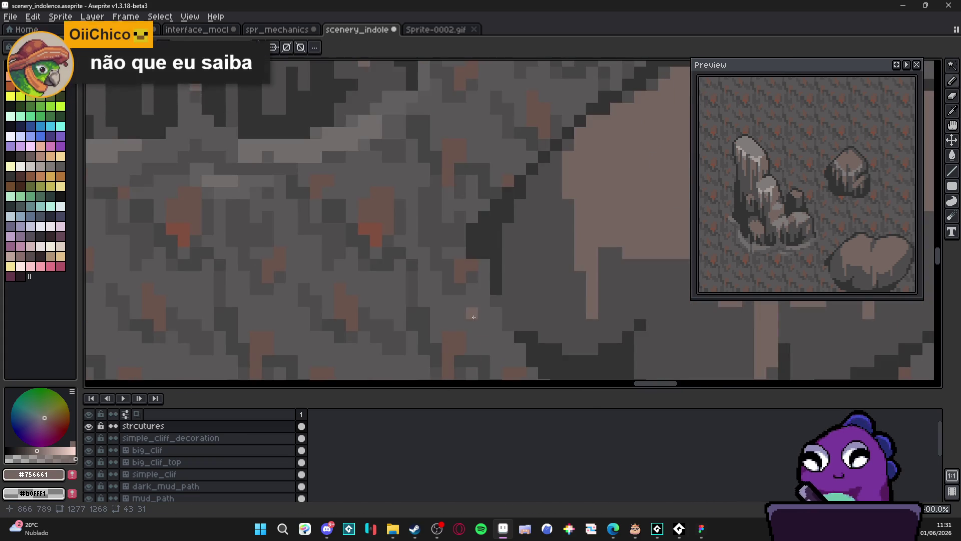
scroll(404, 249, "down", 3)
scroll(378, 251, "right", 2)
scroll(471, 251, "up", 3)
left_click(461, 252, "alt")
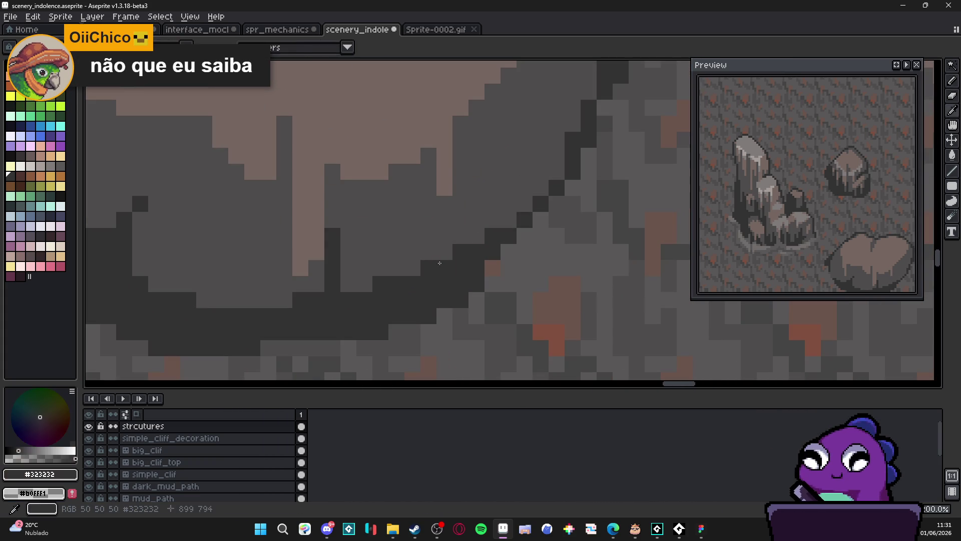
left_click_drag(429, 253, 429, 218)
mouse_move(470, 244)
left_mouse_down()
mouse_move(457, 217)
mouse_move(431, 210)
left_mouse_up()
Step: Paint #4f4d4d grey shadow pixels upward and add a light-brown pixel to the boulder's face
scroll(435, 223, "down", 2)
scroll(449, 242, "down", 1)
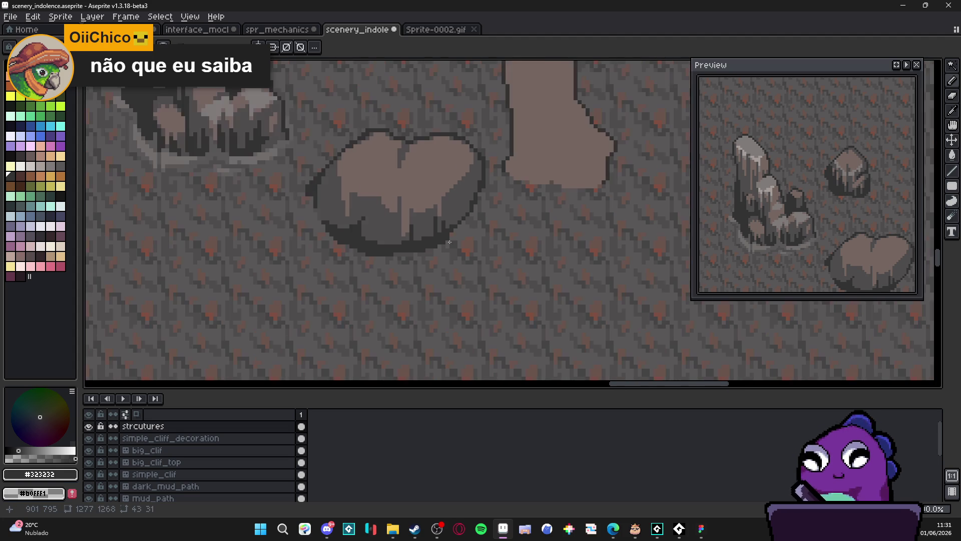
scroll(451, 216, "up", 5)
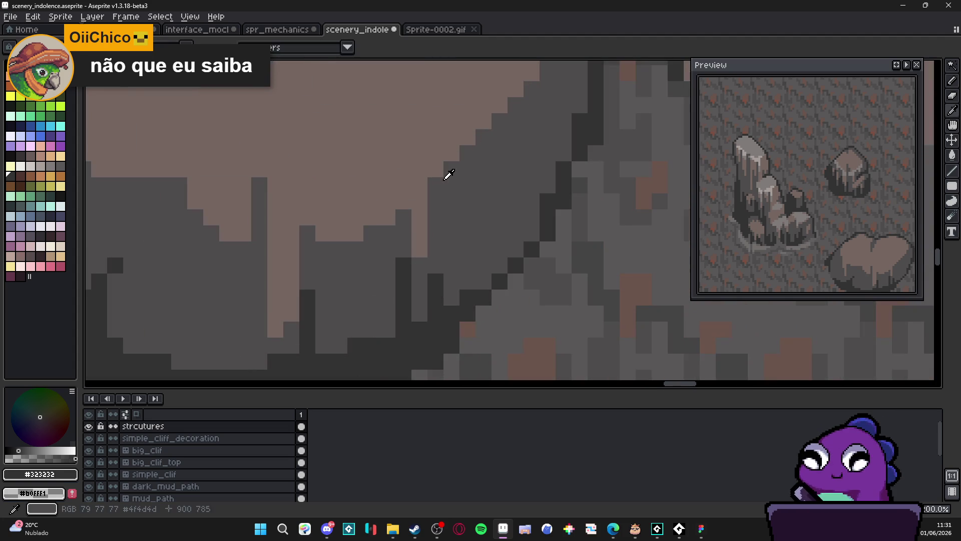
left_click(448, 176, "alt")
mouse_move(435, 168)
left_mouse_down()
mouse_move(438, 145)
mouse_move(451, 152)
mouse_move(460, 195)
mouse_move(452, 203)
left_mouse_up()
scroll(453, 157, "up", 2)
left_click(459, 166, "alt")
left_click(465, 215)
Step: Draw a short light-brown #756661 streak down the boulder's face
scroll(470, 220, "down", 2)
scroll(473, 220, "down", 2)
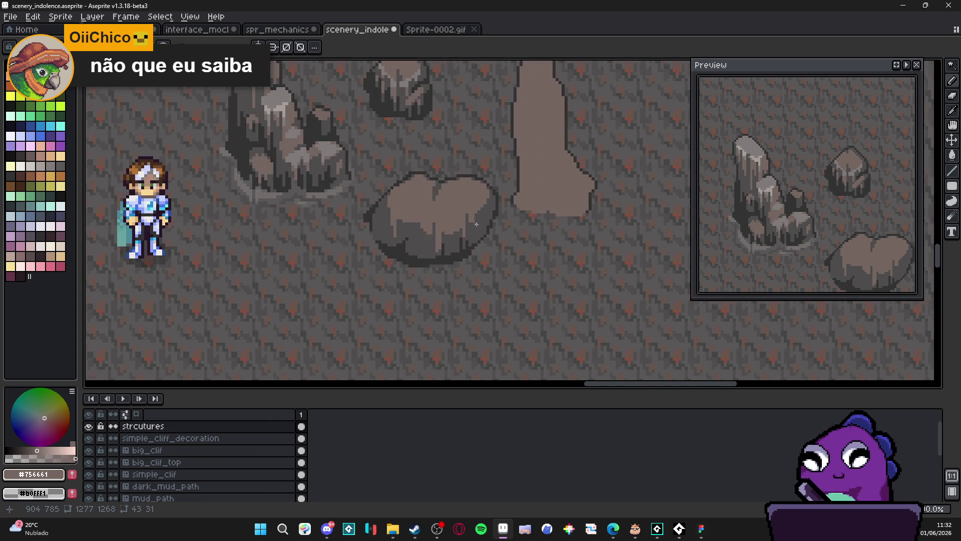
scroll(475, 220, "up", 2)
left_click(475, 220, "alt")
scroll(474, 218, "up", 2)
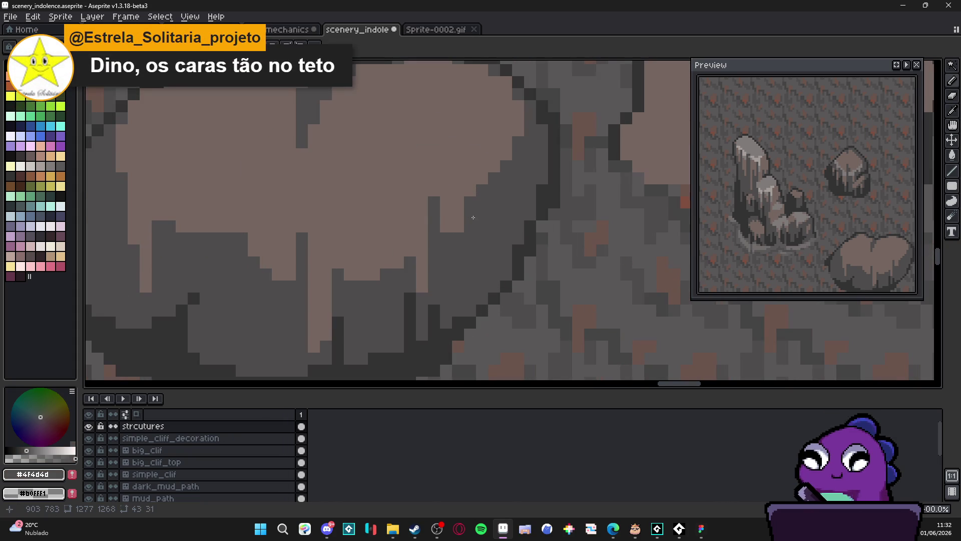
scroll(473, 220, "down", 2)
scroll(474, 225, "up", 1)
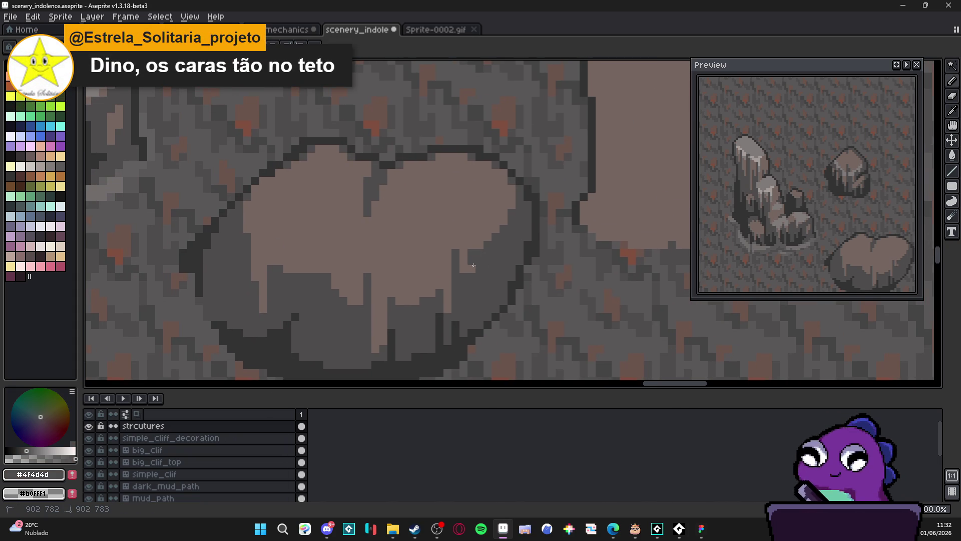
left_click(474, 245, "alt")
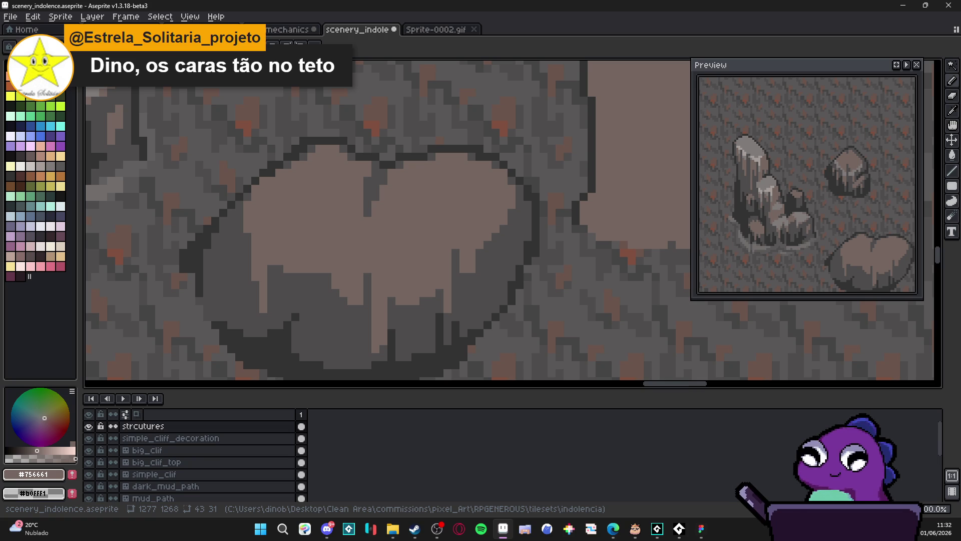
scroll(509, 262, "down", 2)
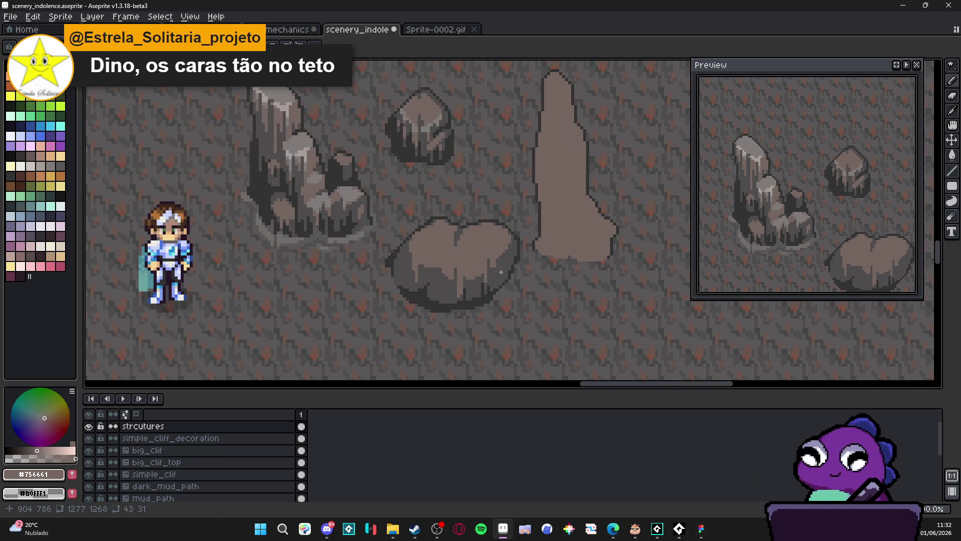
scroll(398, 267, "up", 2)
left_click_drag(410, 241, 410, 265)
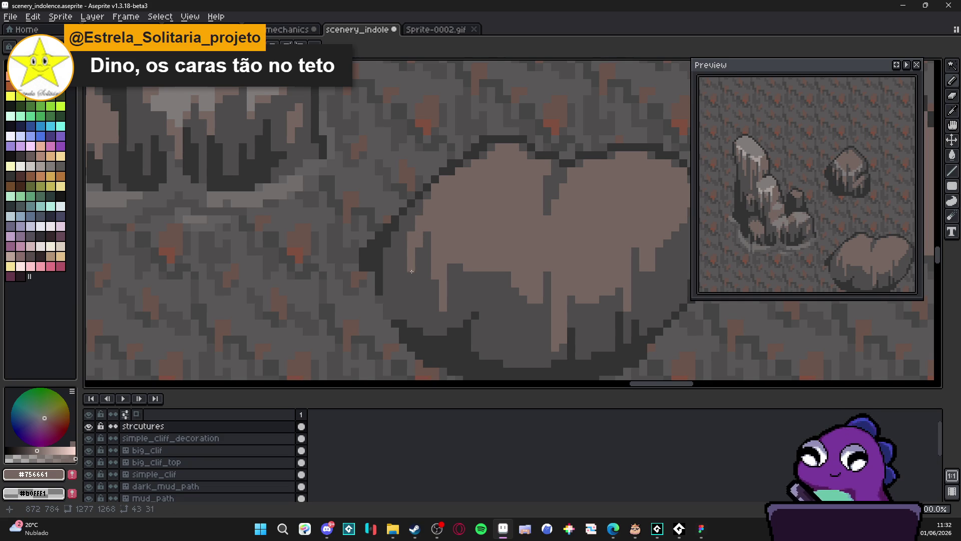
Step: Draw a dark #323232 line on the left face and repaint grey shadow pixels near the base
scroll(418, 280, "down", 2)
scroll(419, 302, "up", 2)
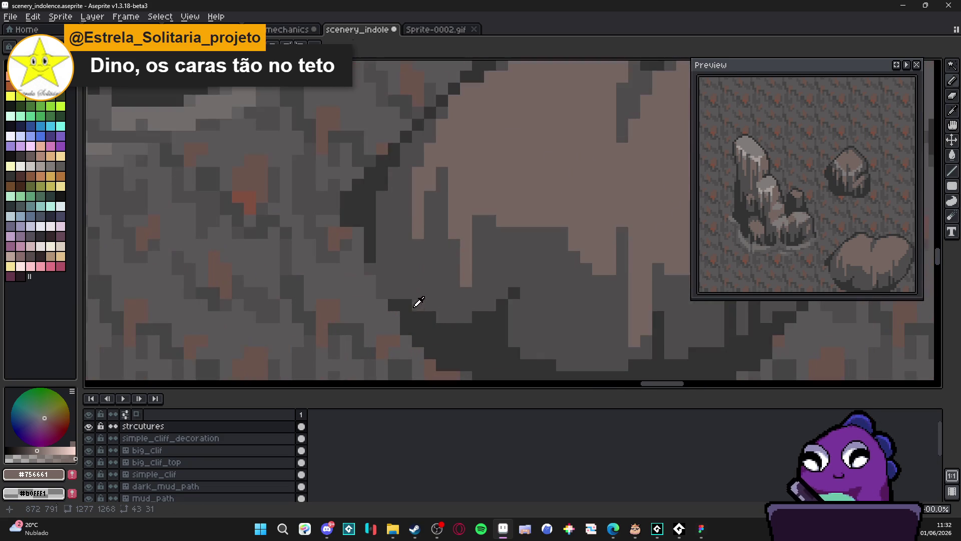
left_click(418, 302, "alt")
mouse_move(442, 245)
left_mouse_down()
mouse_move(431, 306)
mouse_move(442, 300)
mouse_move(443, 232)
left_mouse_up()
left_click(428, 295, "alt")
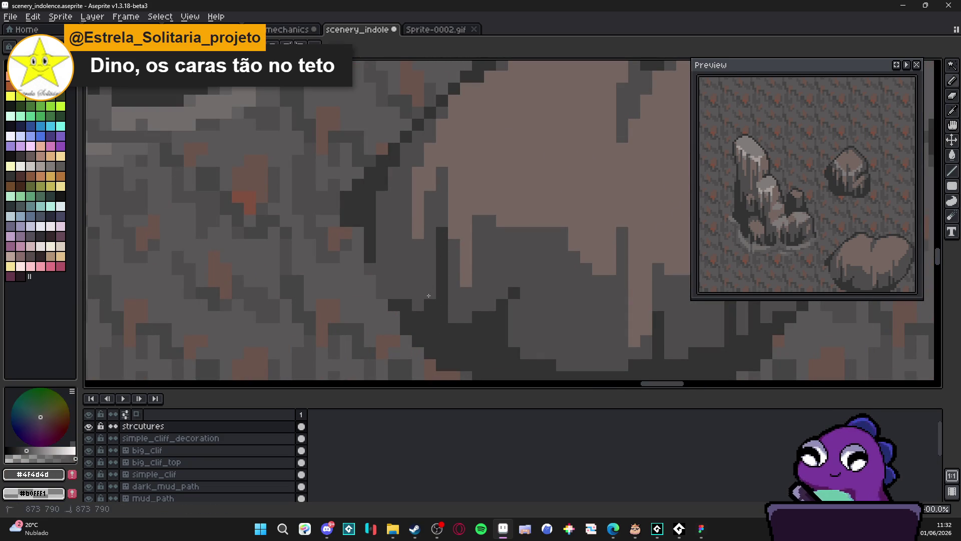
mouse_move(431, 305)
left_mouse_down()
mouse_move(419, 317)
mouse_move(404, 276)
left_mouse_up()
Step: Darken a pixel and a pixel block in the boulder's lower shadow with #323232
left_click(419, 321, "alt")
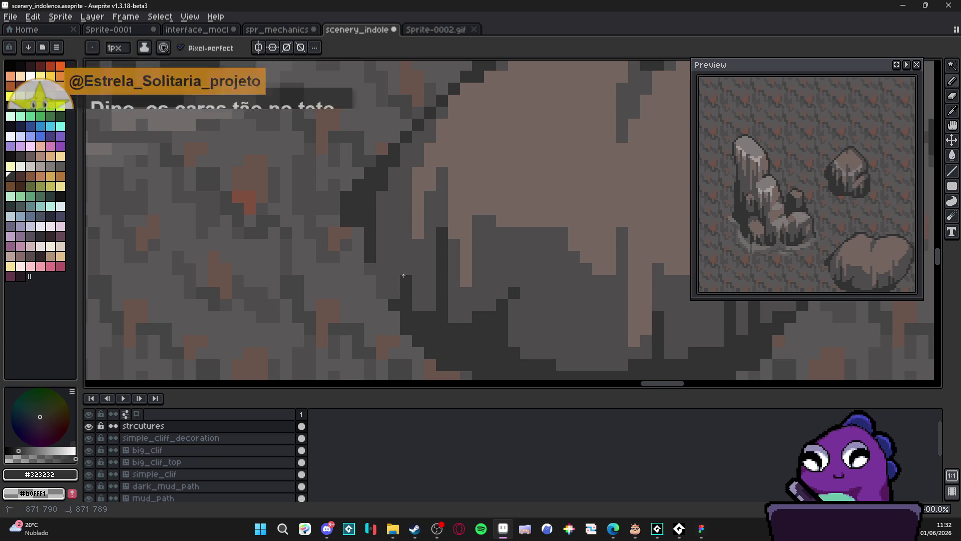
left_click(419, 290)
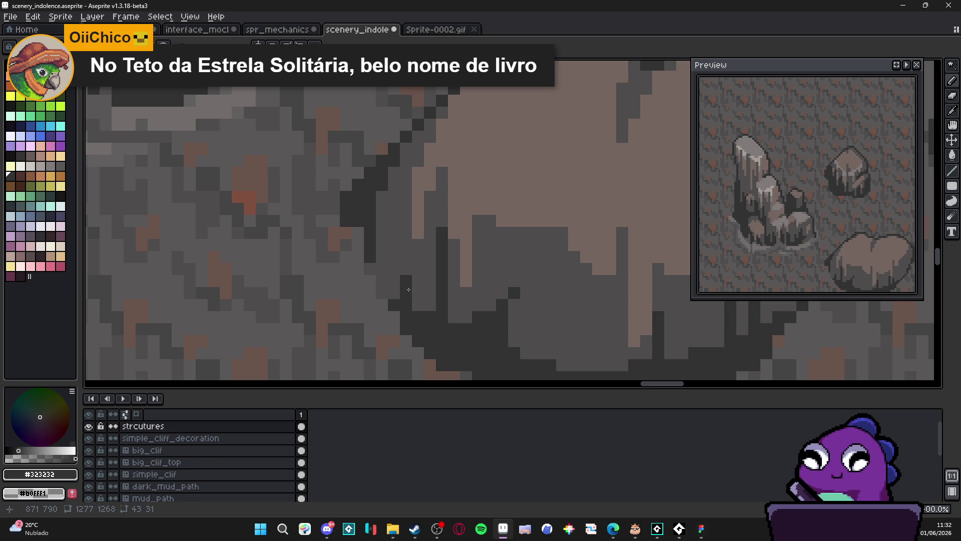
left_click(394, 293)
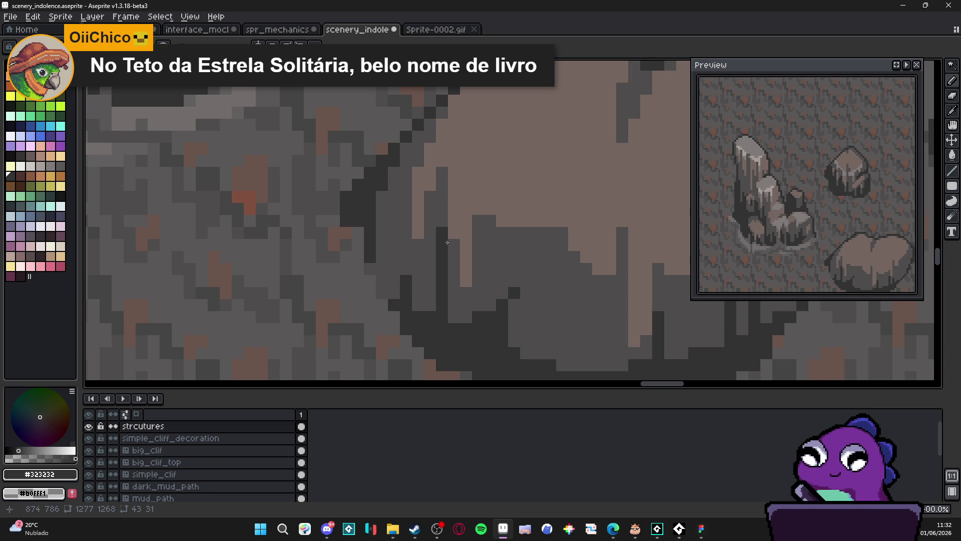
scroll(435, 283, "down", 2)
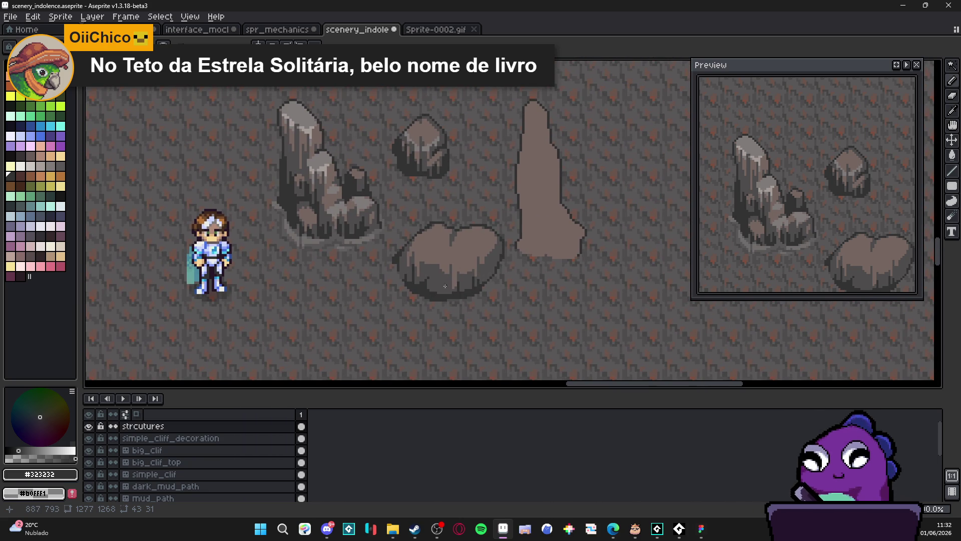
scroll(445, 286, "right", 1)
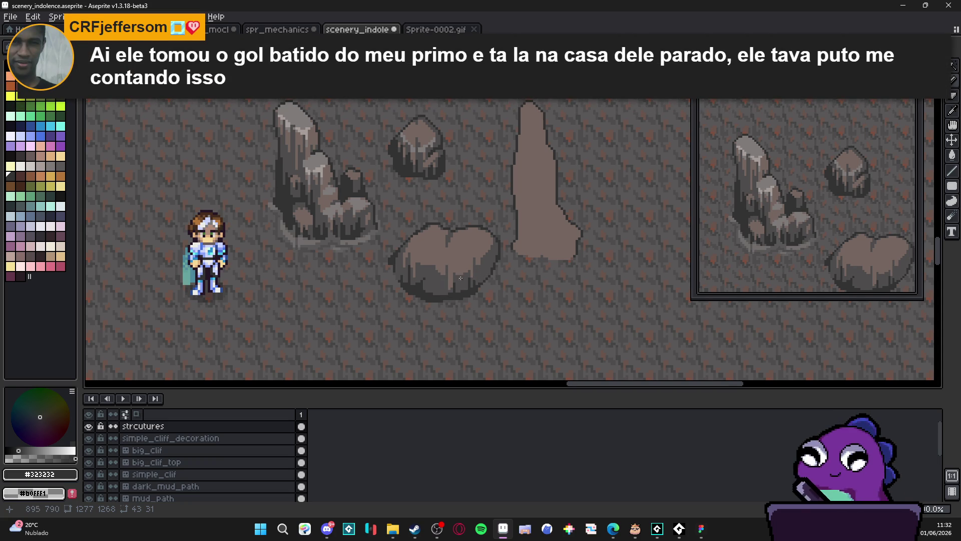
Step: Draw a dark vertical crack on the boulder's right side, stepping it diagonally up into the outline
scroll(475, 274, "up", 4)
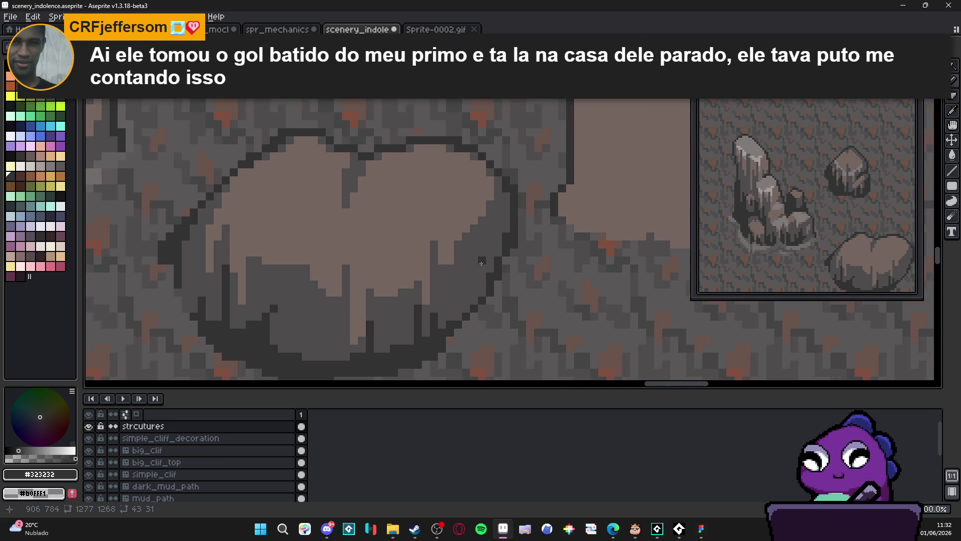
left_click_drag(461, 245, 461, 316)
left_click(466, 237)
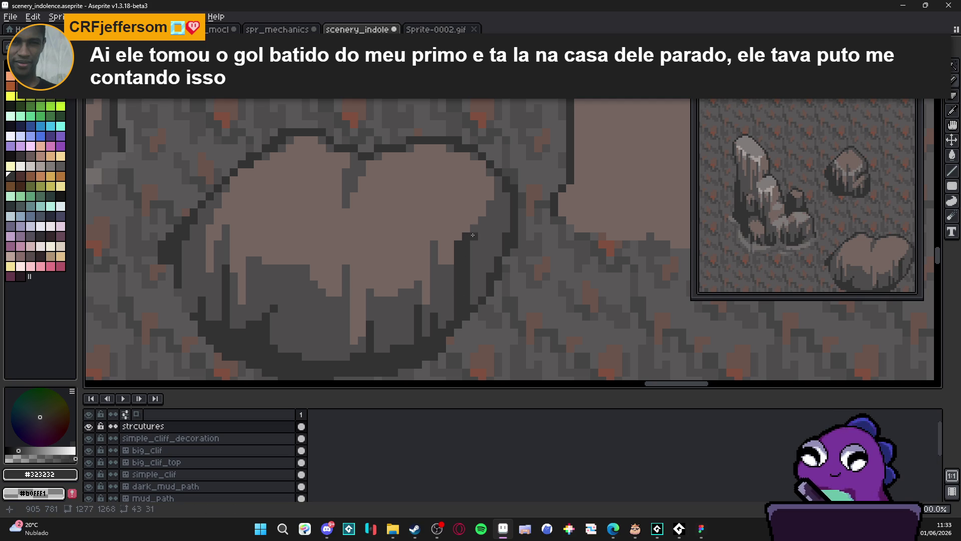
left_click(475, 228)
left_click(480, 228)
left_click(482, 222)
mouse_move(482, 221)
left_mouse_down()
mouse_move(498, 203)
mouse_move(498, 177)
left_mouse_up()
left_click(489, 230)
left_click(490, 231)
Step: Draw a diagonal dark line across the boulder and a lighter grey streak down its side
scroll(490, 231, "down", 2)
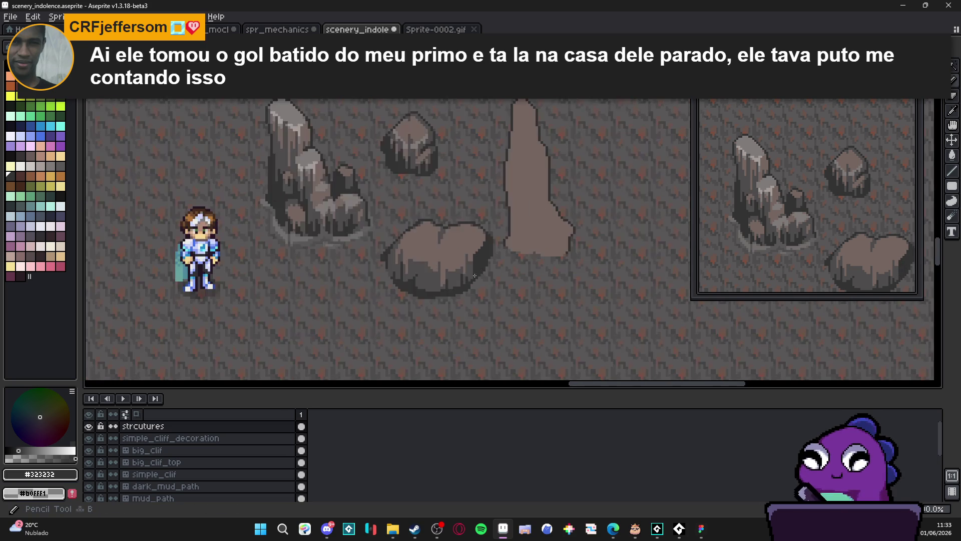
scroll(495, 200, "up", 2)
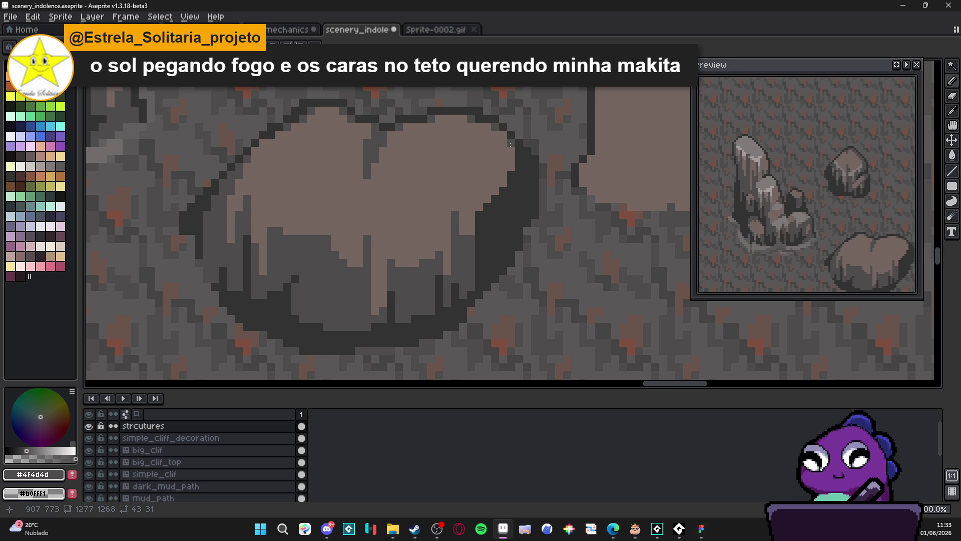
left_click_drag(507, 150, 452, 214)
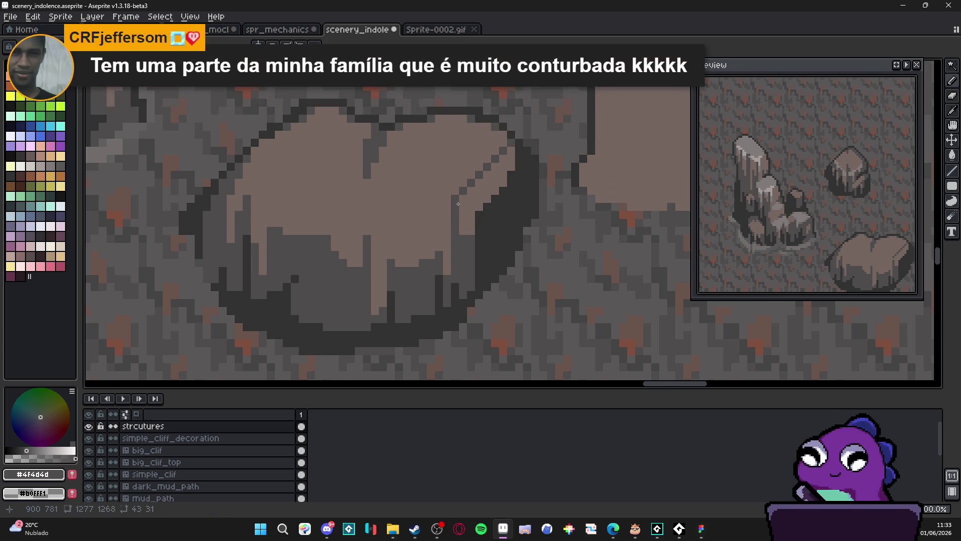
scroll(463, 224, "down", 2)
scroll(463, 224, "down", 1)
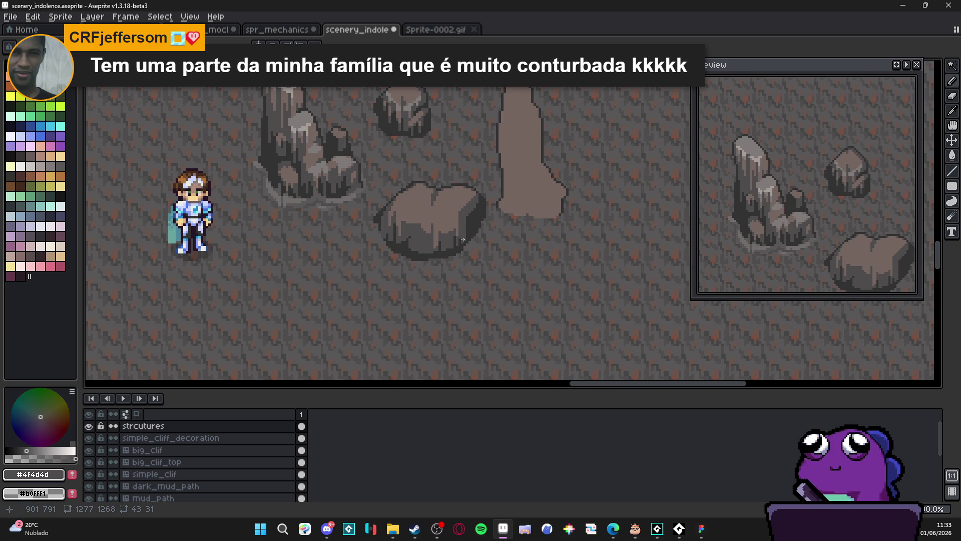
scroll(466, 240, "up", 5)
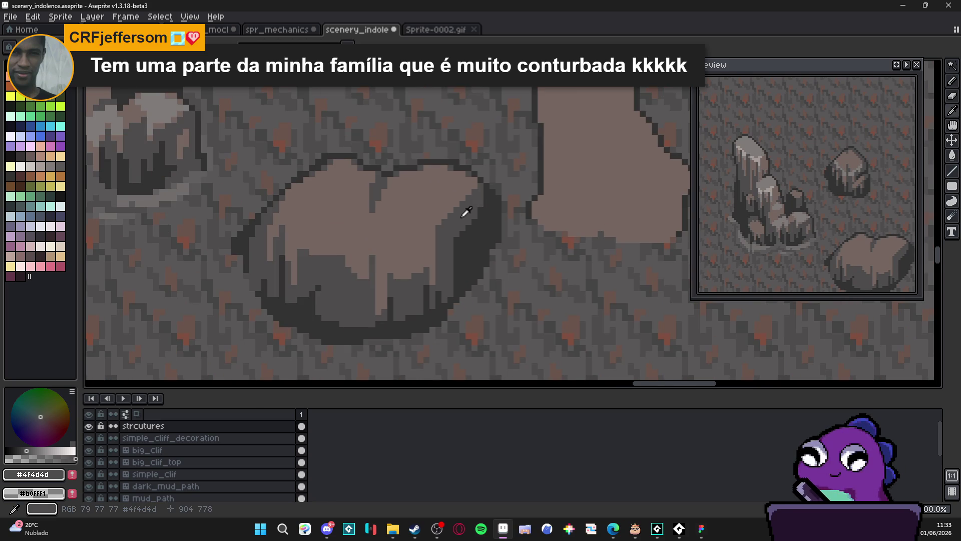
left_click_drag(470, 250, 471, 290)
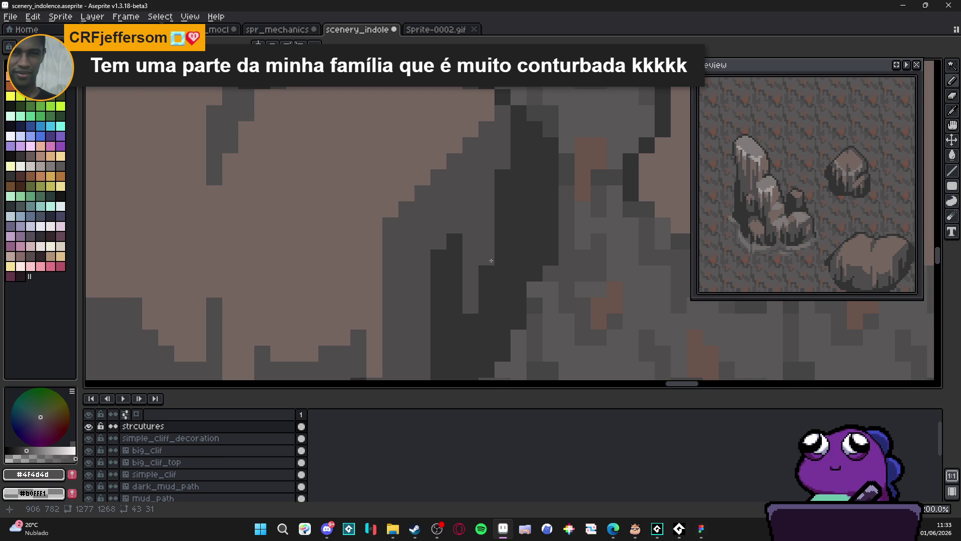
Step: Paint two light-brown streaks down the boulder, one through the grey side
scroll(476, 203, "down", 2)
scroll(476, 204, "up", 1)
left_click(476, 204, "alt")
left_click_drag(484, 192, 485, 229)
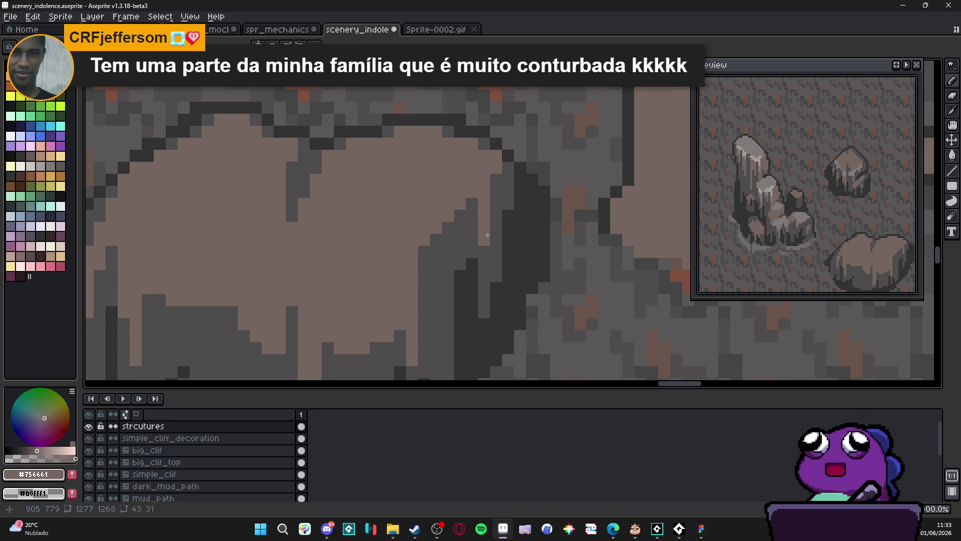
left_click_drag(448, 236, 448, 314)
Step: Paint a dark streak into the boulder's lower edge and a dark crease down its top
scroll(439, 251, "down", 3)
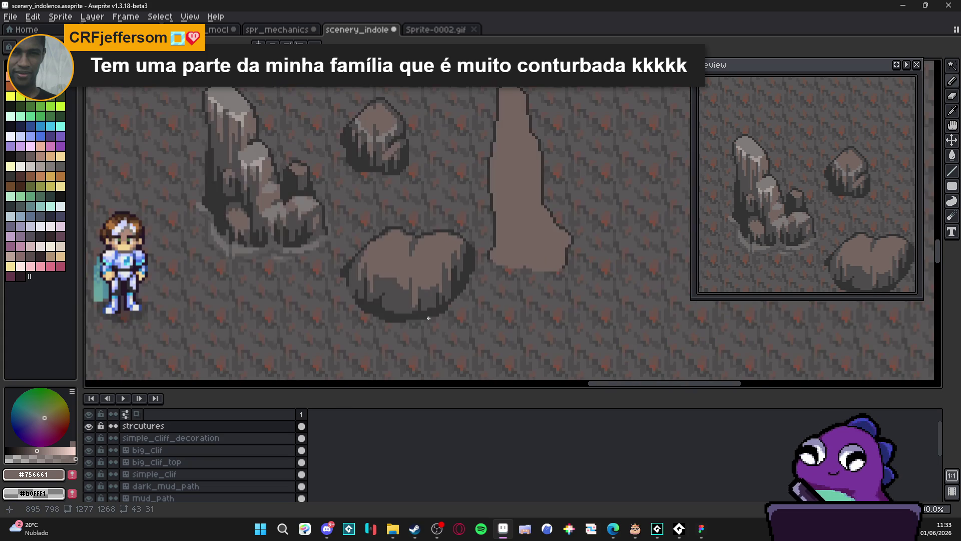
scroll(448, 284, "up", 3)
left_click(450, 284, "alt")
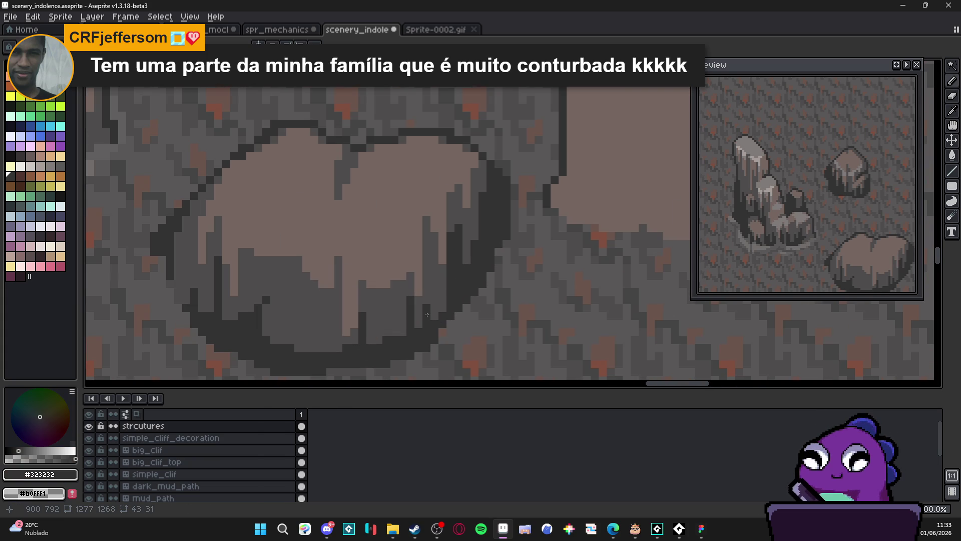
left_click_drag(426, 304, 426, 280)
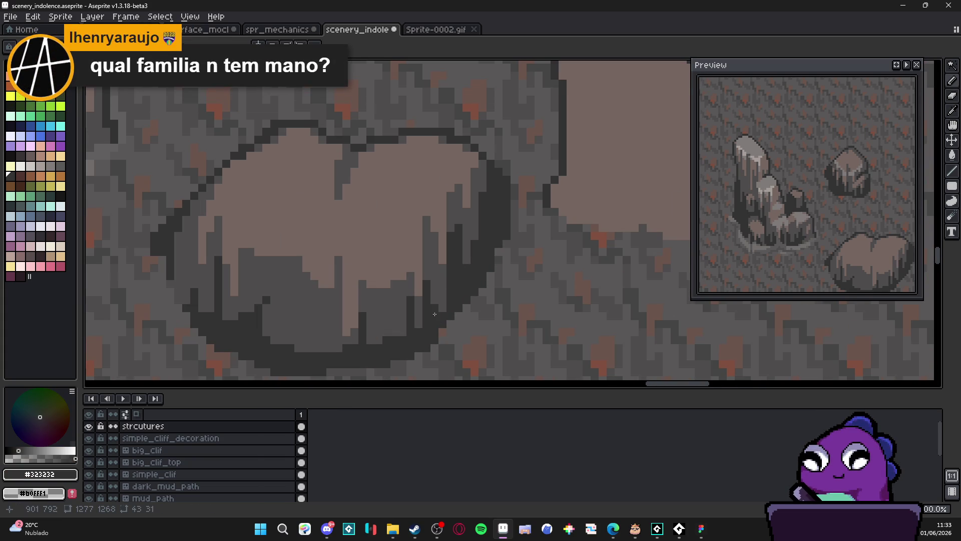
left_click(426, 276)
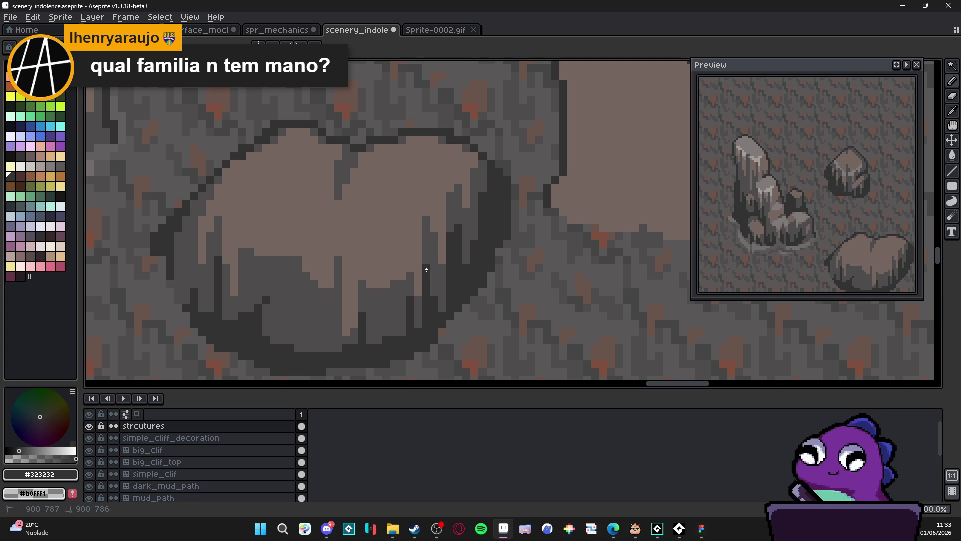
scroll(429, 278, "down", 2)
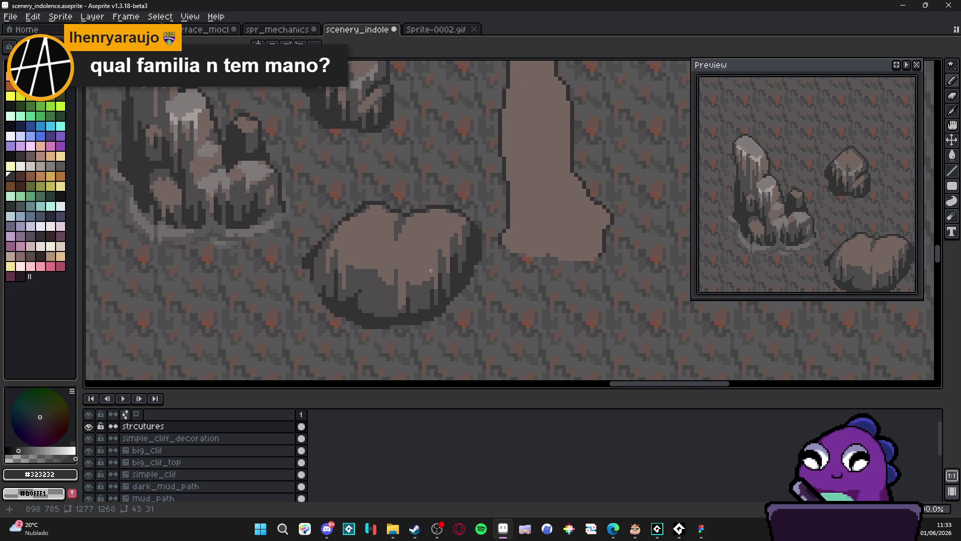
scroll(454, 262, "up", 2)
left_click(457, 217)
left_click_drag(457, 224, 456, 242)
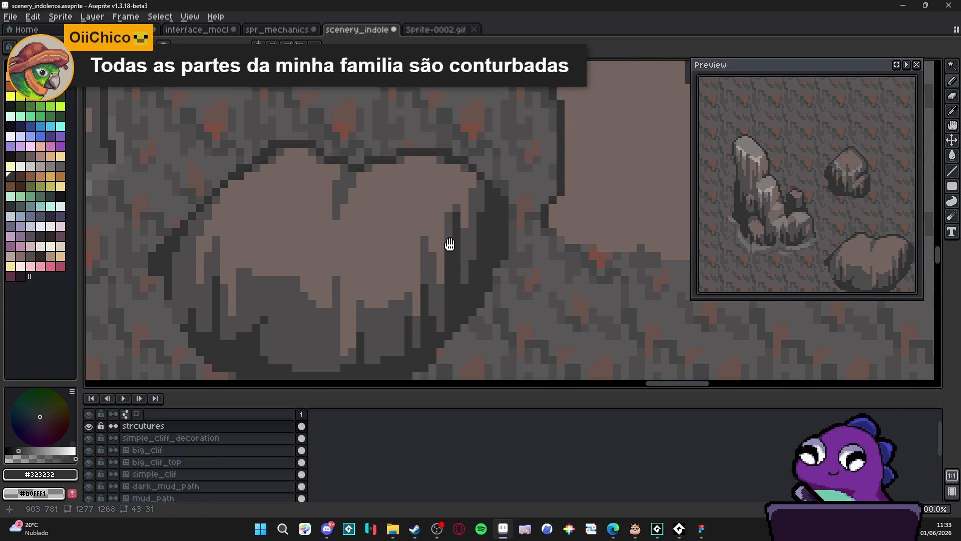
Step: Add a pixel to the crease and draw a dark diagonal line across the boulder top
scroll(451, 247, "left", 1)
scroll(440, 248, "down", 1)
scroll(416, 265, "up", 1)
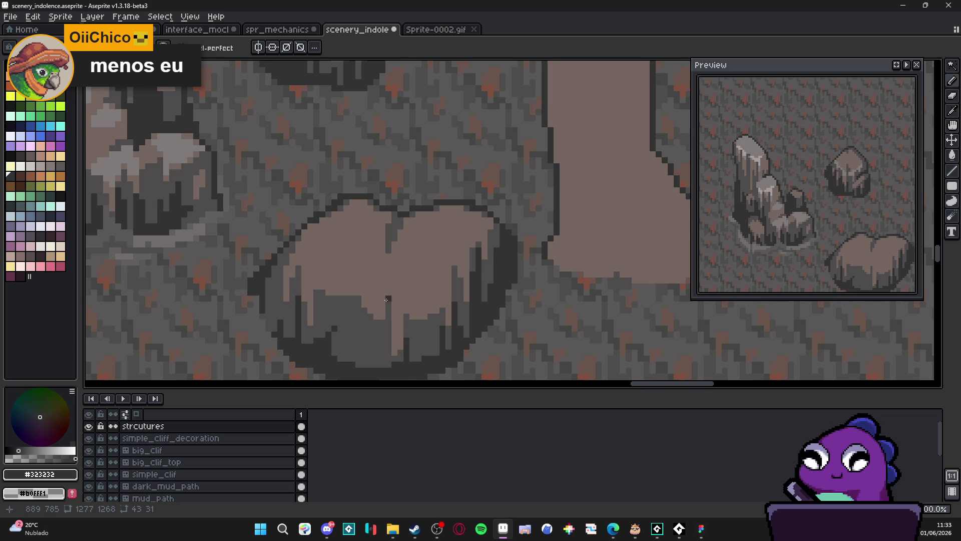
scroll(393, 281, "down", 2)
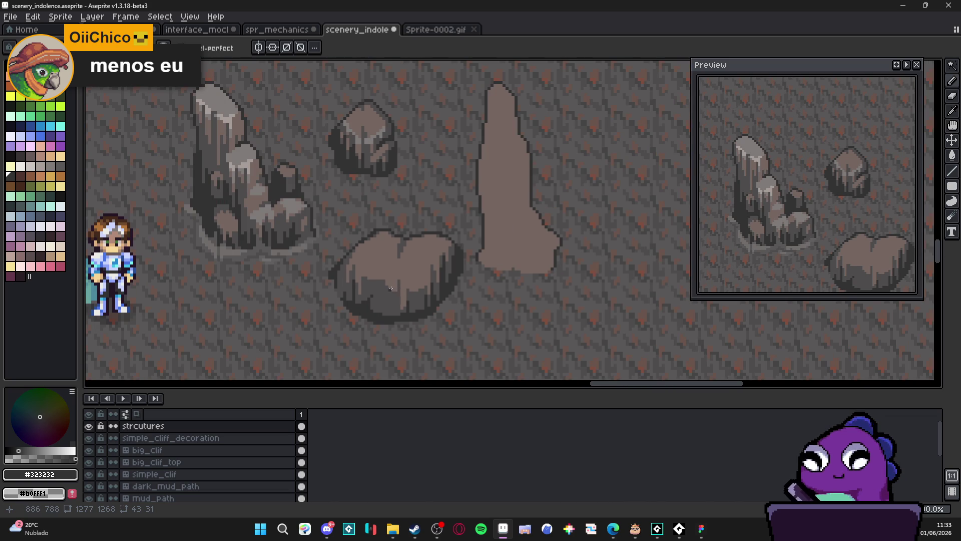
scroll(391, 288, "up", 1)
left_click(388, 286, "alt")
scroll(395, 270, "up", 2)
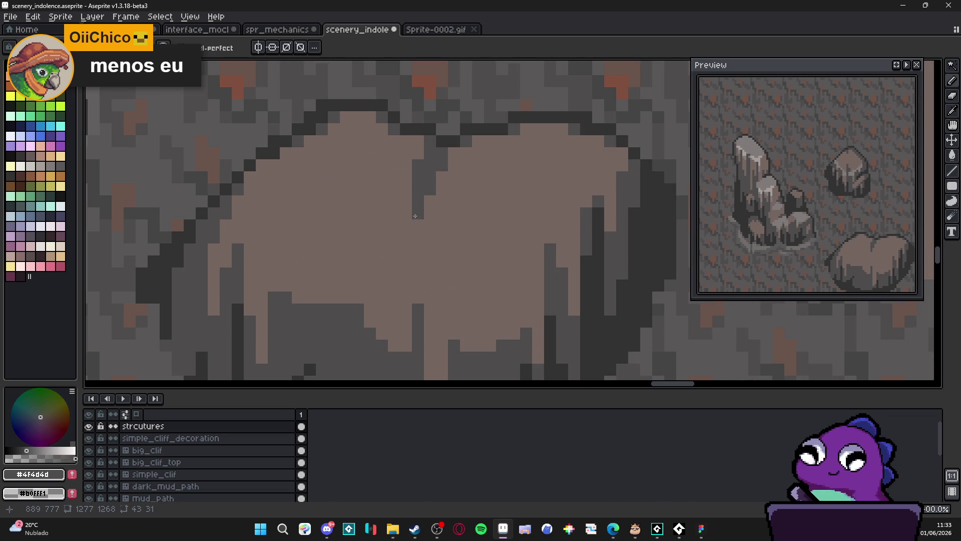
left_click(416, 223)
scroll(425, 251, "down", 5)
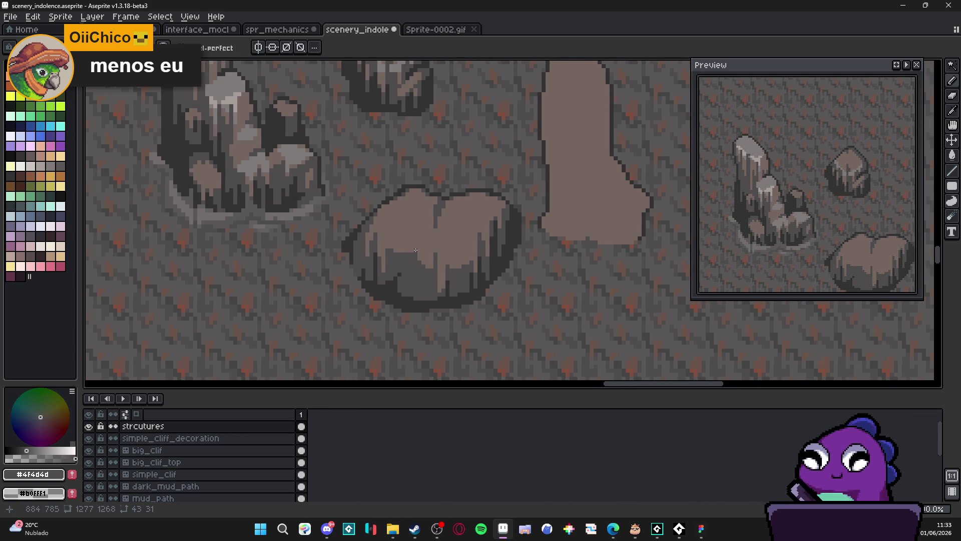
scroll(416, 250, "up", 3)
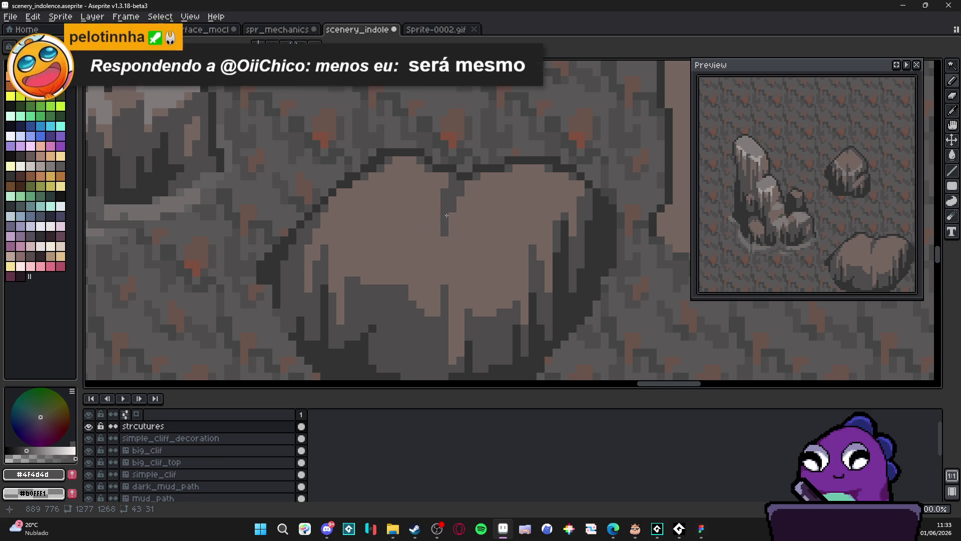
mouse_move(446, 198)
left_mouse_down()
mouse_move(409, 229)
mouse_move(411, 257)
mouse_move(442, 235)
mouse_move(421, 258)
mouse_move(433, 223)
left_mouse_up()
Step: Thicken the dark crease on the boulder top into a wider block
scroll(421, 259, "down", 5)
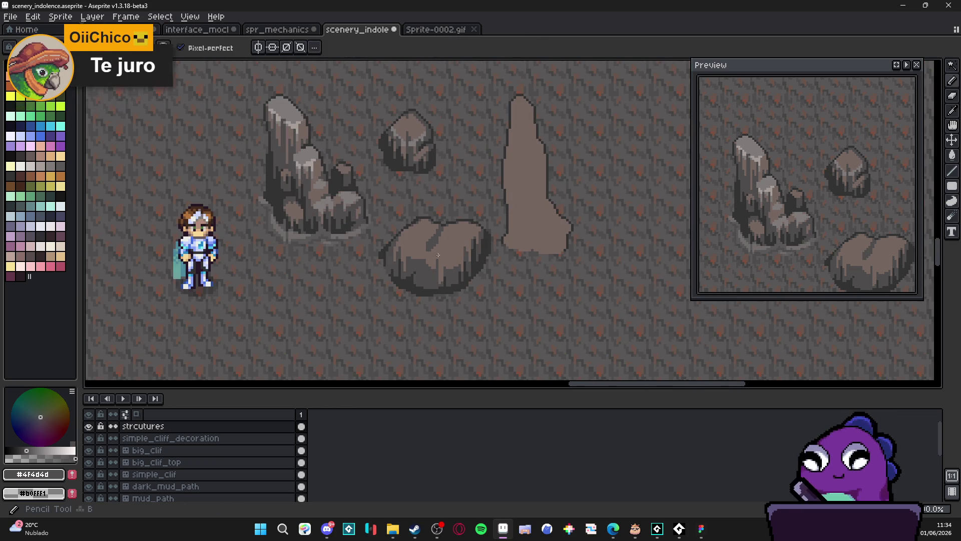
scroll(421, 283, "up", 5)
left_click(399, 343, "alt")
scroll(399, 343, "up", 2)
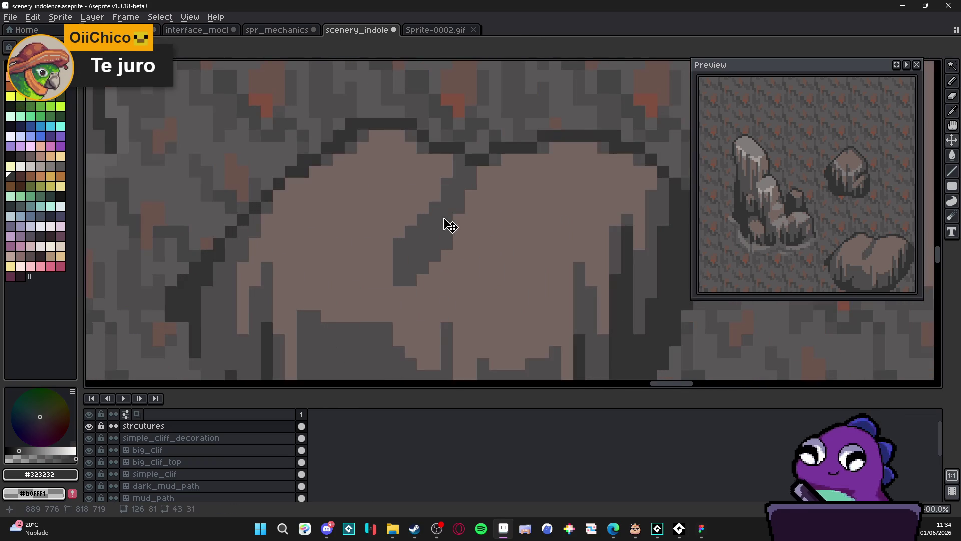
mouse_move(443, 220)
left_mouse_down()
mouse_move(444, 208)
mouse_move(448, 231)
mouse_move(453, 197)
mouse_move(468, 183)
mouse_move(463, 166)
left_mouse_up()
left_click(455, 209)
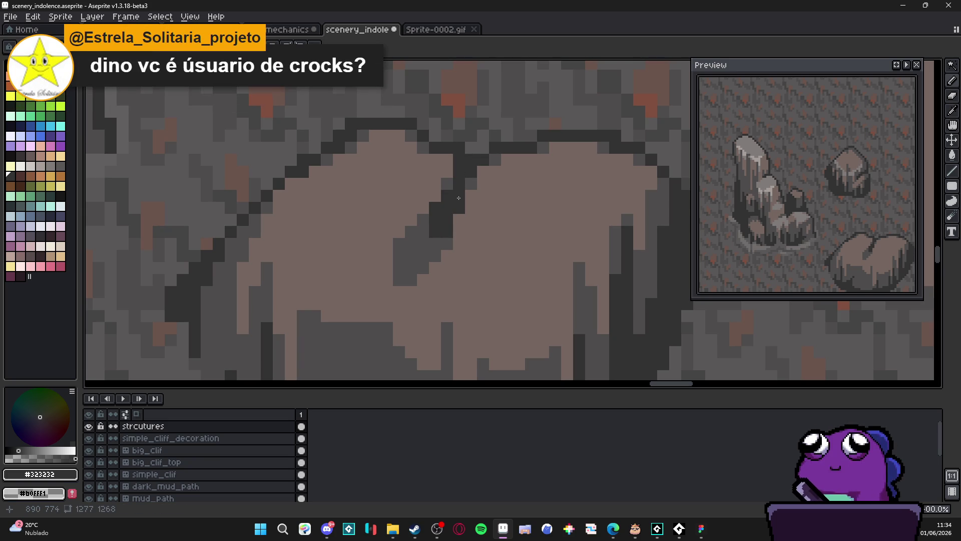
Step: Cover a stray dark pixel on the boulder with light brown
scroll(435, 227, "down", 3)
scroll(436, 228, "up", 1)
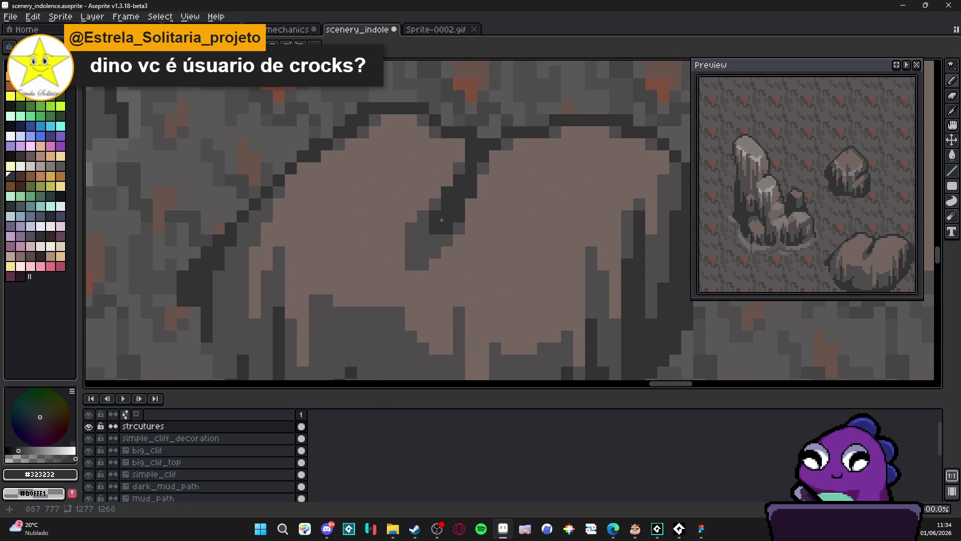
scroll(447, 258, "down", 3)
left_click_drag(431, 243, 438, 253)
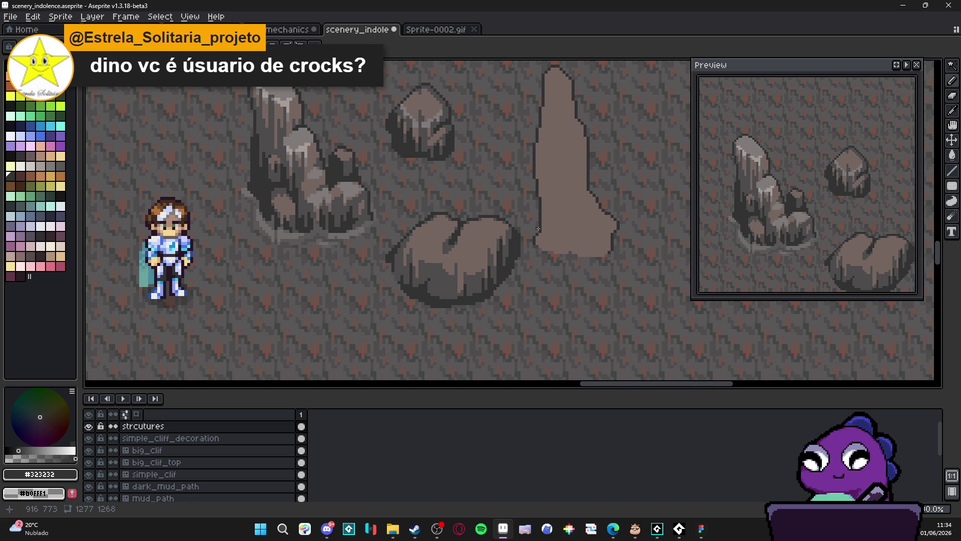
scroll(443, 240, "up", 4)
left_click(443, 239, "alt")
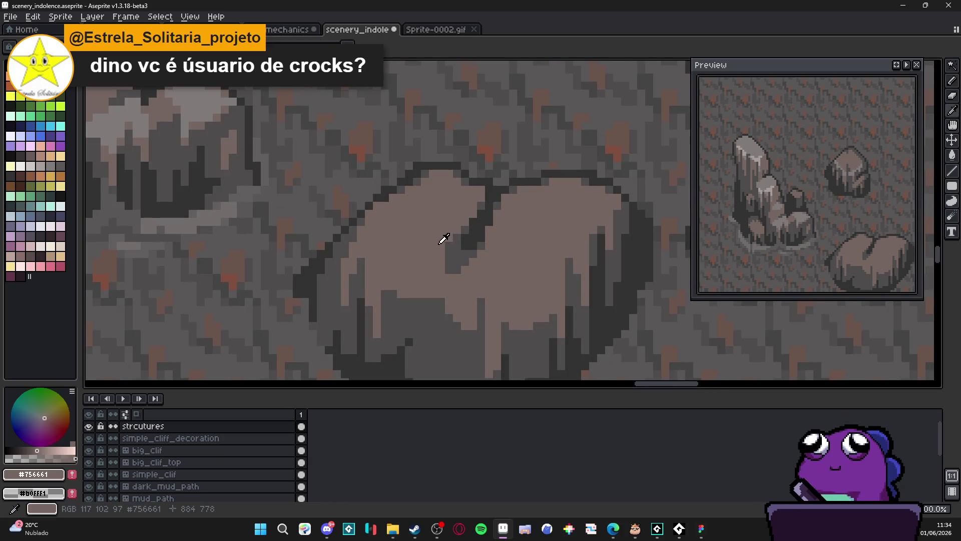
scroll(447, 246, "down", 1)
left_click(453, 238)
Step: Sample the rock's dark grey and light brown, then drop the selection with Ctrl+D
scroll(450, 251, "down", 1)
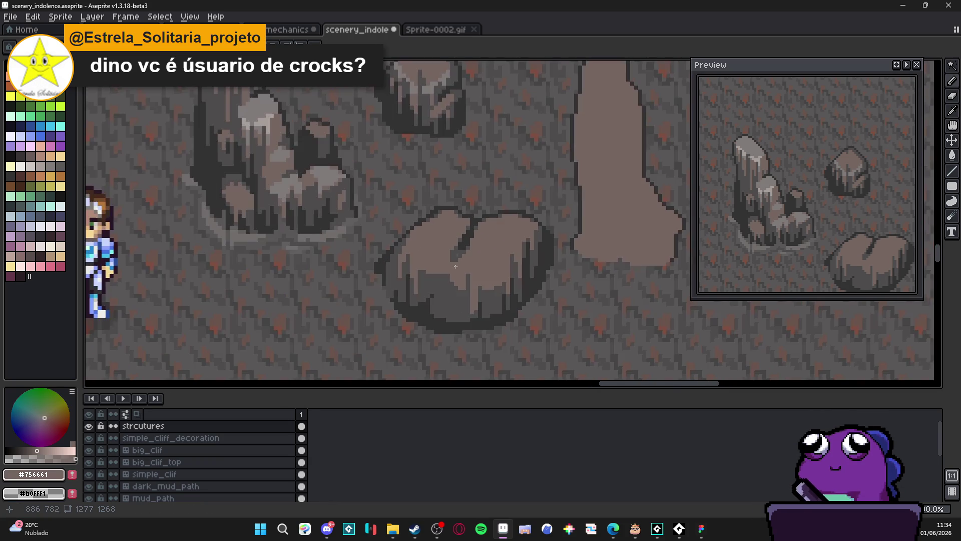
scroll(453, 260, "up", 1)
scroll(453, 259, "up", 1)
scroll(433, 283, "down", 2)
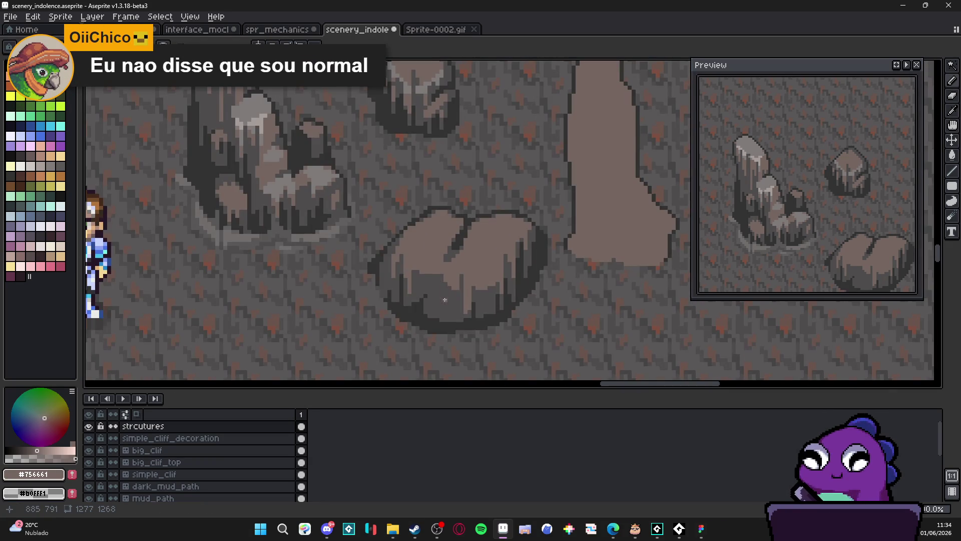
left_click(433, 283, "alt")
scroll(433, 284, "up", 2)
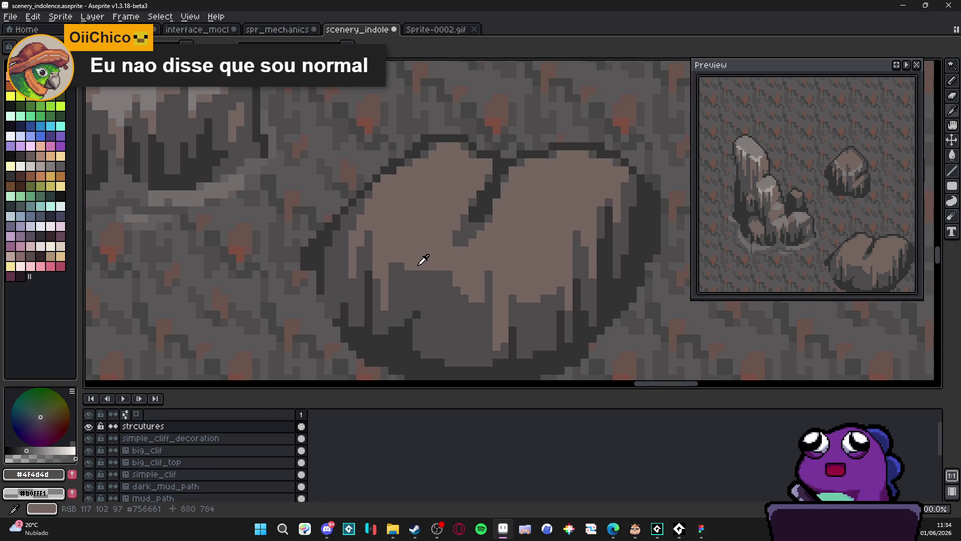
scroll(391, 271, "down", 2)
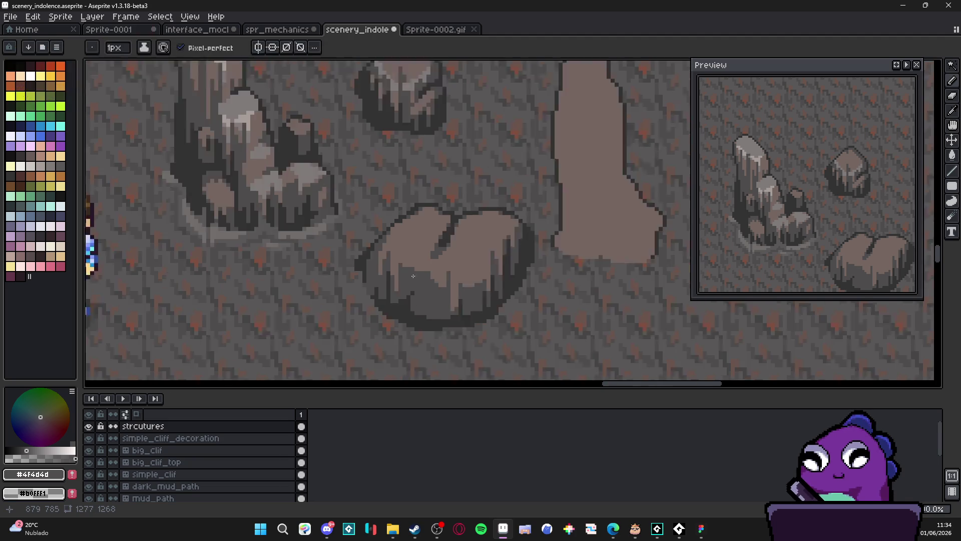
scroll(386, 290, "up", 2)
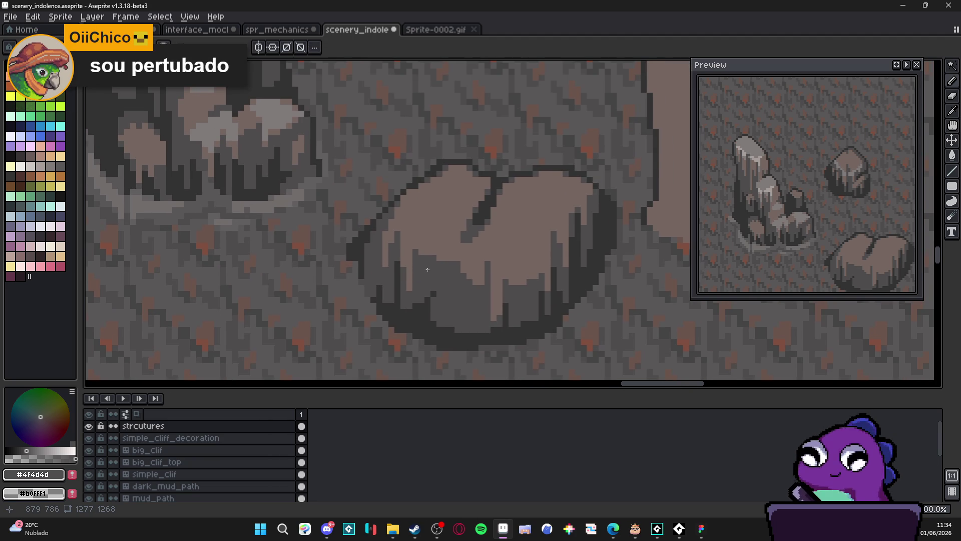
left_click_drag(428, 269, 424, 274)
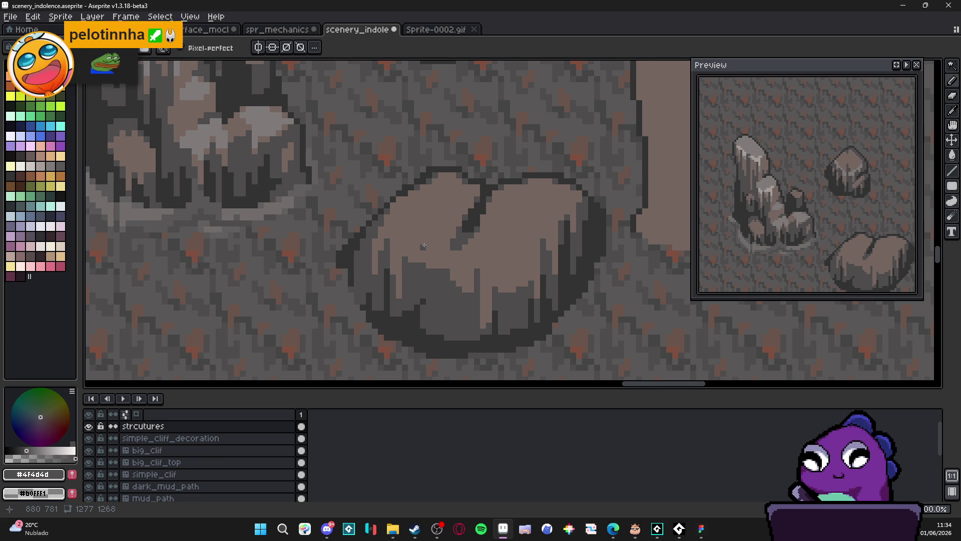
scroll(423, 246, "down", 4)
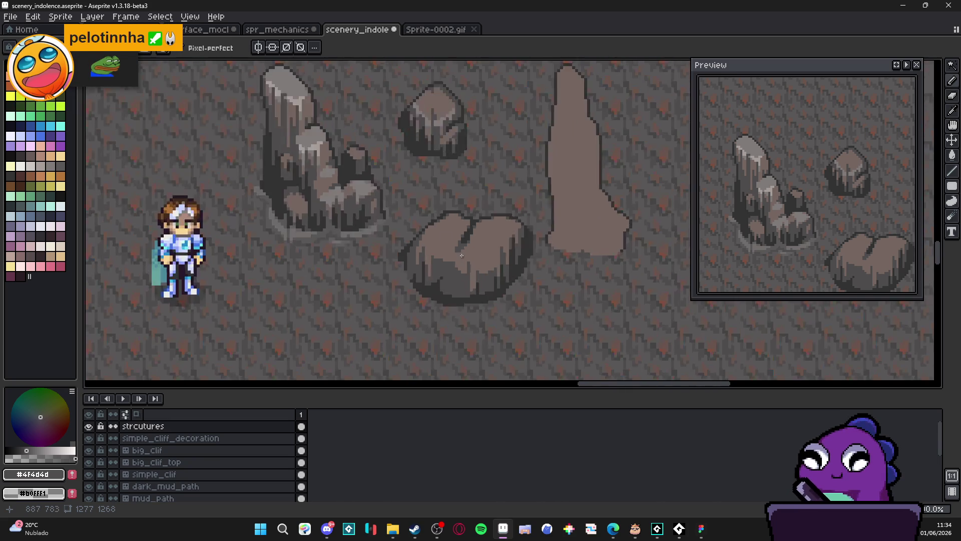
scroll(478, 243, "up", 2)
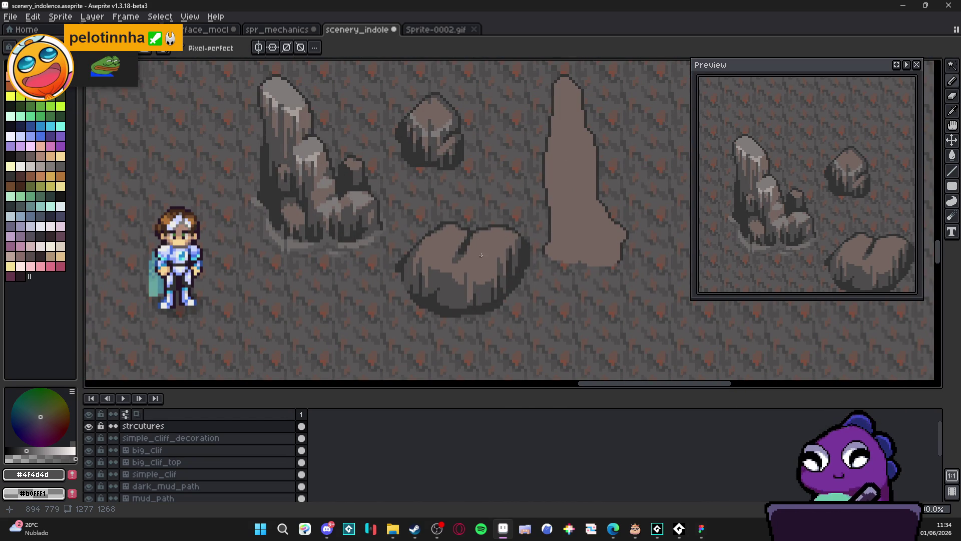
scroll(455, 276, "up", 2)
left_click(457, 280, "alt")
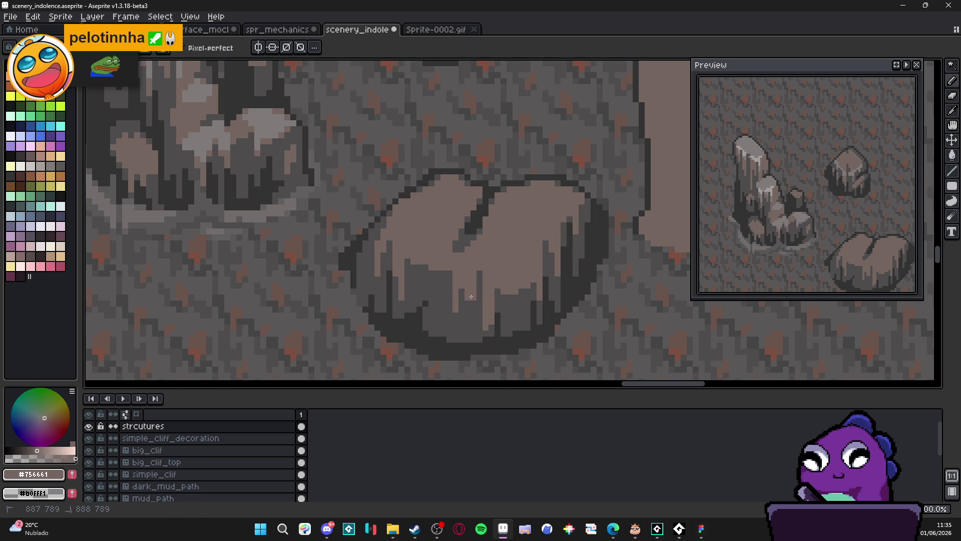
scroll(463, 301, "down", 2)
scroll(447, 307, "up", 3)
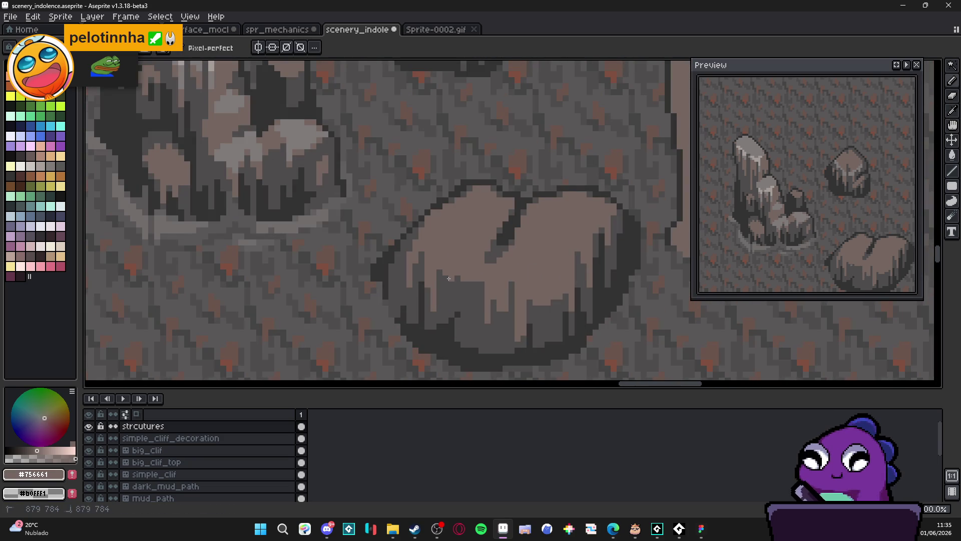
key("ctrl+d")
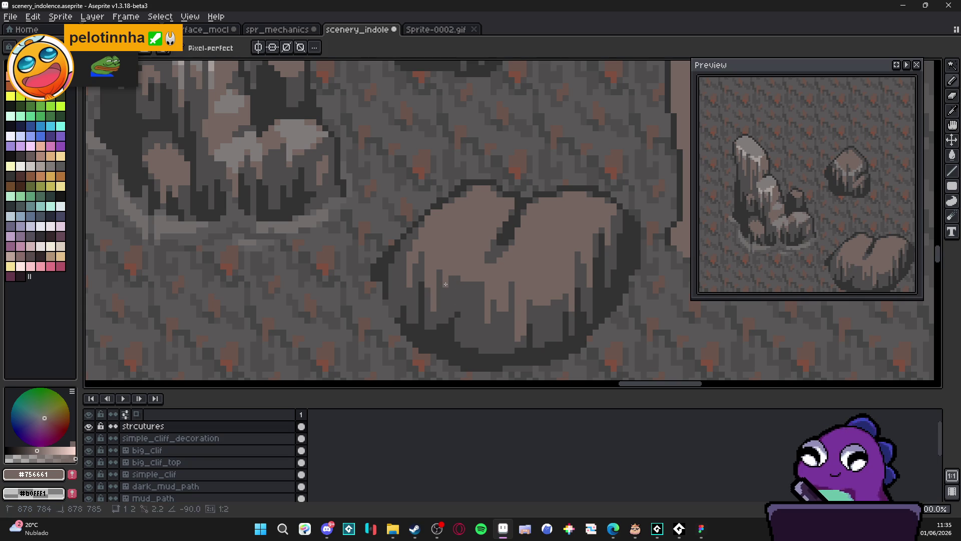
Step: Paint two dark grey #4f4d4d pixels beside the boulder's outline
scroll(464, 289, "down", 2)
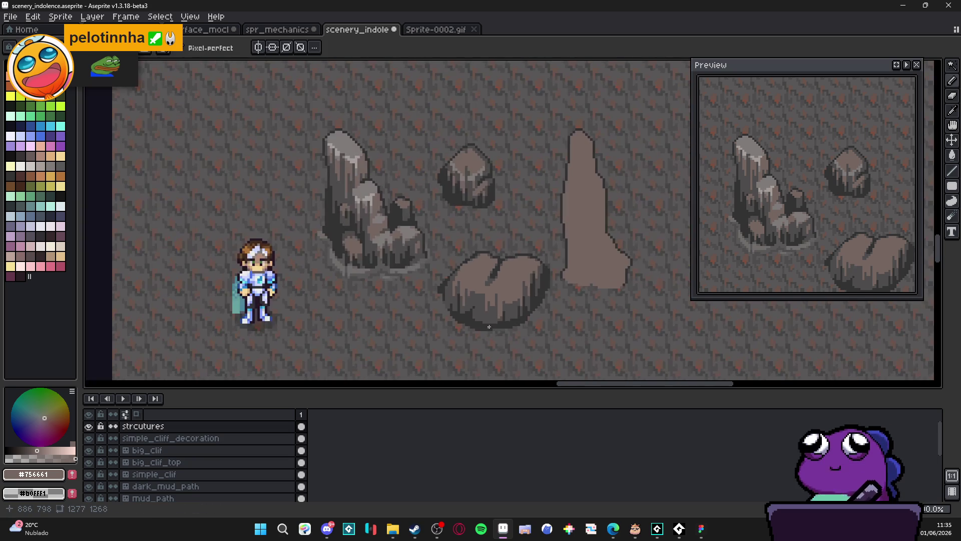
scroll(450, 289, "up", 3)
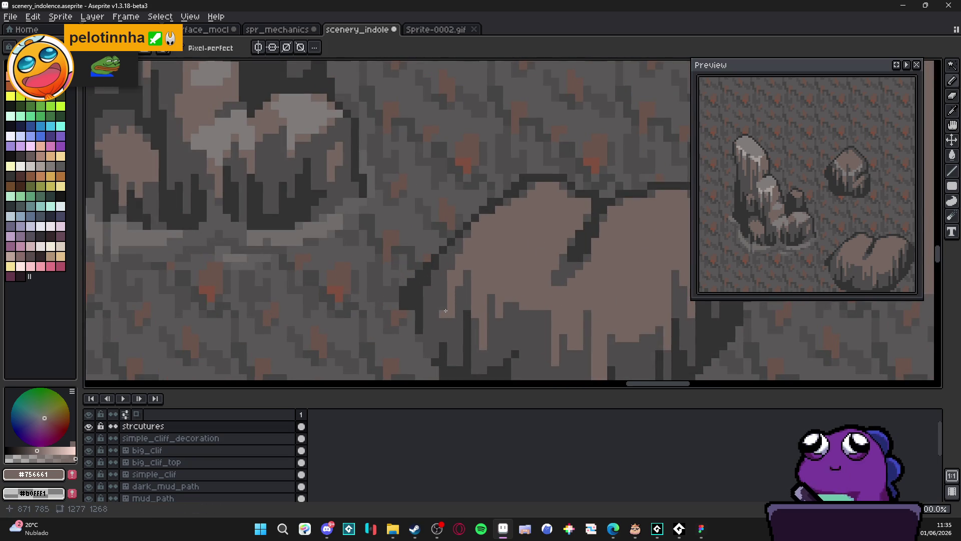
scroll(450, 320, "down", 2)
left_click(451, 322, "alt")
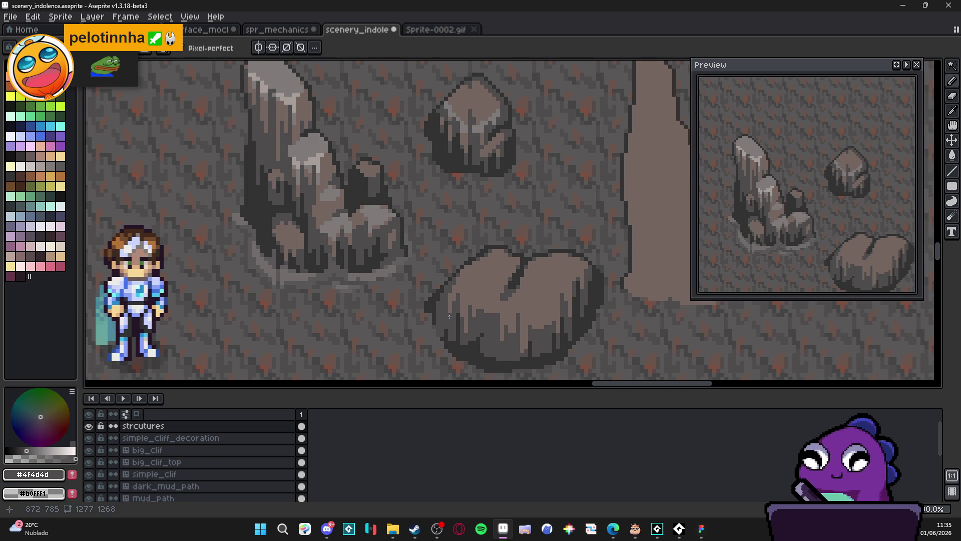
scroll(452, 307, "up", 5)
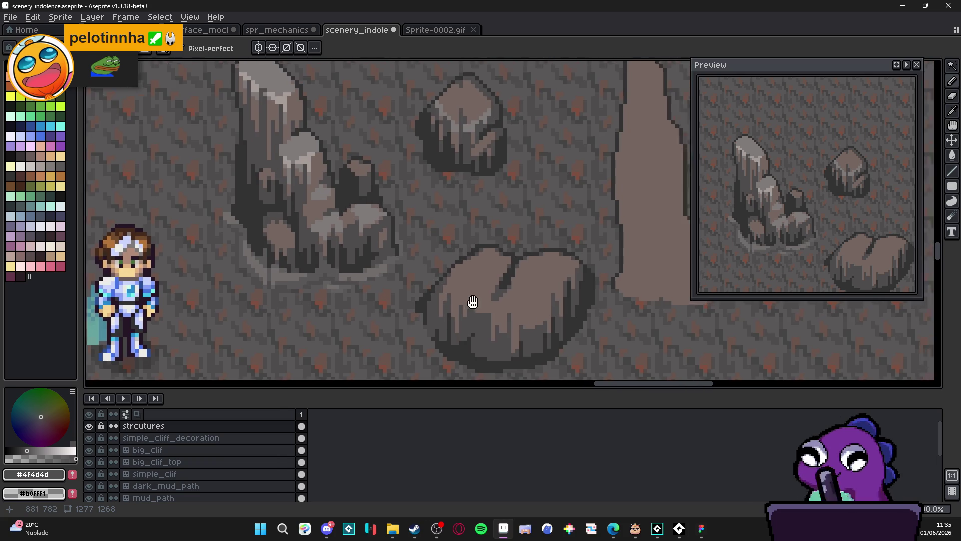
left_click(501, 212)
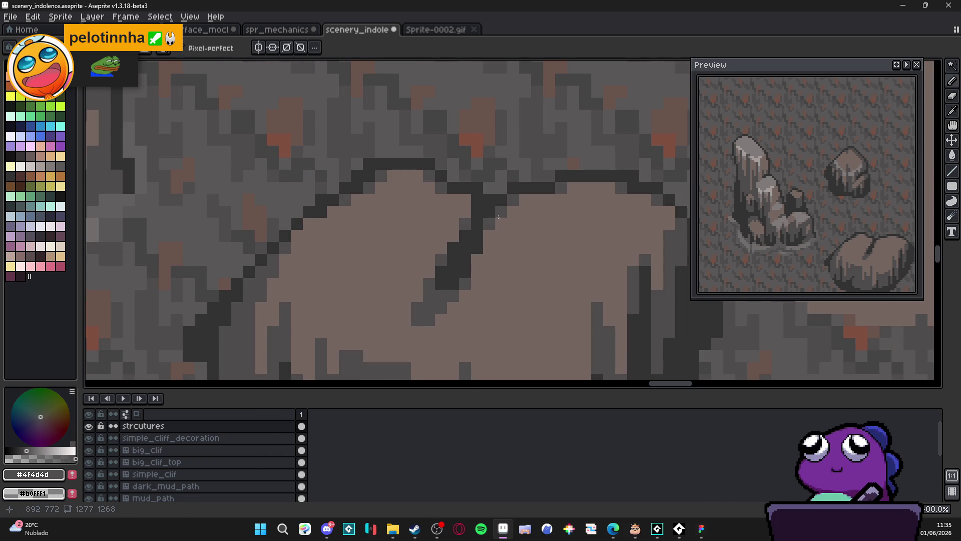
left_click(513, 212)
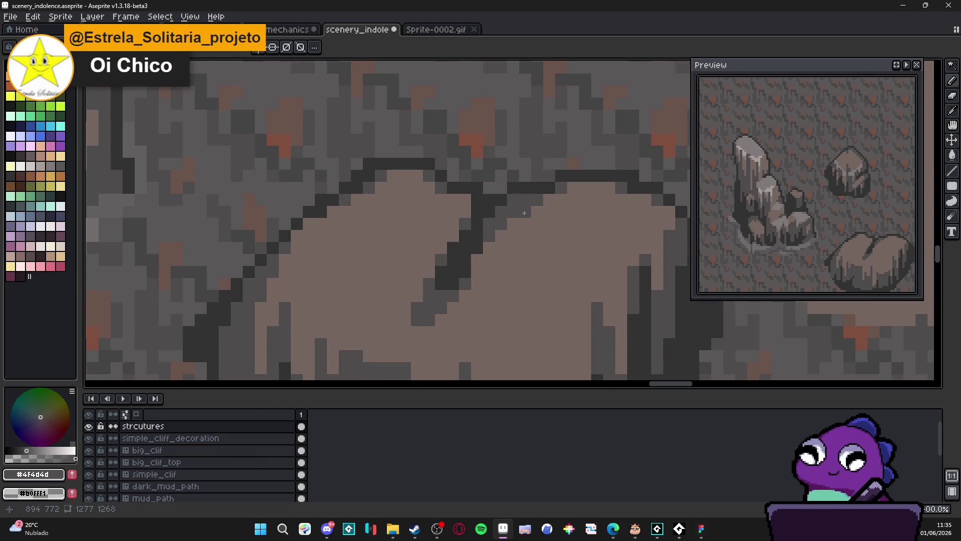
Step: Darken the light rows under the boulder's top ledge with #4f4d4d
scroll(519, 265, "down", 3)
scroll(519, 265, "down", 2)
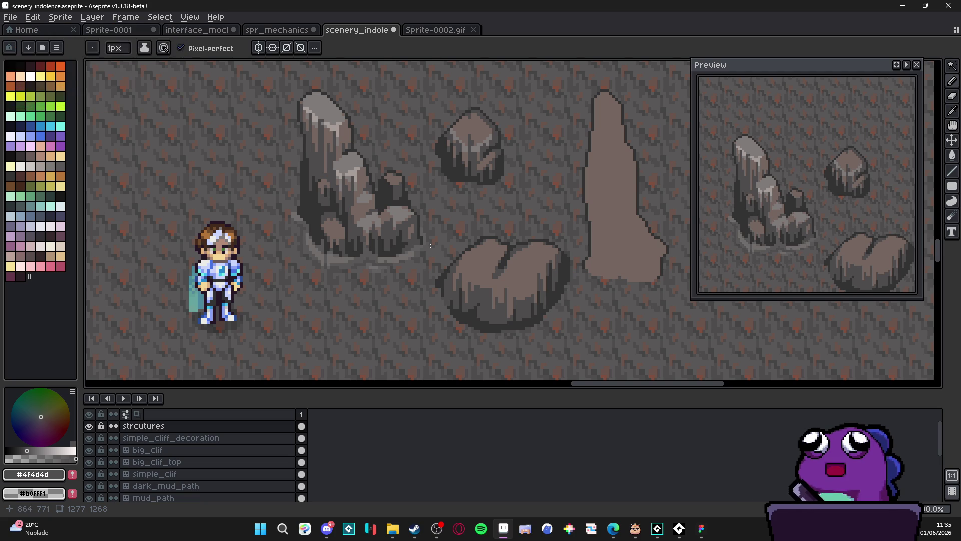
scroll(524, 242, "up", 5)
key("i")
key("b")
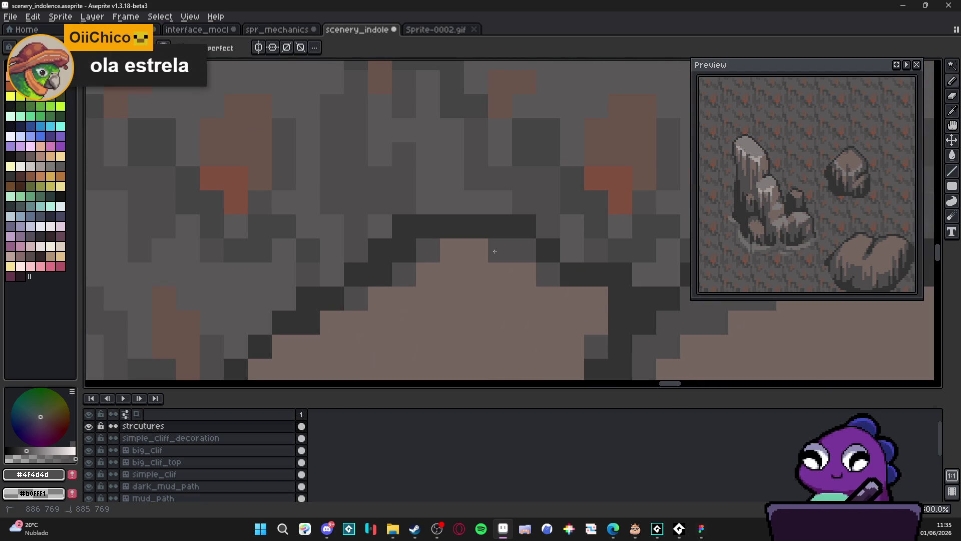
mouse_move(476, 251)
left_mouse_down()
mouse_move(444, 251)
mouse_move(429, 266)
left_mouse_up()
left_click(535, 280, "shift")
left_click_drag(572, 297, 510, 296)
left_click_drag(572, 323, 580, 327)
scroll(581, 327, "down", 7)
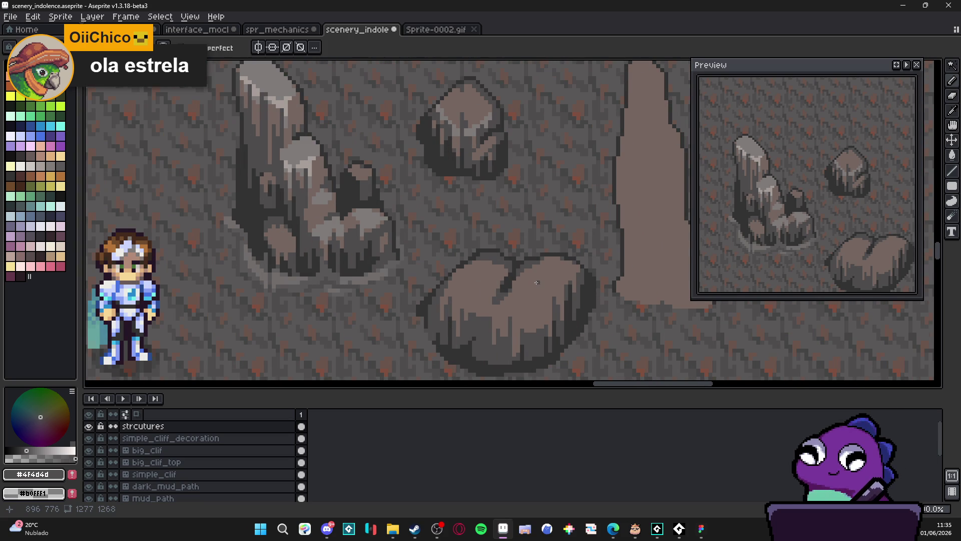
left_click_drag(545, 277, 497, 260)
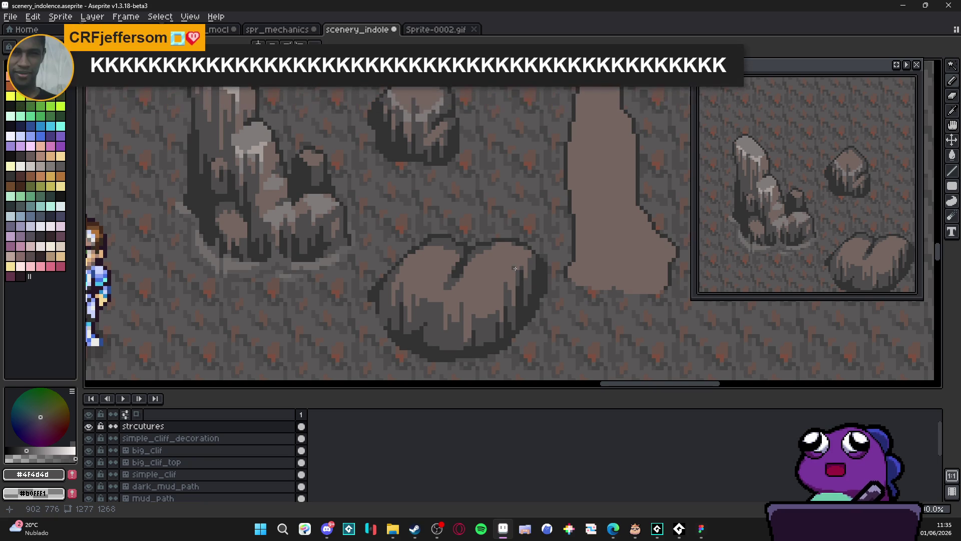
Step: Draw a short vertical dark line down the middle of the lower boulder's crease
scroll(515, 269, "down", 1)
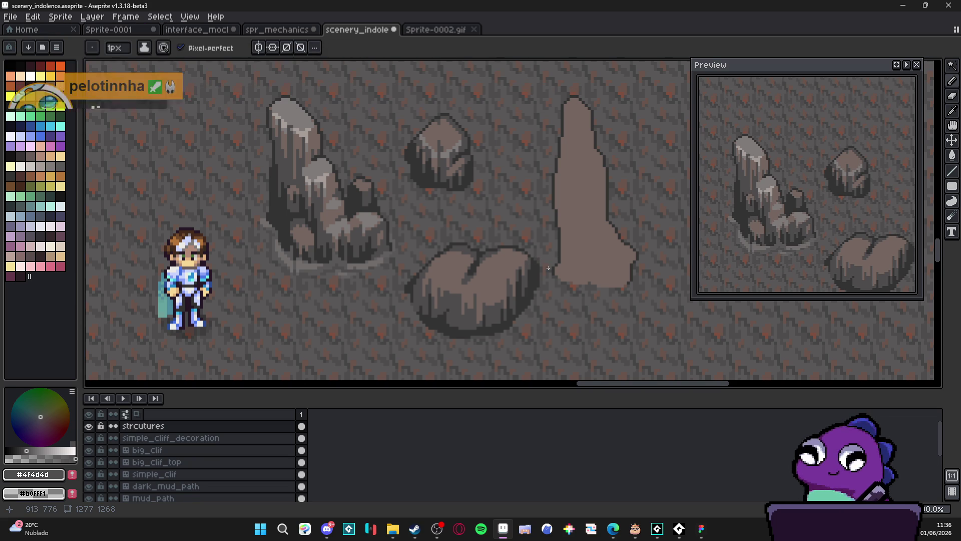
scroll(514, 254, "down", 1)
scroll(514, 254, "down", 3)
scroll(470, 274, "up", 5)
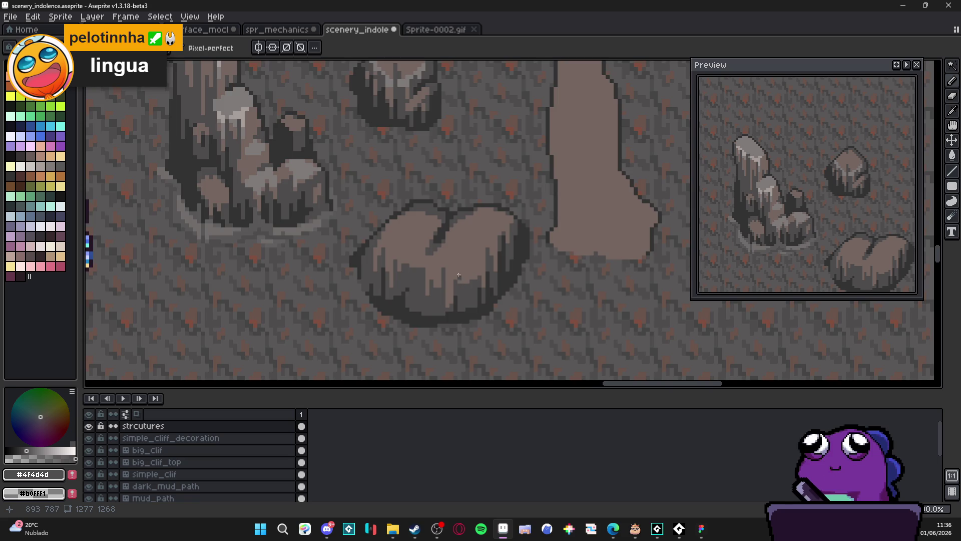
scroll(458, 275, "down", 3)
scroll(459, 277, "up", 3)
scroll(472, 265, "up", 2)
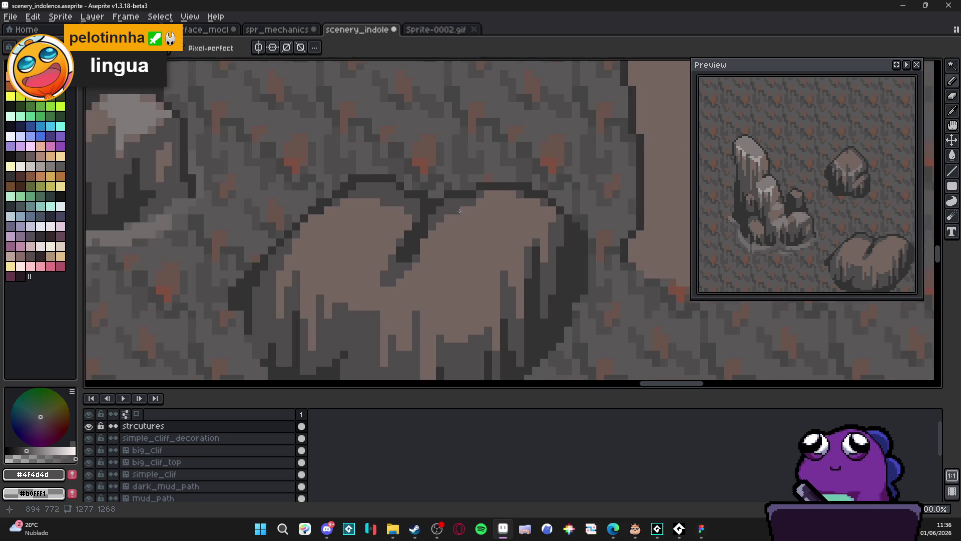
left_click_drag(439, 219, 440, 263)
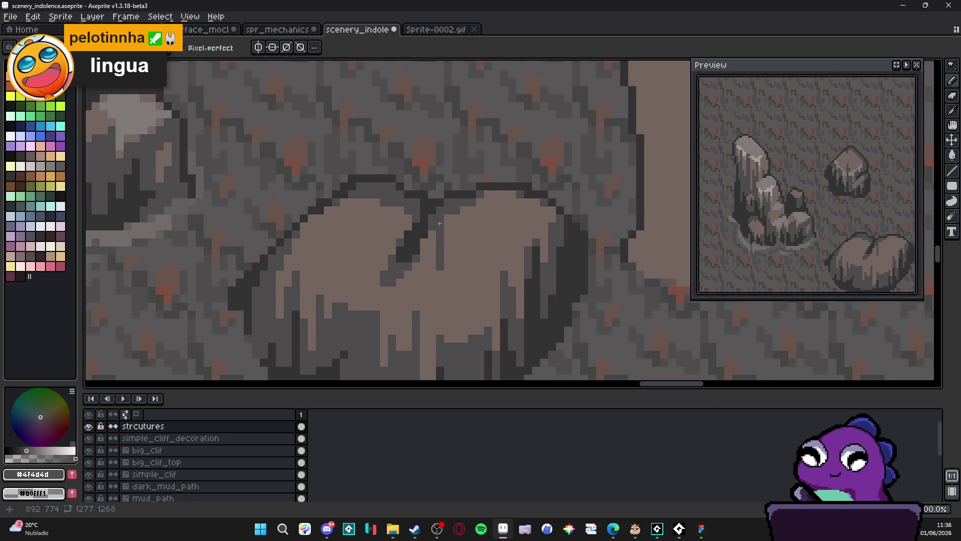
scroll(506, 283, "down", 2)
scroll(505, 284, "down", 3)
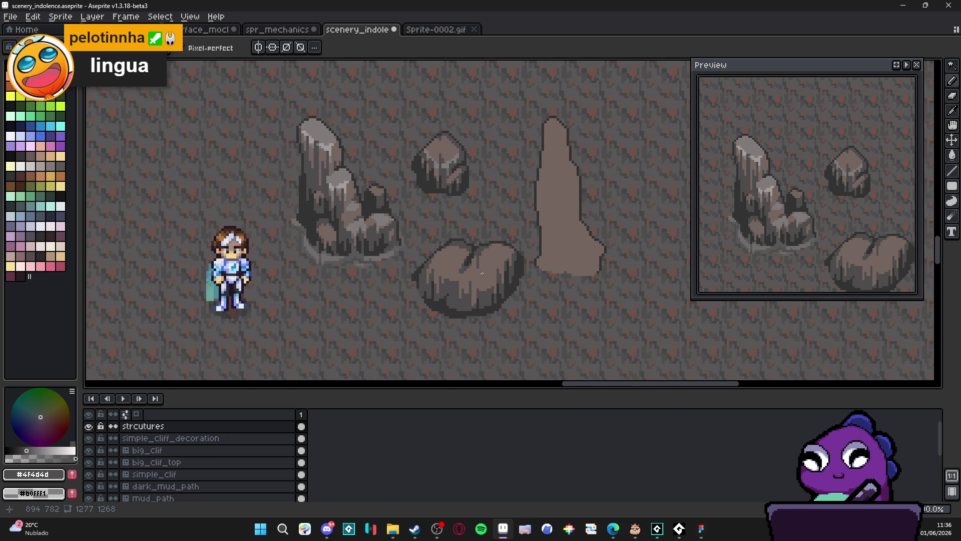
scroll(477, 273, "up", 4)
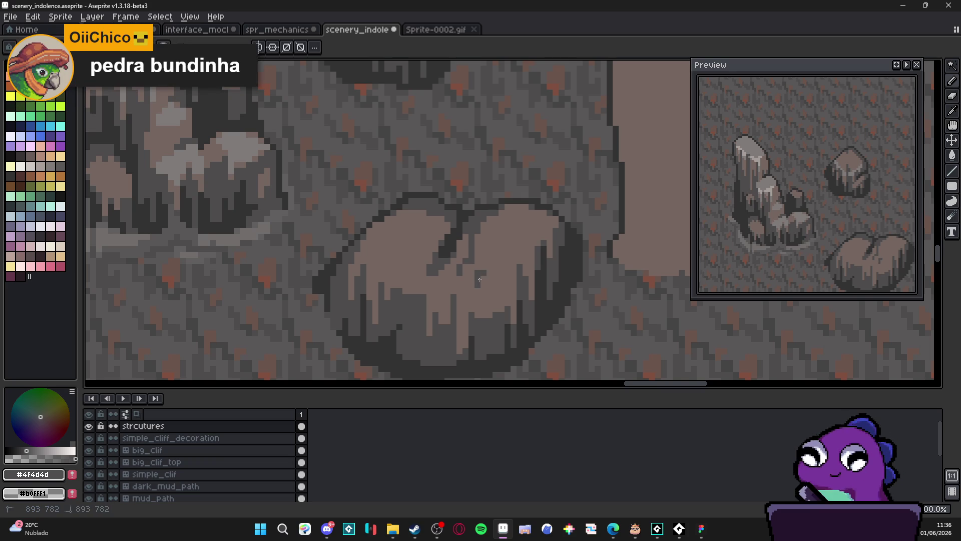
left_click(473, 209, "alt")
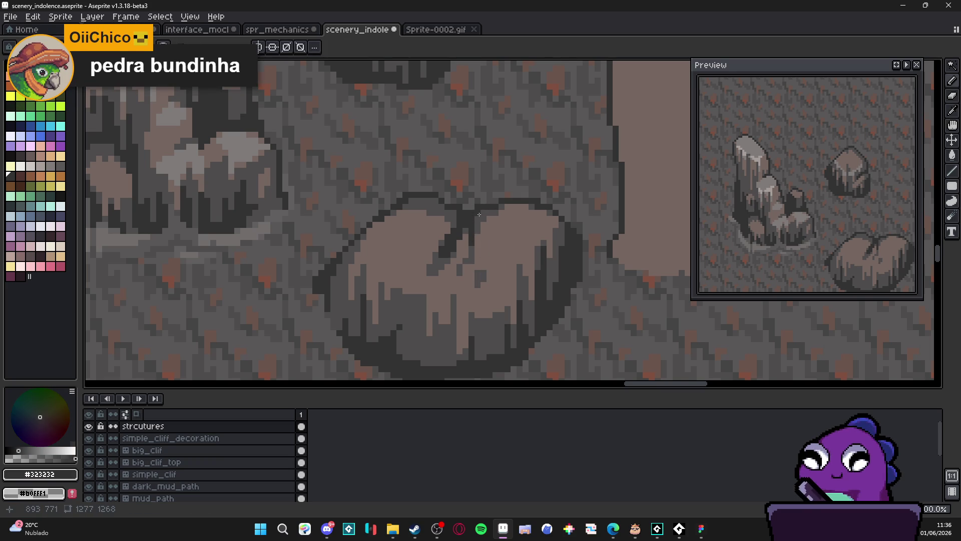
scroll(482, 211, "down", 3)
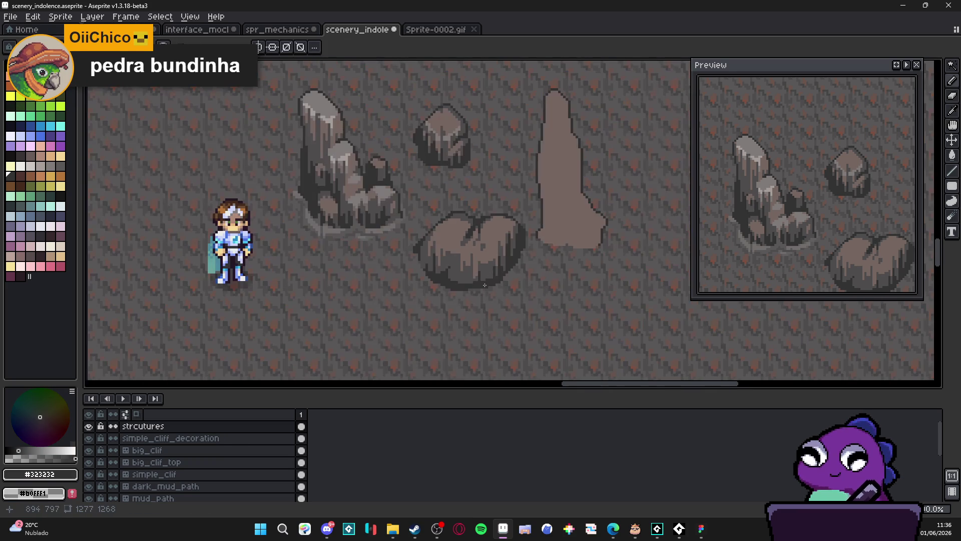
scroll(481, 241, "up", 3)
scroll(488, 313, "down", 3)
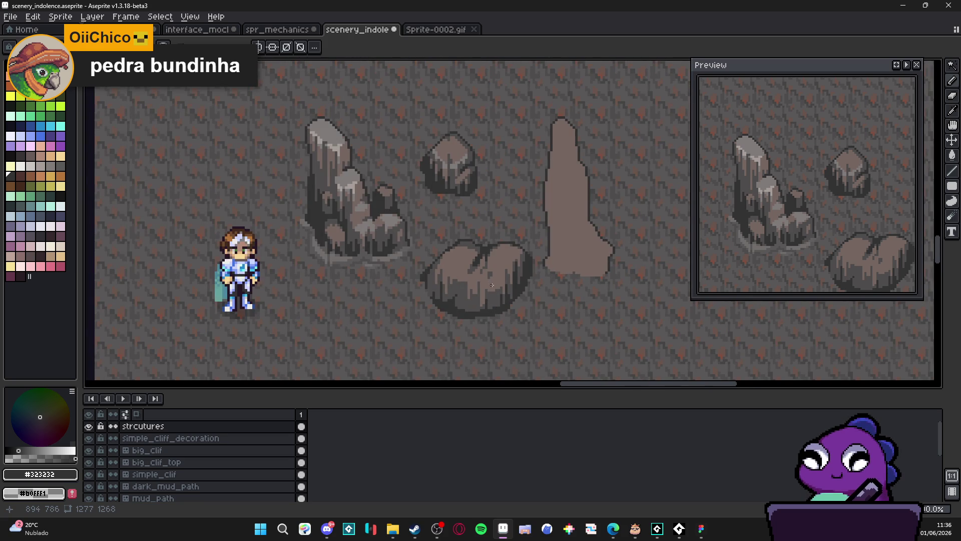
scroll(492, 286, "down", 1)
scroll(493, 288, "up", 1)
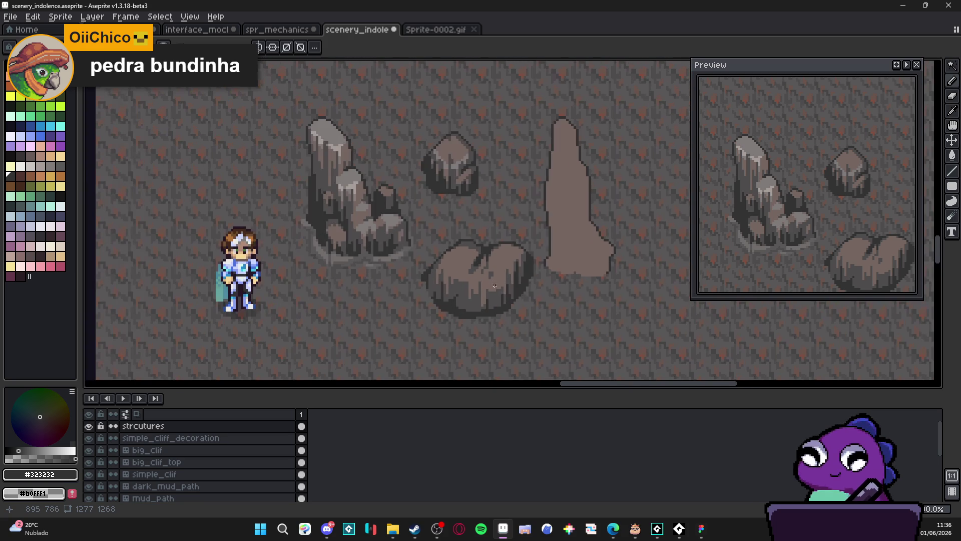
scroll(500, 288, "down", 2)
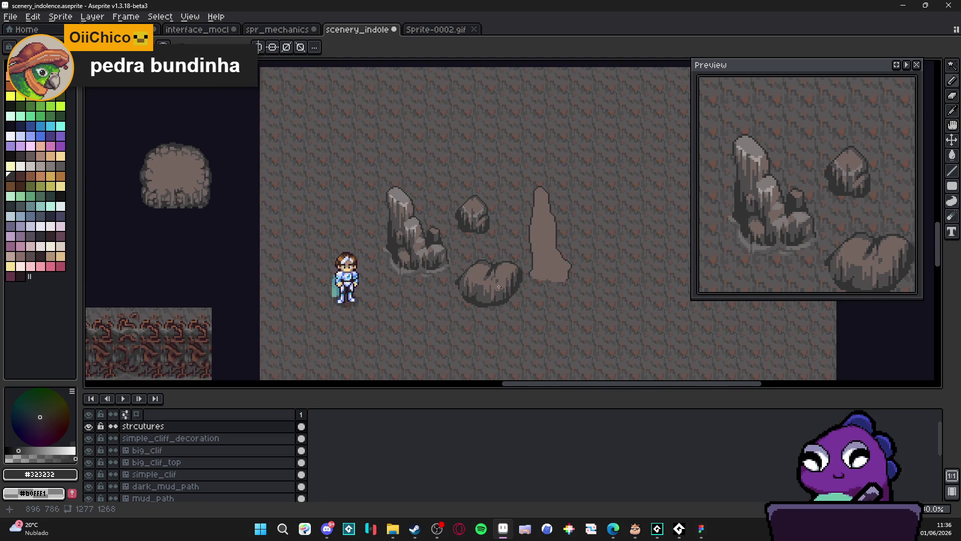
scroll(499, 286, "up", 2)
key("ctrl+z")
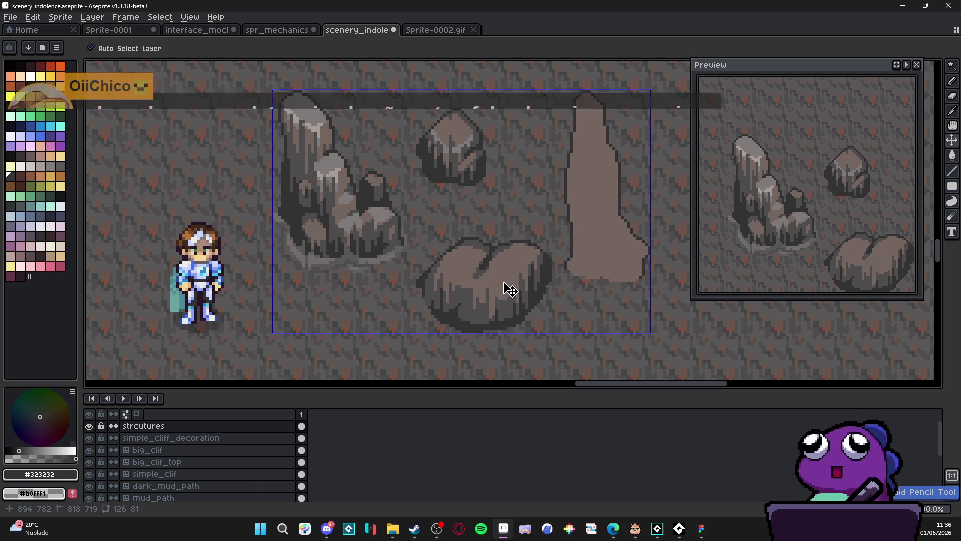
key("ctrl+d")
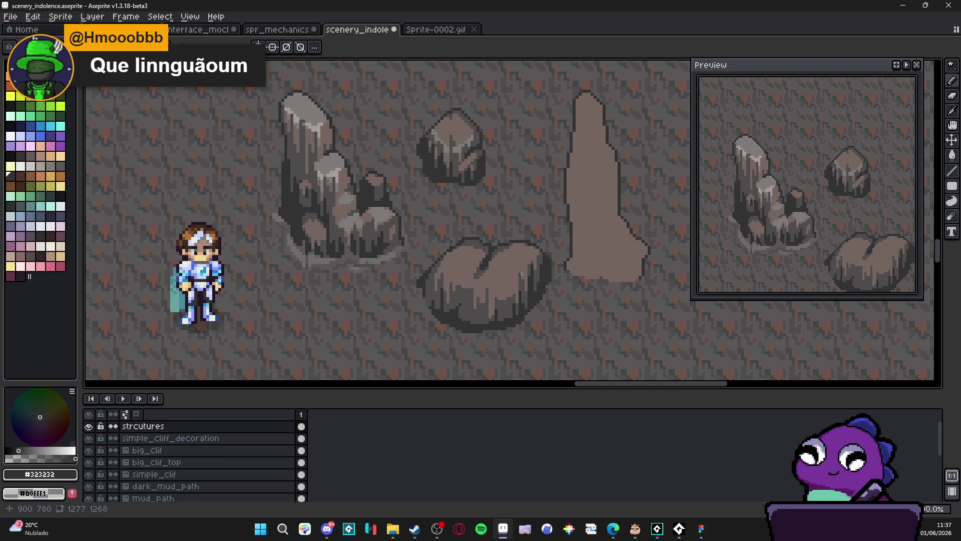
scroll(519, 292, "down", 1)
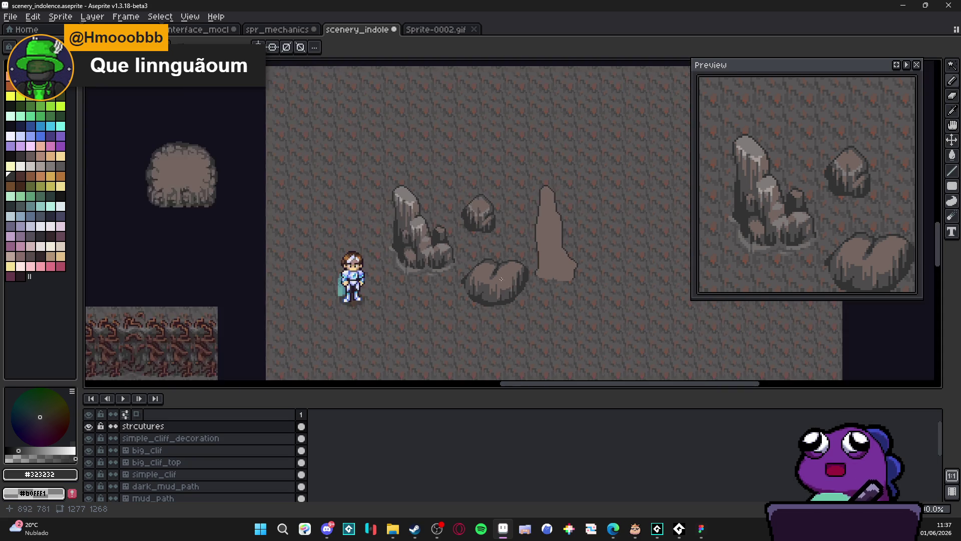
scroll(520, 305, "up", 1)
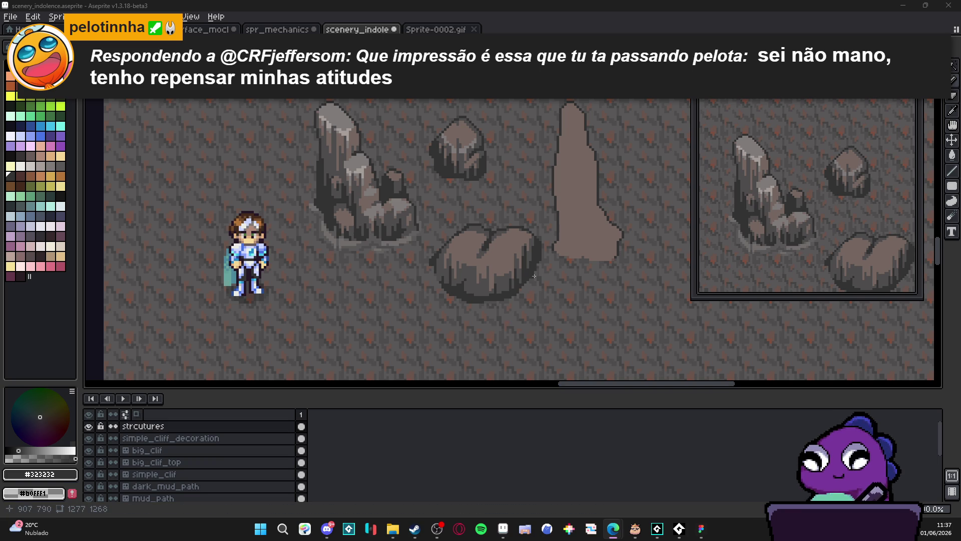
scroll(527, 245, "down", 2)
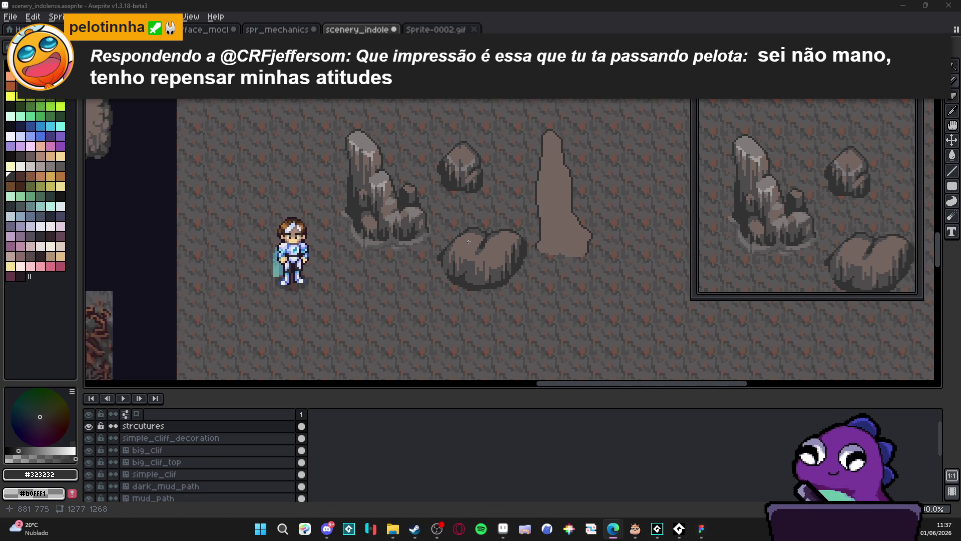
scroll(479, 235, "up", 4)
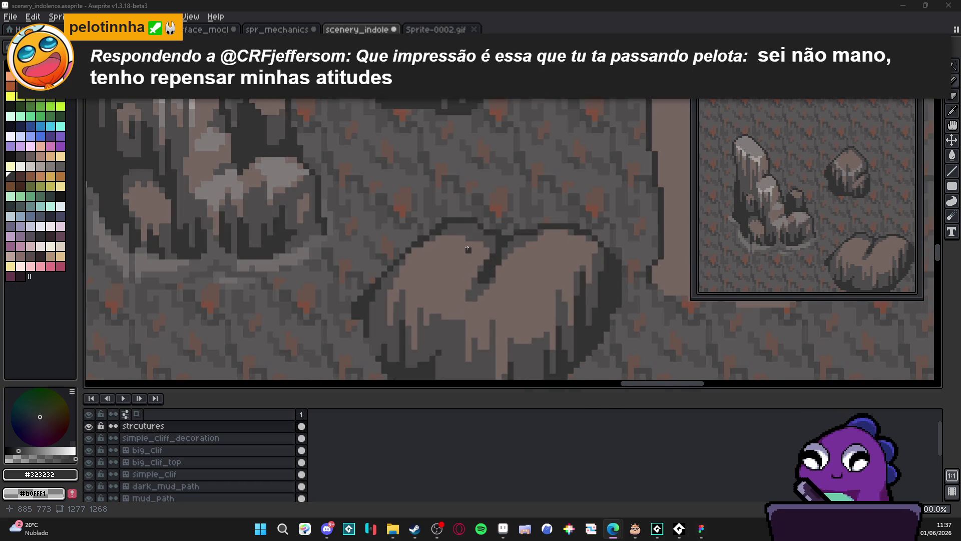
left_click(467, 241, "alt")
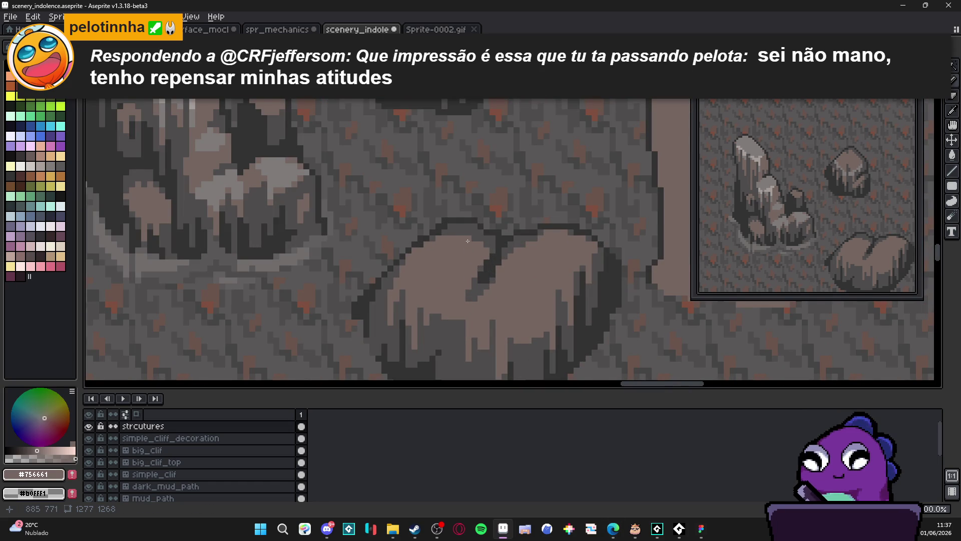
scroll(467, 241, "down", 3)
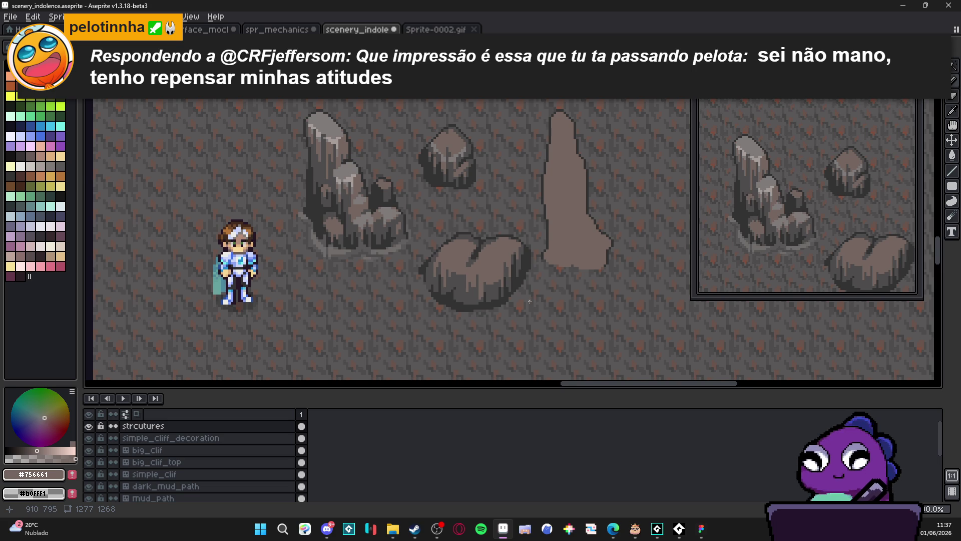
scroll(529, 295, "down", 1)
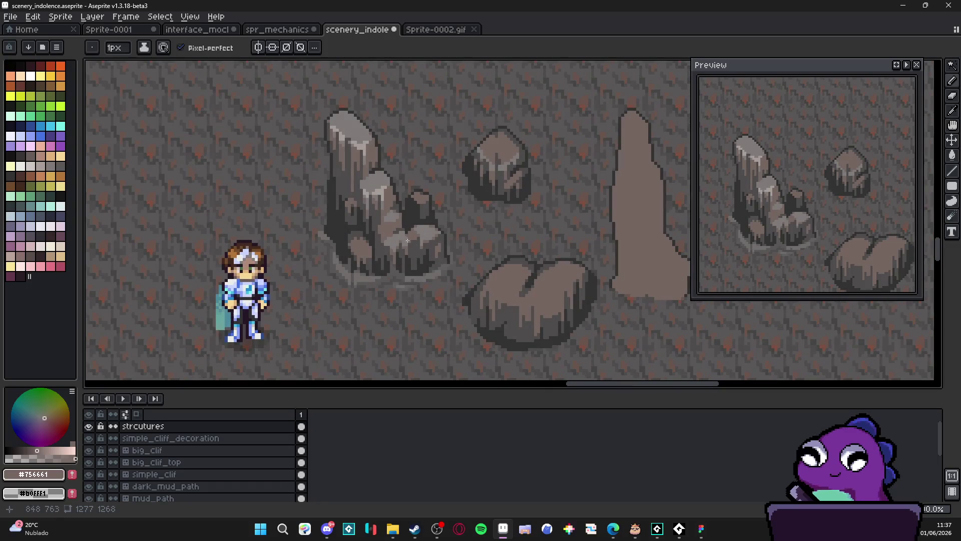
Step: Sample #807b7a and paint a 2px light grey highlight across the boulder's front face
left_click(495, 272, "alt")
scroll(520, 281, "up", 4)
scroll(542, 315, "up", 1)
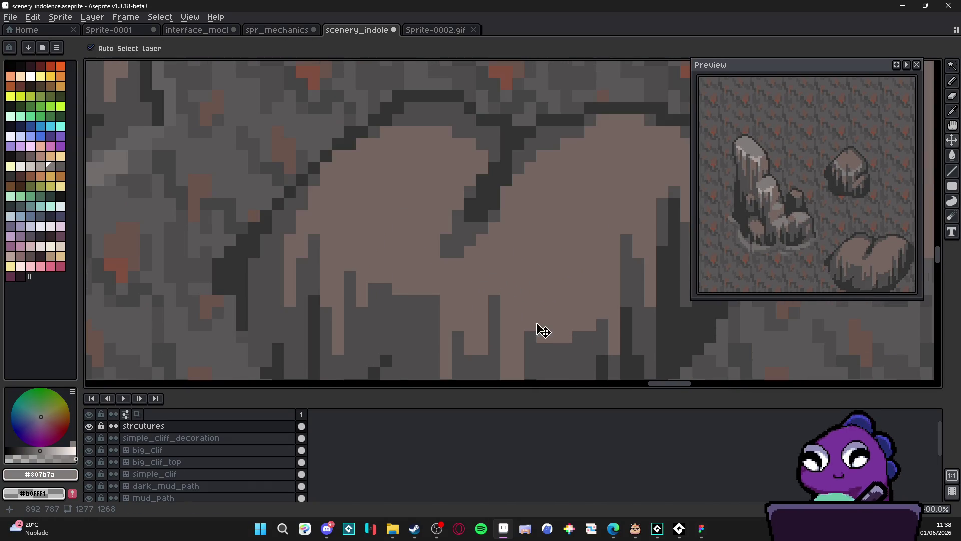
key("plus")
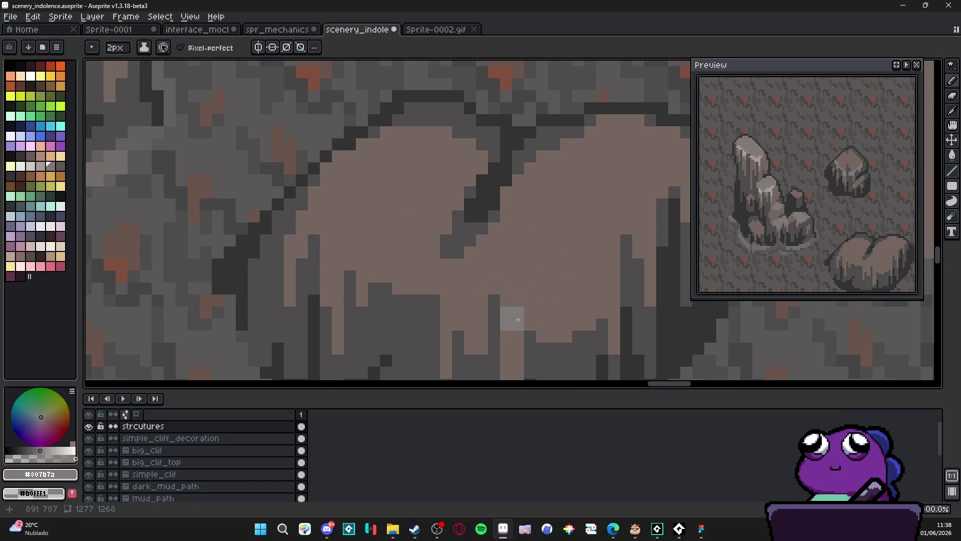
mouse_move(512, 320)
left_mouse_down()
mouse_move(512, 306)
mouse_move(553, 313)
mouse_move(526, 308)
mouse_move(553, 298)
mouse_move(535, 291)
mouse_move(549, 289)
mouse_move(556, 323)
left_mouse_up()
left_click(536, 306)
Step: Add a 2px light grey highlight just below the boulder's top edge, extending up-right
key("minus")
scroll(549, 289, "down", 2)
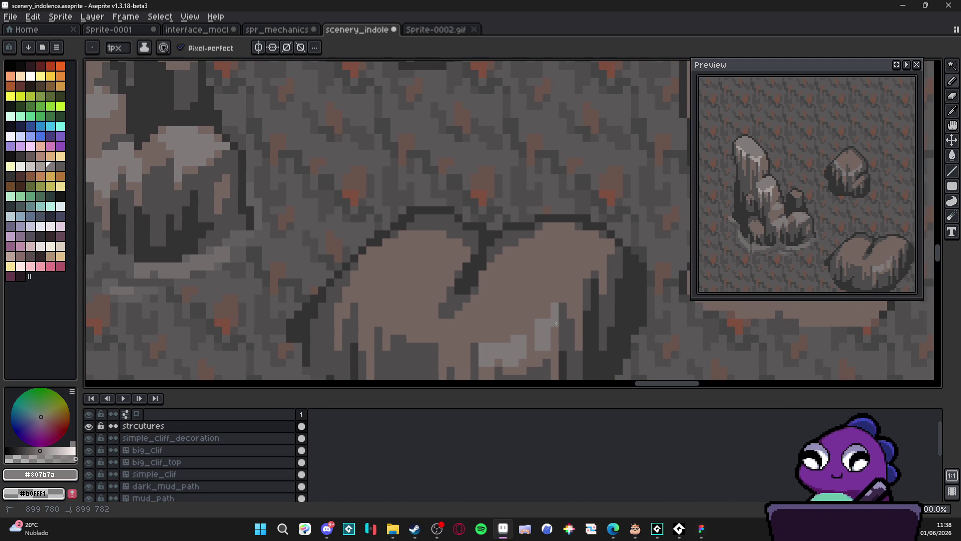
key("plus")
left_click(575, 303)
left_click(579, 297)
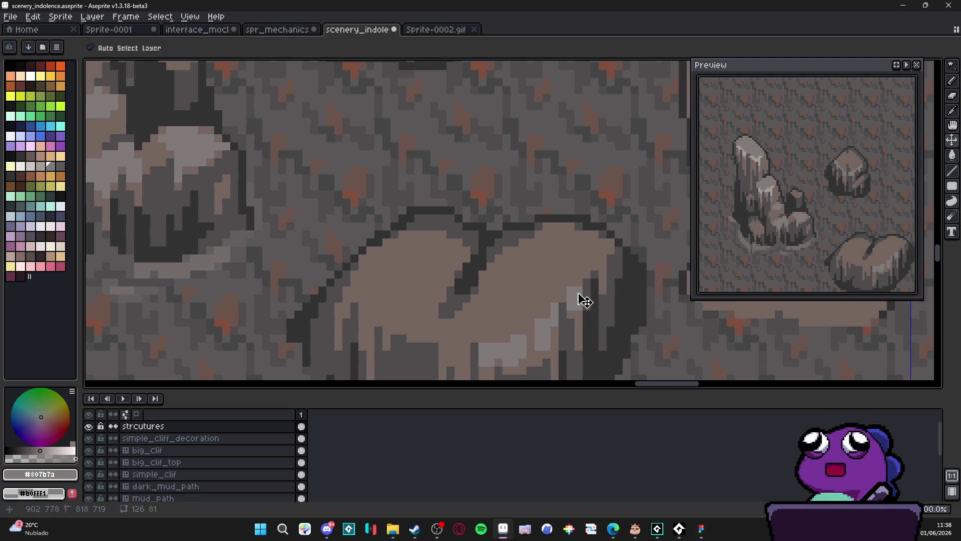
key("minus")
Step: Place single light grey highlight pixels up the boulder's right edge
scroll(606, 269, "up", 1)
left_click(606, 279)
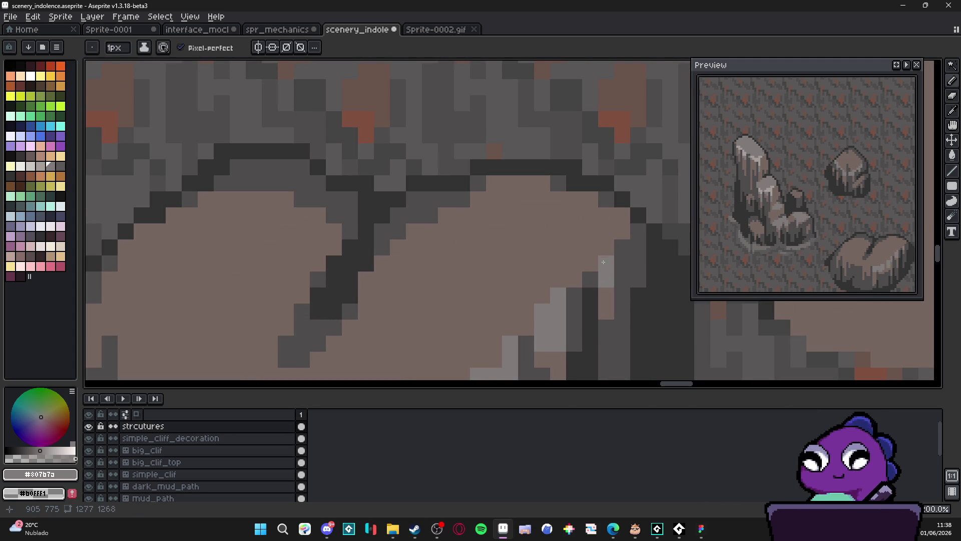
left_click(606, 247)
left_click(606, 231)
scroll(521, 278, "down", 3)
scroll(521, 278, "up", 4)
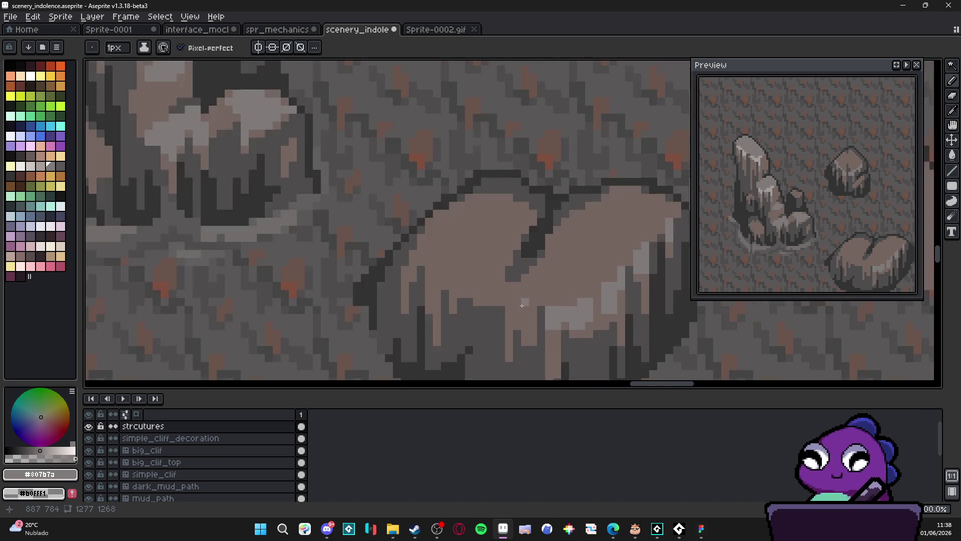
Step: Paint three 2px light grey blocks on the boulder's front under the top edge
key("plus")
left_click(534, 321)
left_click(536, 305)
left_click(506, 317)
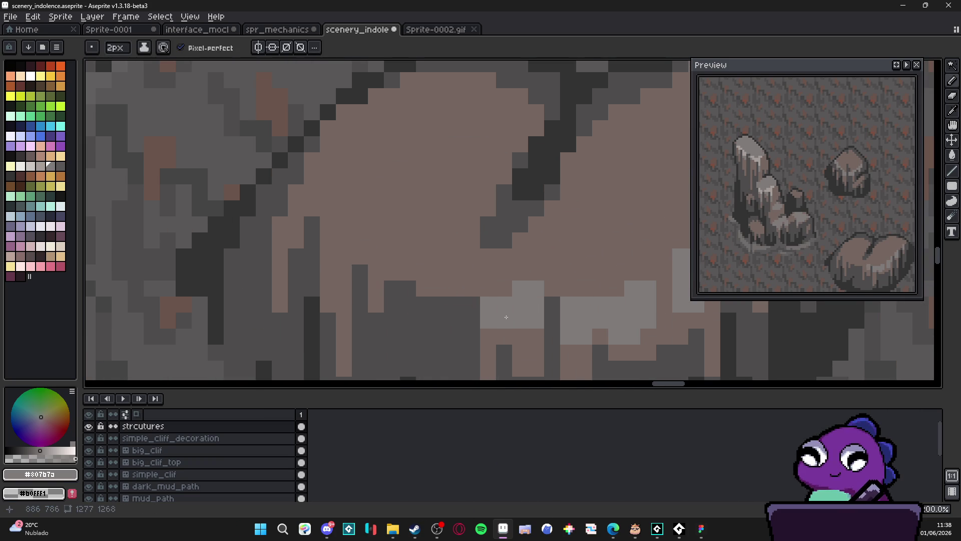
key("minus")
Step: Add a 1px highlight row below the blocks and extend it leftward along the face
left_click(488, 337)
left_click(488, 352)
left_click(521, 335)
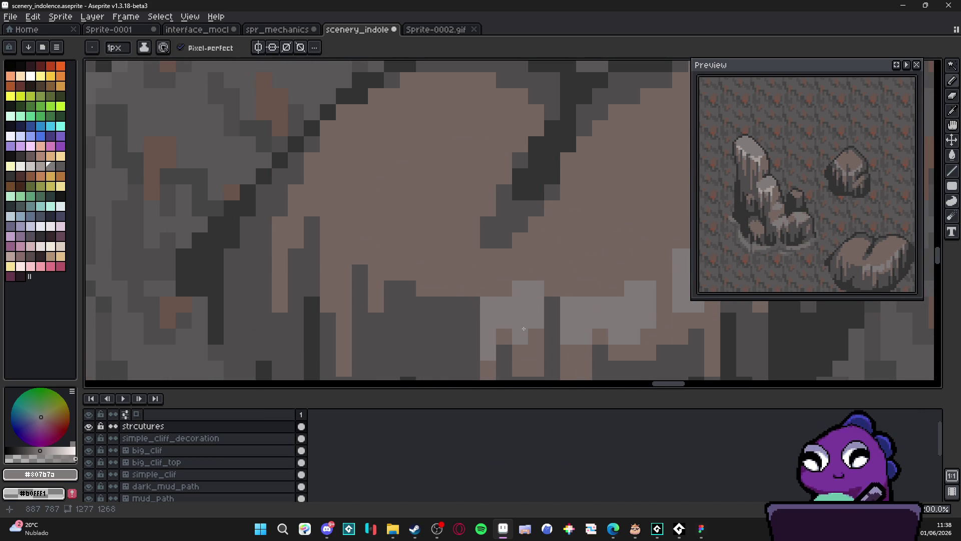
left_click(534, 335)
left_click_drag(440, 288, 405, 271)
Step: Repaint stray light pixels along the edge with the boulder's brown #756661
scroll(442, 278, "down", 2)
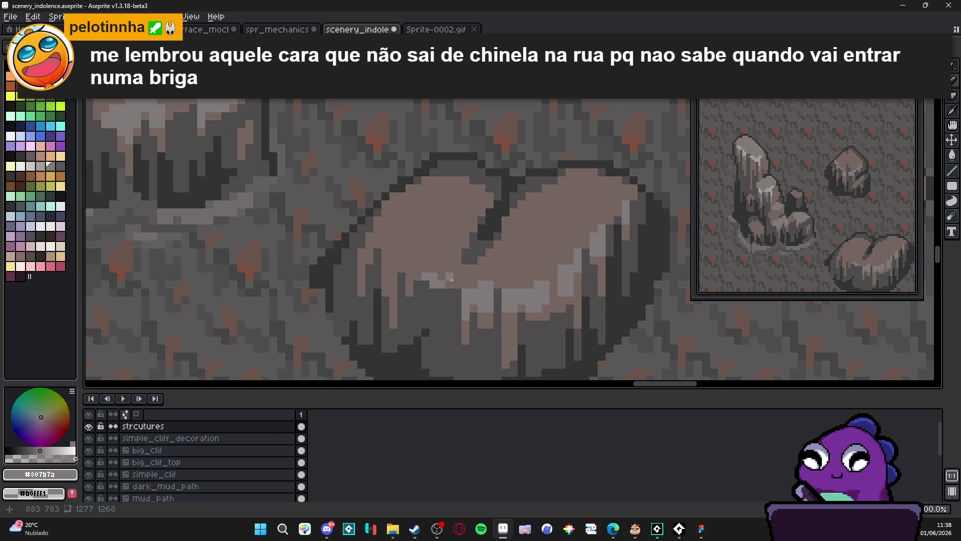
scroll(451, 279, "down", 3)
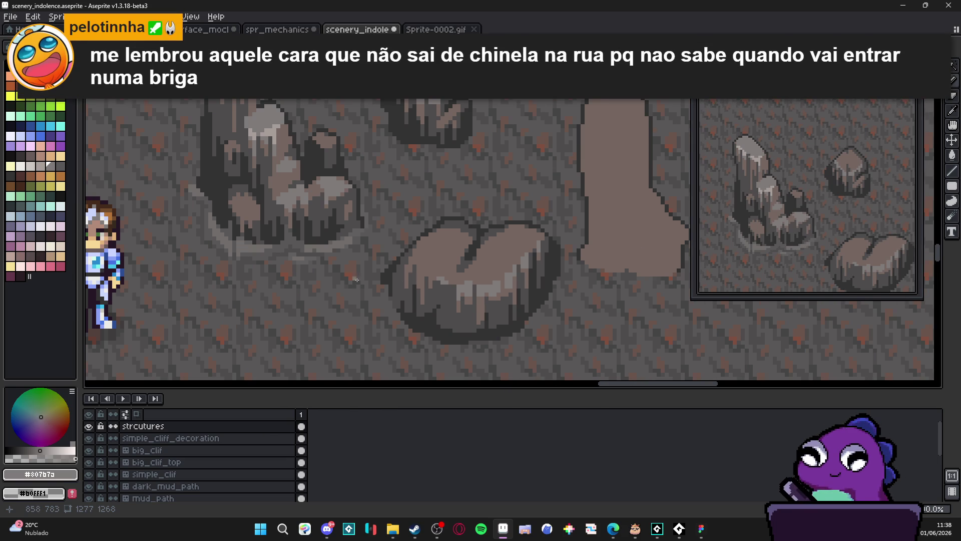
scroll(451, 285, "up", 3)
left_click(446, 296, "alt")
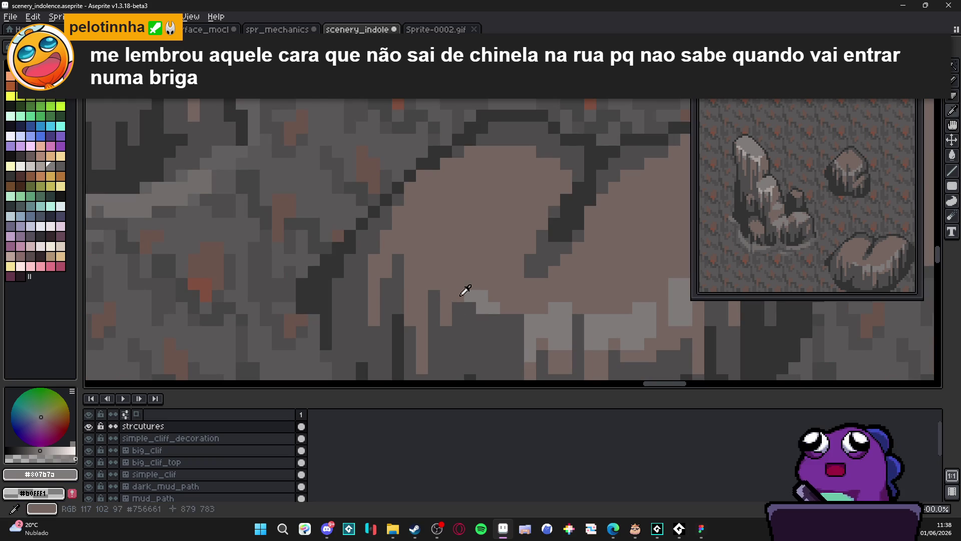
mouse_move(461, 292)
left_mouse_down()
mouse_move(491, 300)
mouse_move(481, 307)
left_mouse_up()
Step: Re-pick #807b7a and paint a small highlight block on the boulder's left part
left_click(551, 322, "alt")
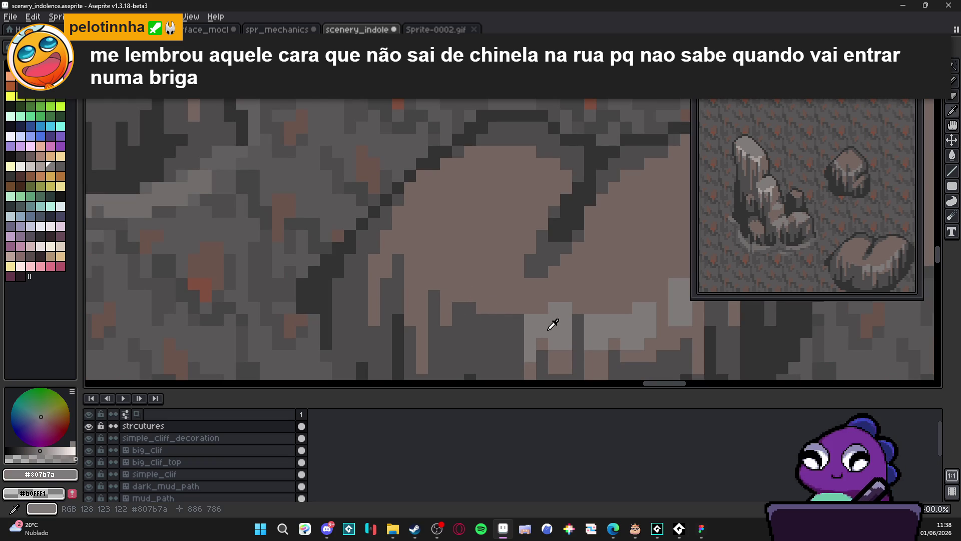
left_click(427, 301)
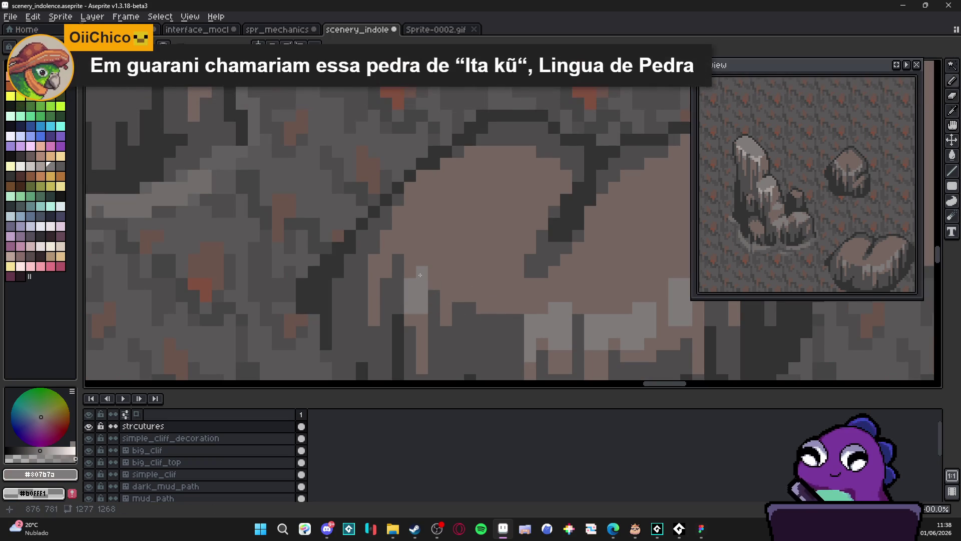
left_click(425, 288)
left_click(421, 319)
left_click(422, 330)
scroll(421, 326, "down", 3)
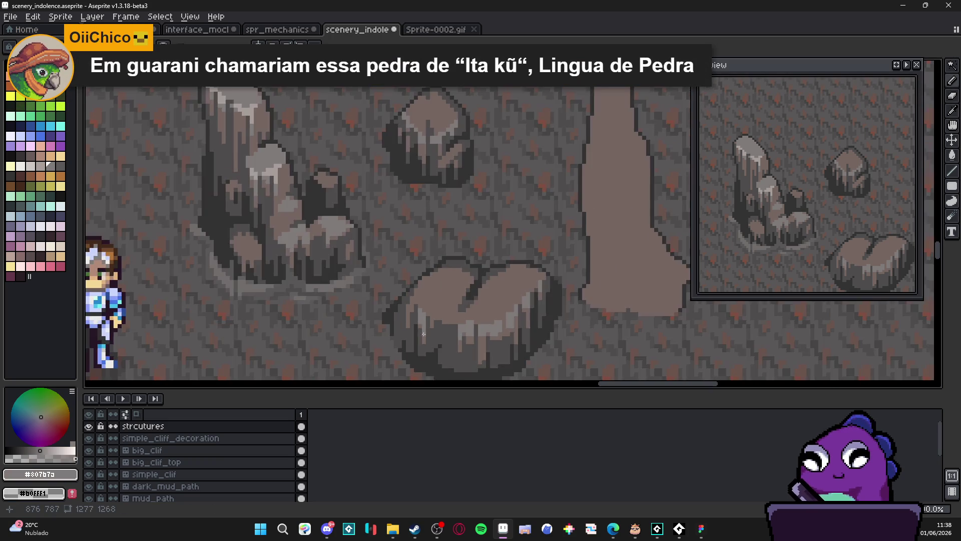
scroll(421, 301, "up", 3)
Step: Add more light grey highlight pixels further down the boulder's left side
left_click(421, 301)
left_click(422, 293)
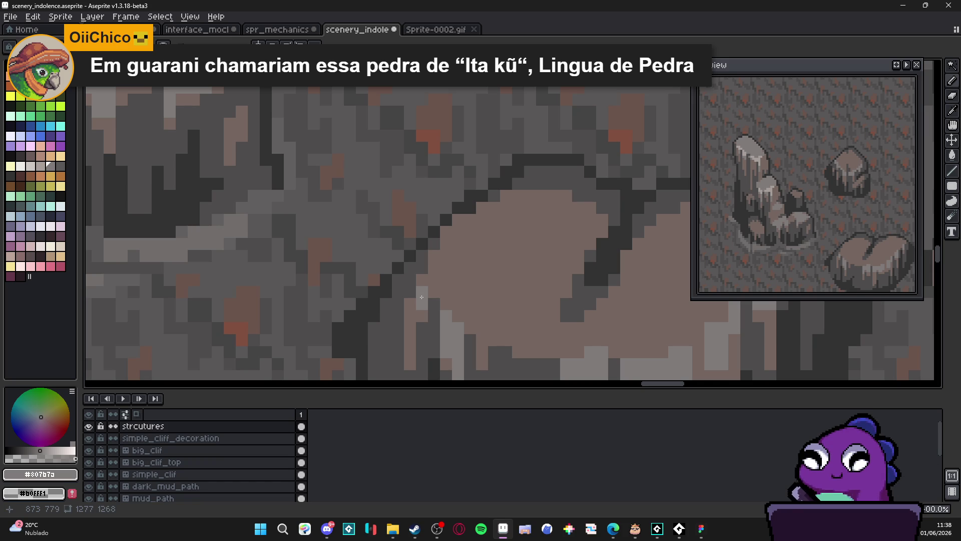
left_click(410, 315)
left_click(411, 328)
scroll(412, 329, "down", 4)
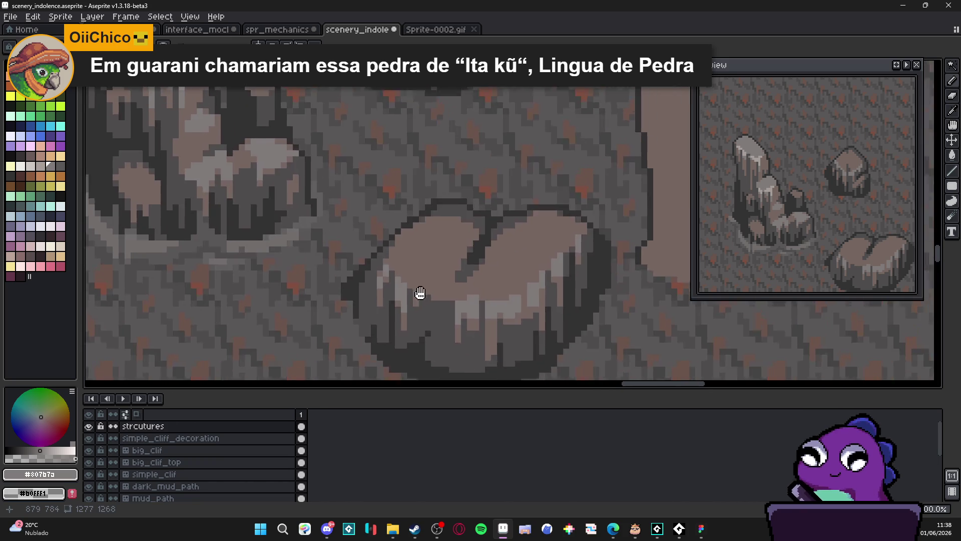
scroll(449, 294, "up", 2)
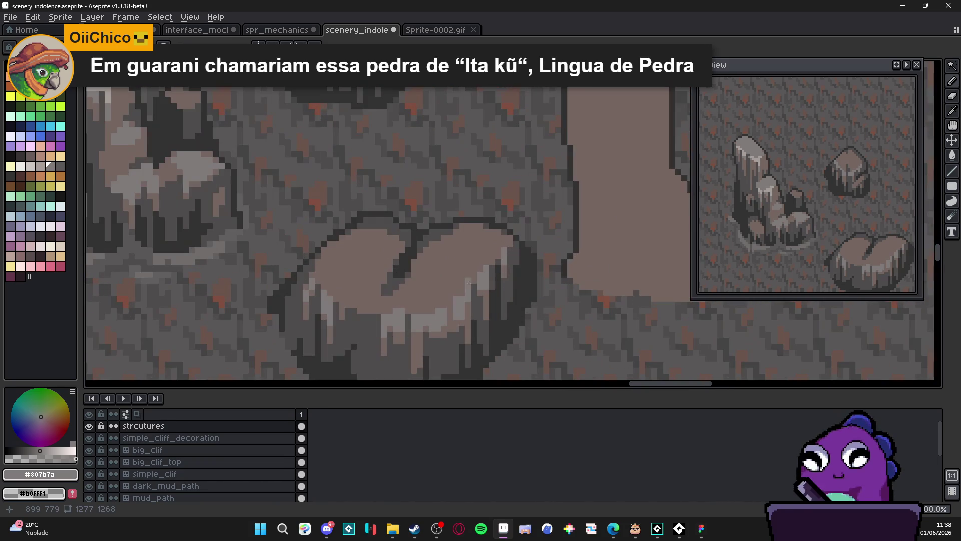
scroll(421, 316, "up", 2)
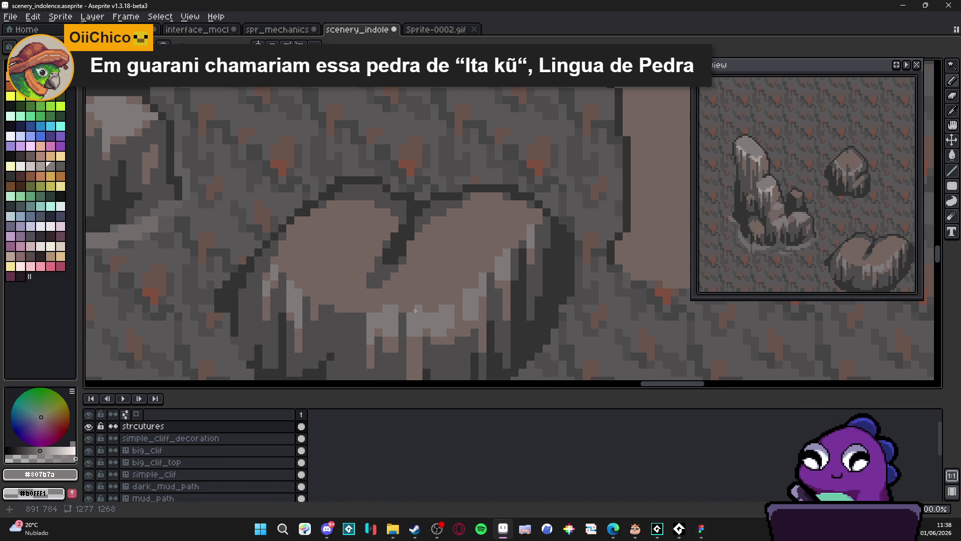
scroll(415, 311, "down", 3)
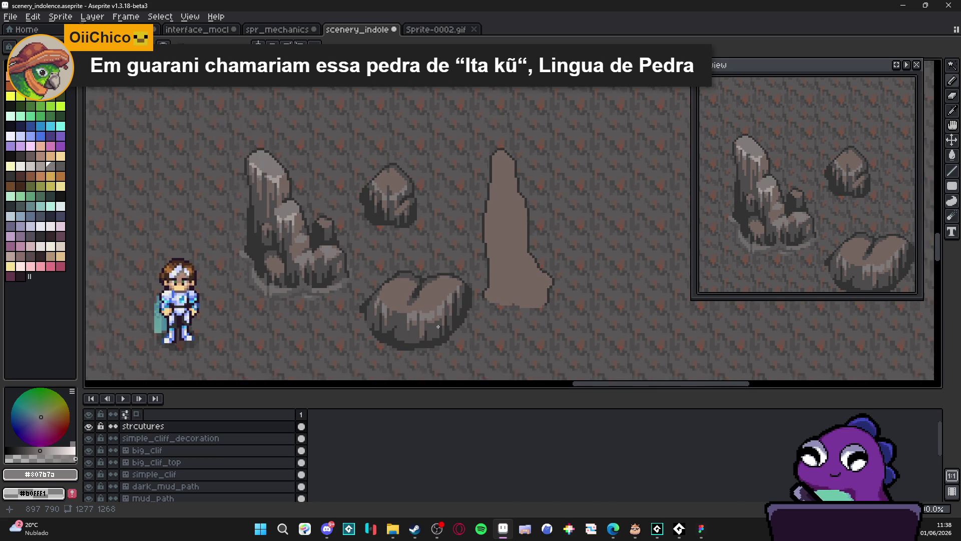
scroll(438, 327, "down", 1)
scroll(438, 313, "down", 1)
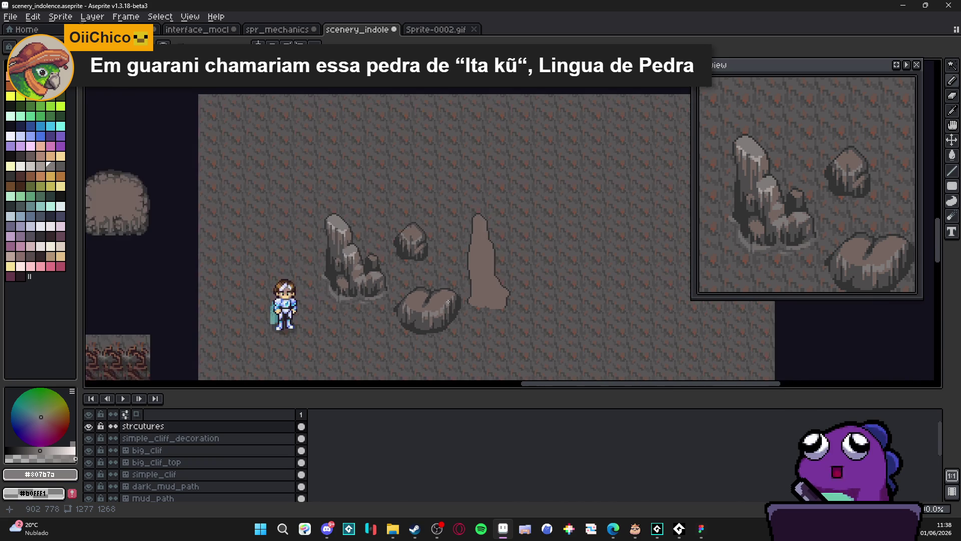
scroll(439, 302, "up", 1)
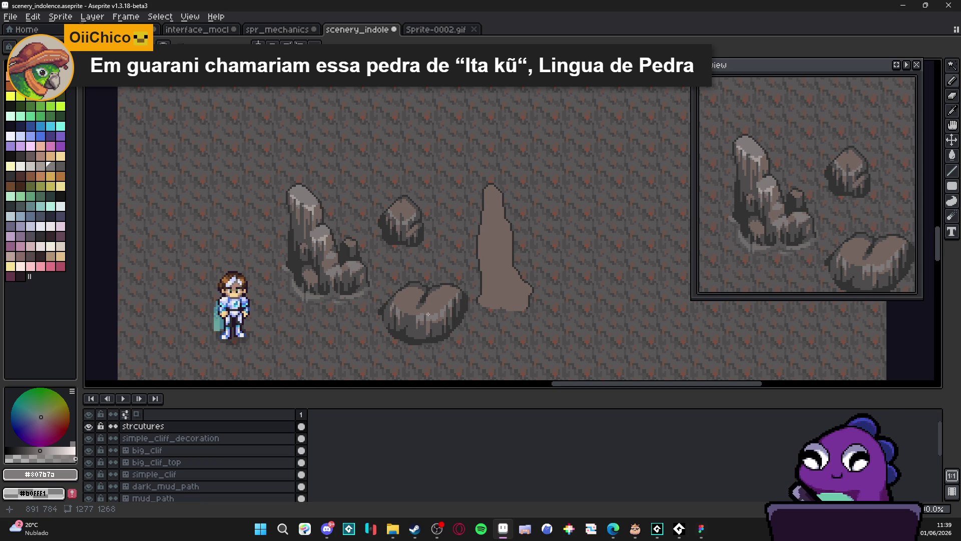
scroll(446, 341, "down", 3)
scroll(429, 322, "up", 3)
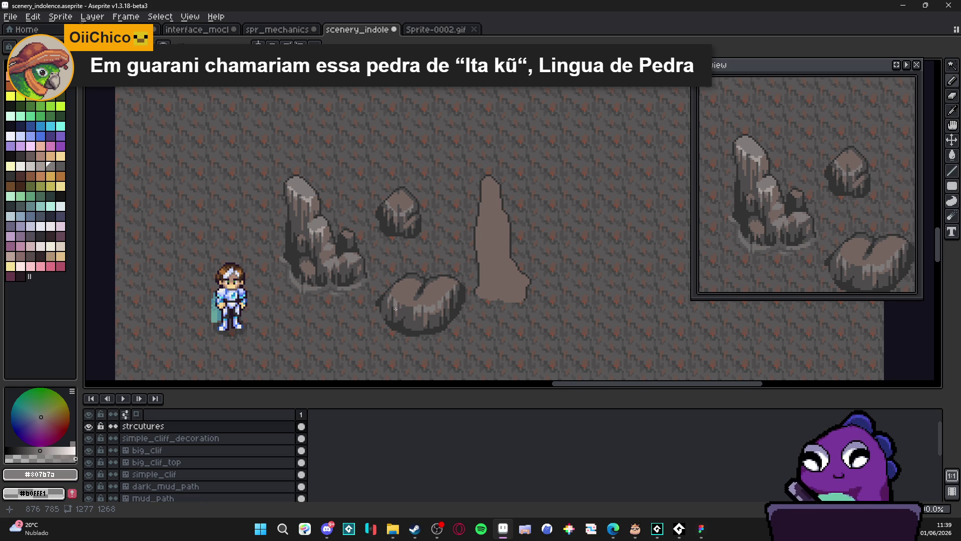
scroll(396, 309, "down", 2)
scroll(394, 309, "up", 2)
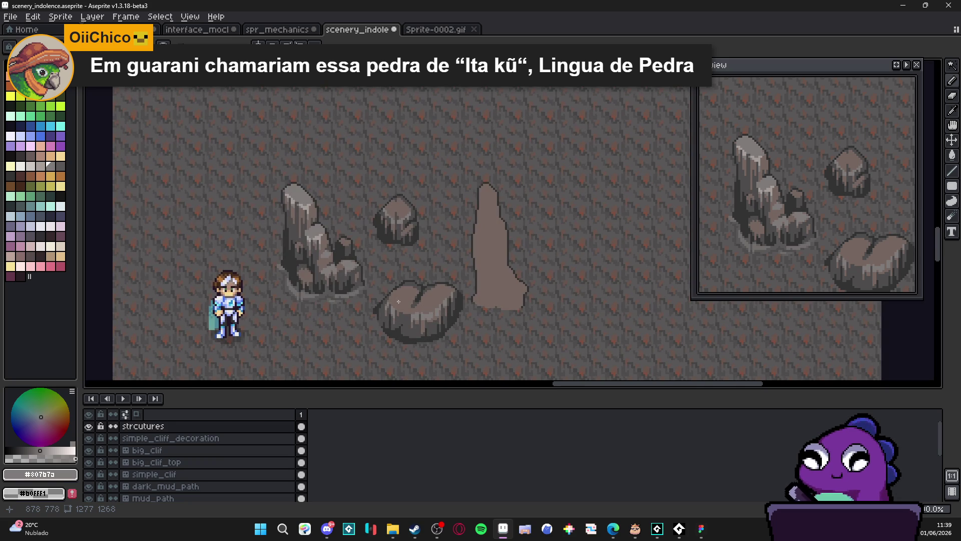
scroll(403, 299, "down", 1)
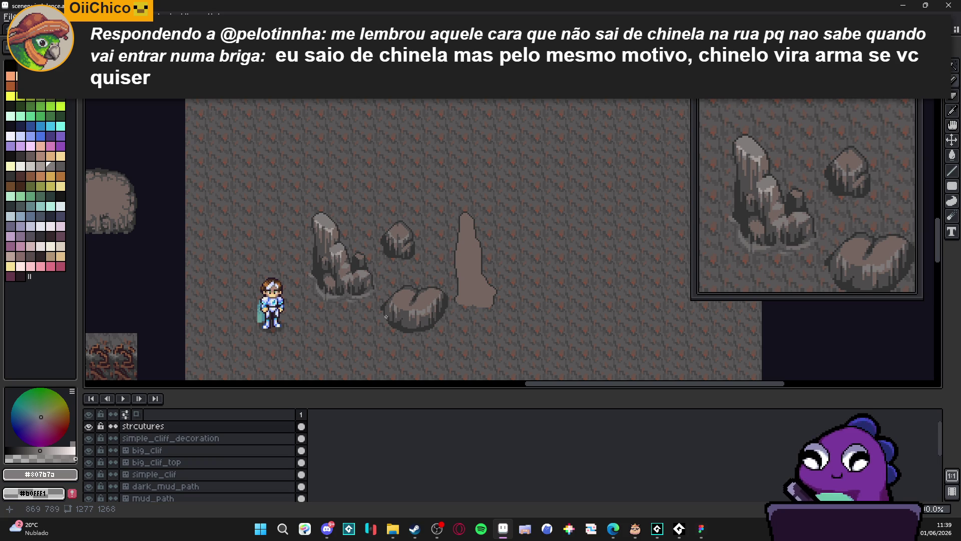
scroll(385, 317, "up", 3)
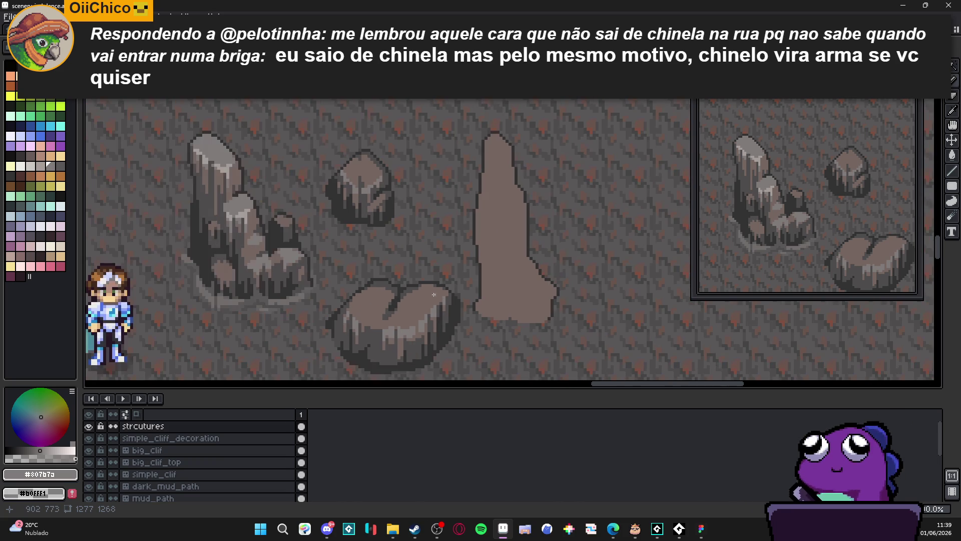
Step: Cover the dark crack and small dark spot on the boulder's top with brown #756661
scroll(434, 294, "up", 1)
left_click(429, 286, "alt")
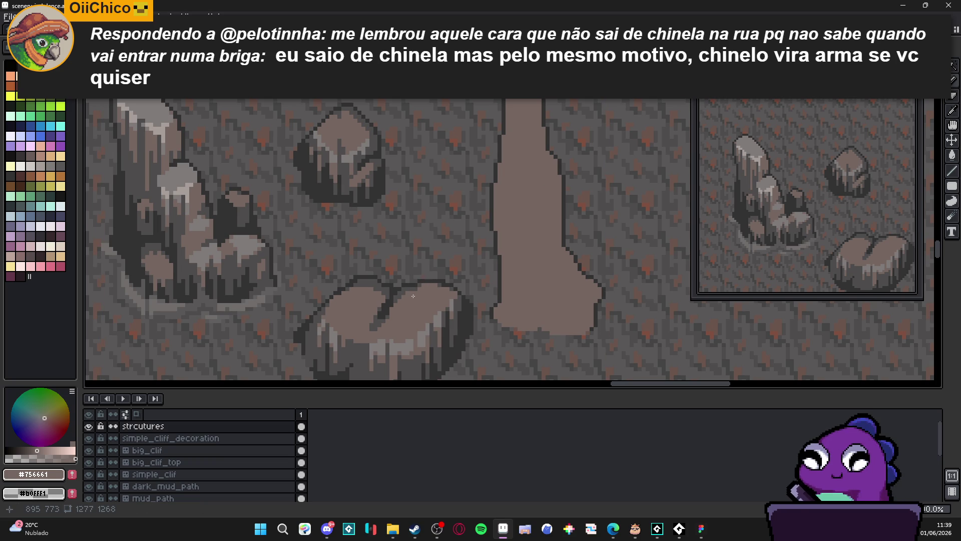
mouse_move(413, 296)
left_mouse_down()
mouse_move(383, 308)
mouse_move(391, 319)
left_mouse_up()
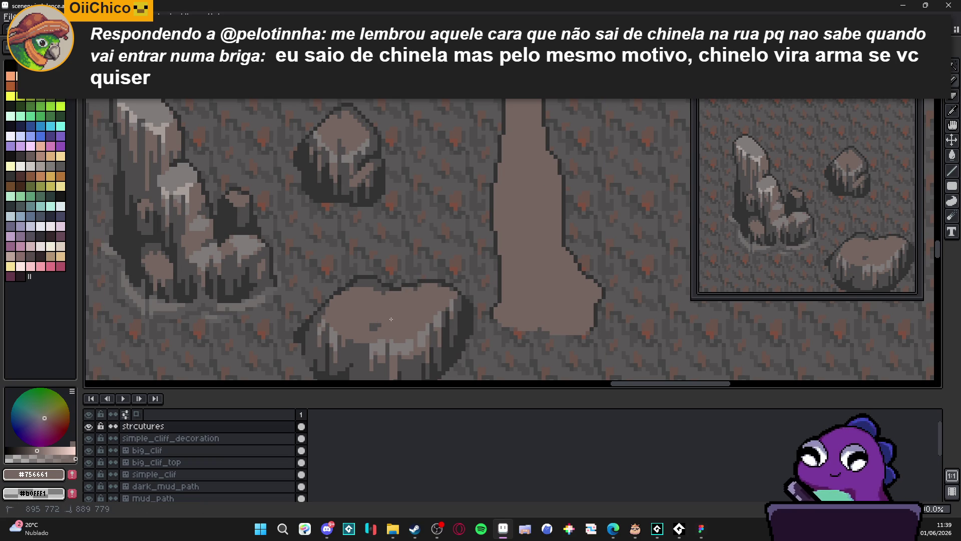
left_click(374, 327)
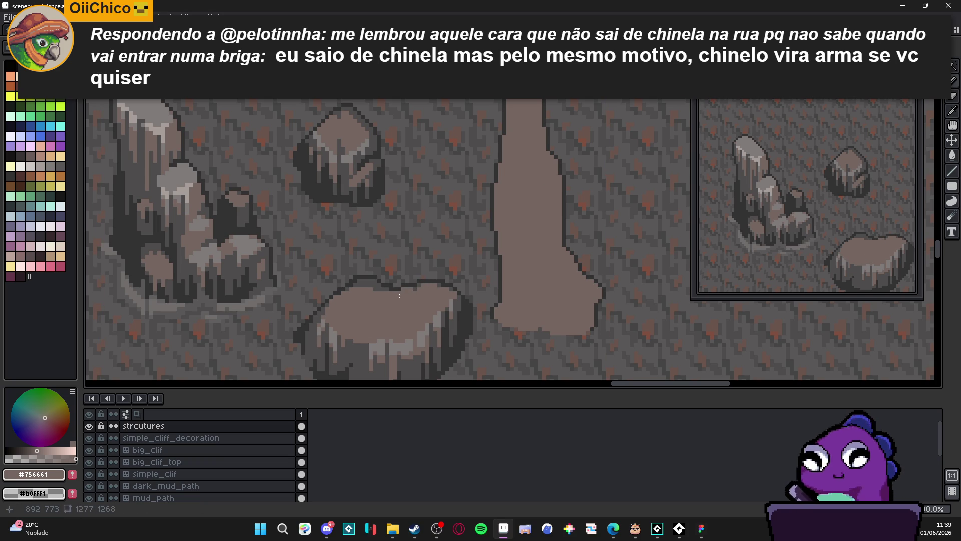
Step: Sample several rock shades (dark outline, mid-grey, top-face colour) to compare them
scroll(406, 289, "down", 1)
scroll(410, 283, "up", 2)
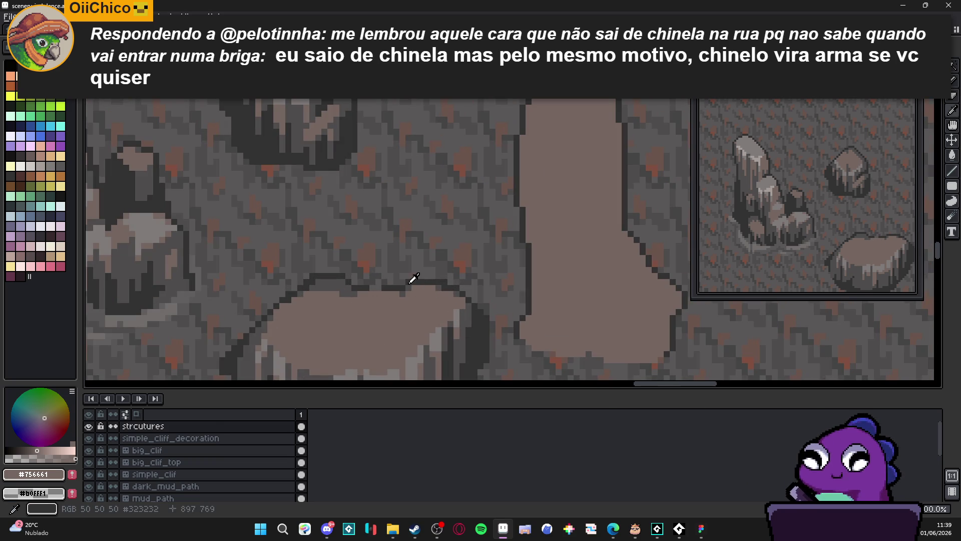
left_click(410, 280, "alt")
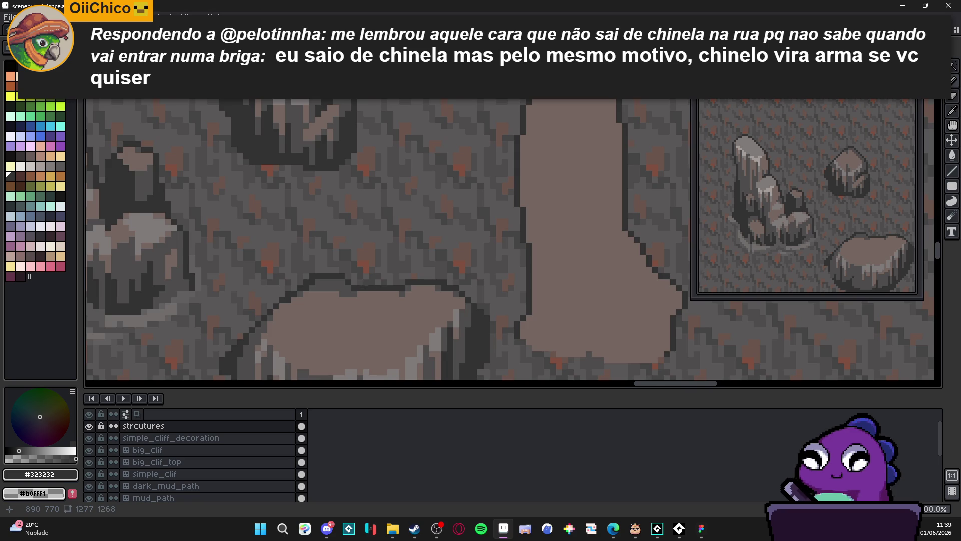
scroll(364, 286, "down", 2)
scroll(343, 294, "up", 1)
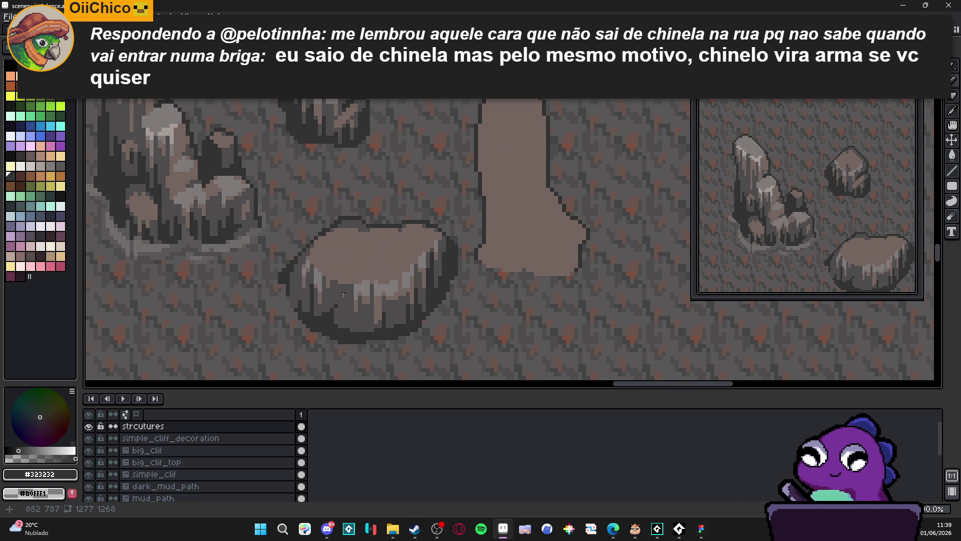
left_click(344, 281, "alt")
scroll(356, 225, "up", 1)
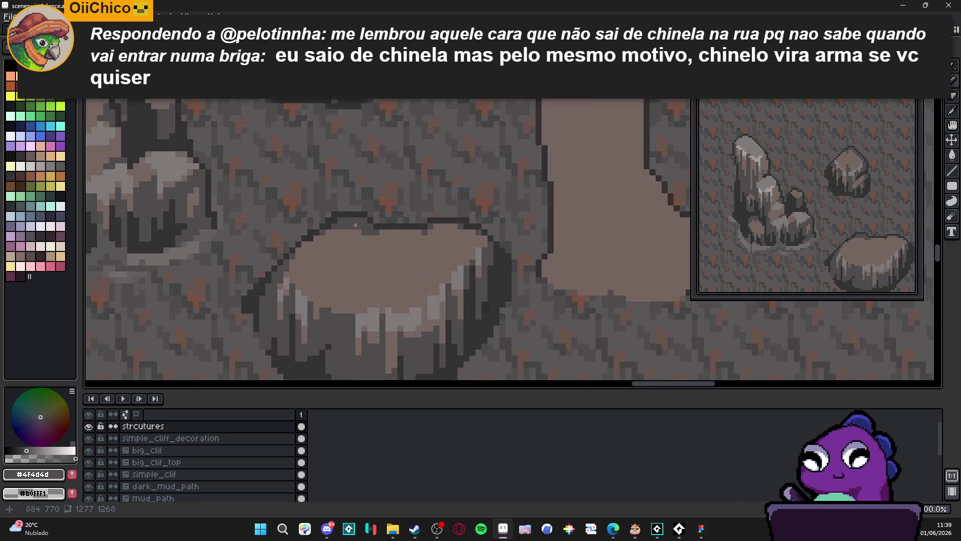
scroll(356, 224, "up", 1)
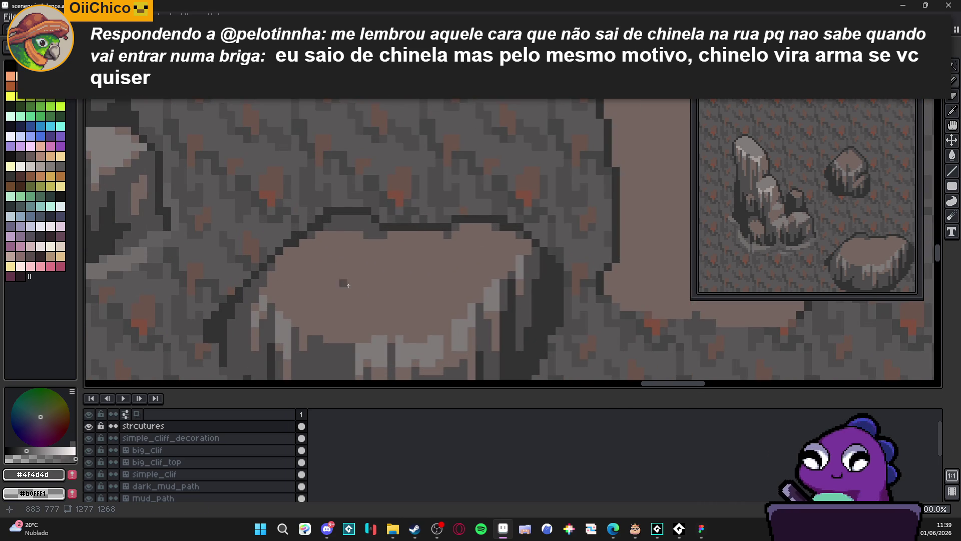
scroll(346, 314, "down", 1)
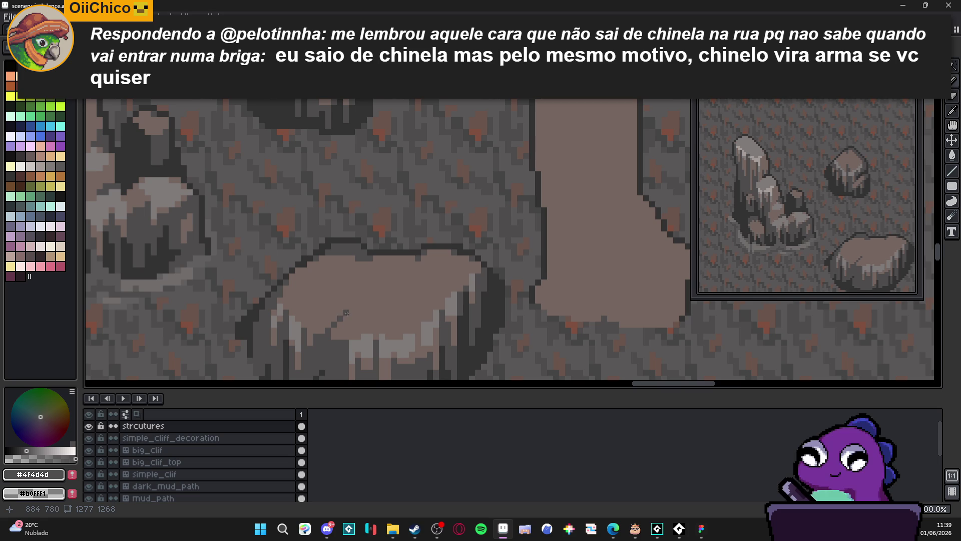
left_click(333, 342, "alt")
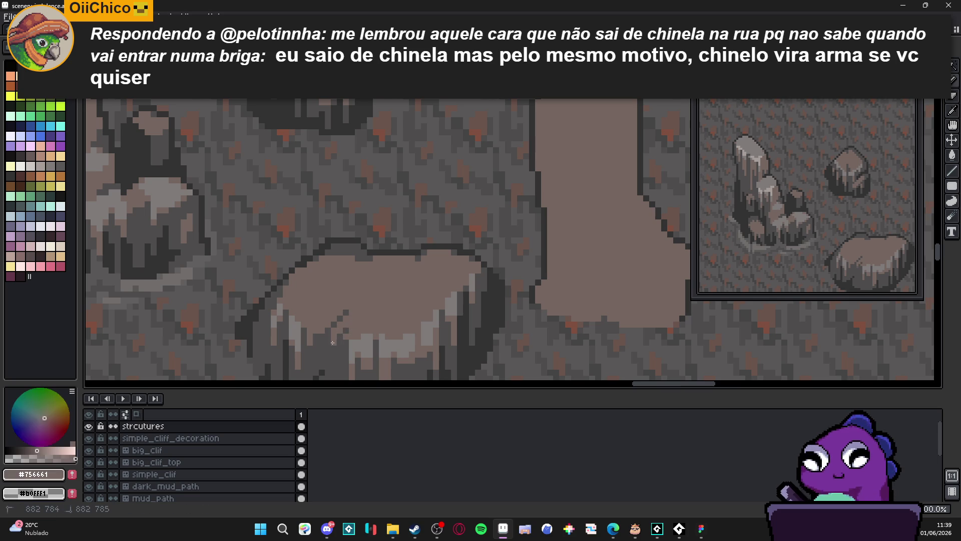
left_click(348, 312, "alt")
Step: Sample dark grey #4f4d4d from the outline and paint one pixel on the boulder's top face
scroll(378, 322, "down", 1)
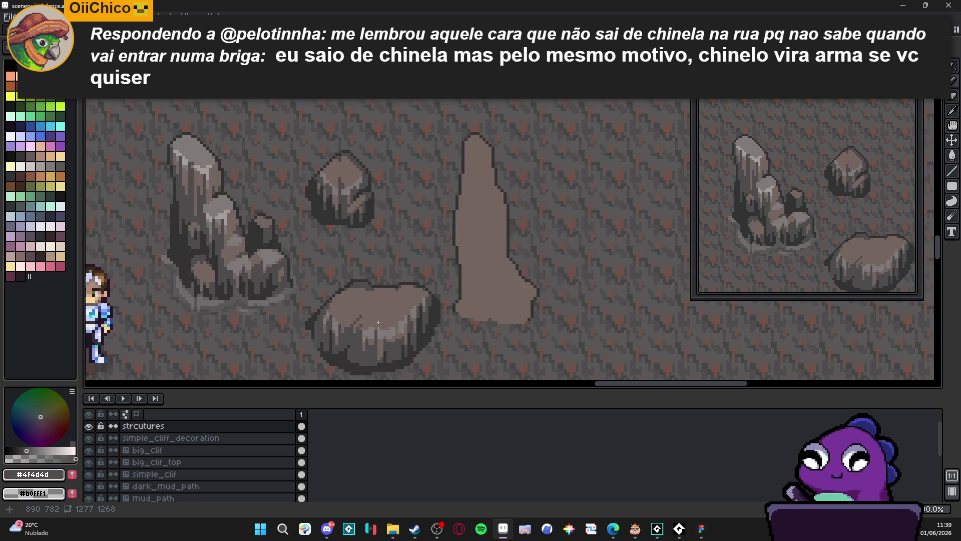
scroll(380, 319, "up", 1)
scroll(349, 323, "up", 2)
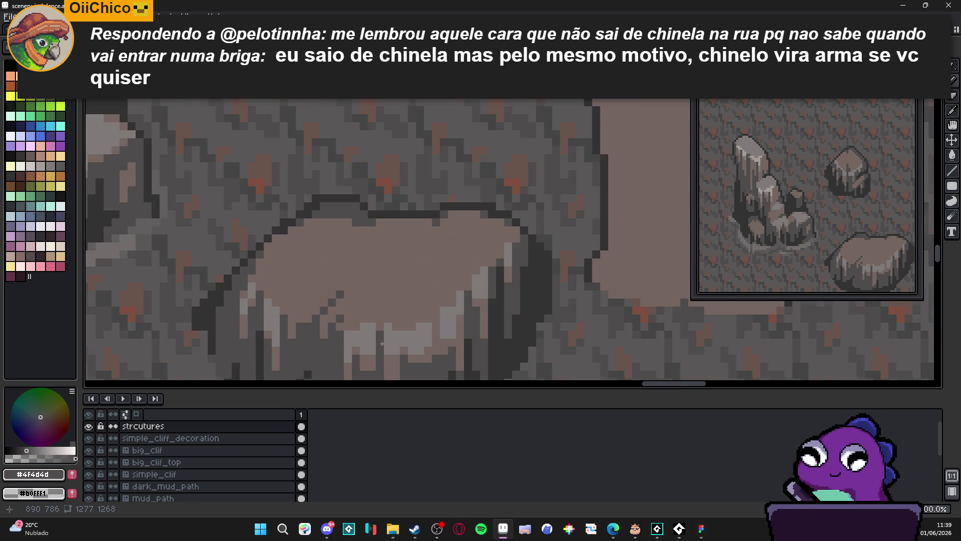
left_click(340, 324, "alt")
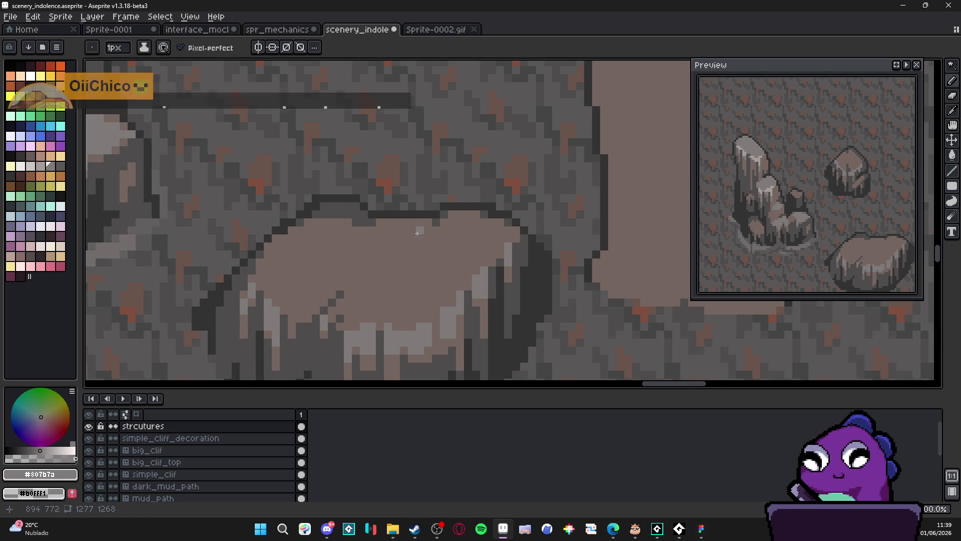
left_click(440, 218, "alt")
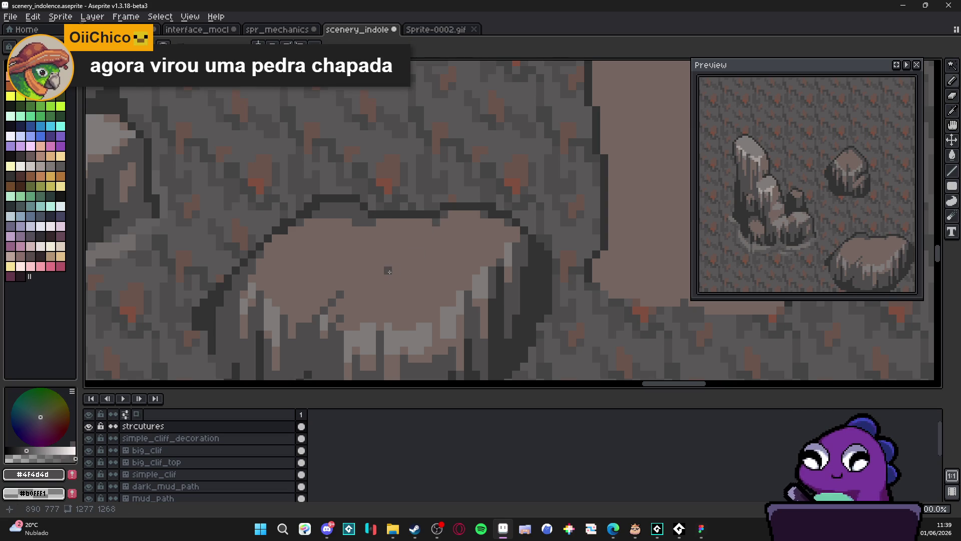
left_click(391, 257)
scroll(391, 256, "down", 5)
mouse_move(310, 226)
left_mouse_down()
mouse_move(348, 259)
mouse_move(443, 287)
mouse_move(414, 267)
left_mouse_up()
Step: Fill the boulder's flat top with light grey #807b7a using the Paint Bucket
scroll(457, 280, "up", 1)
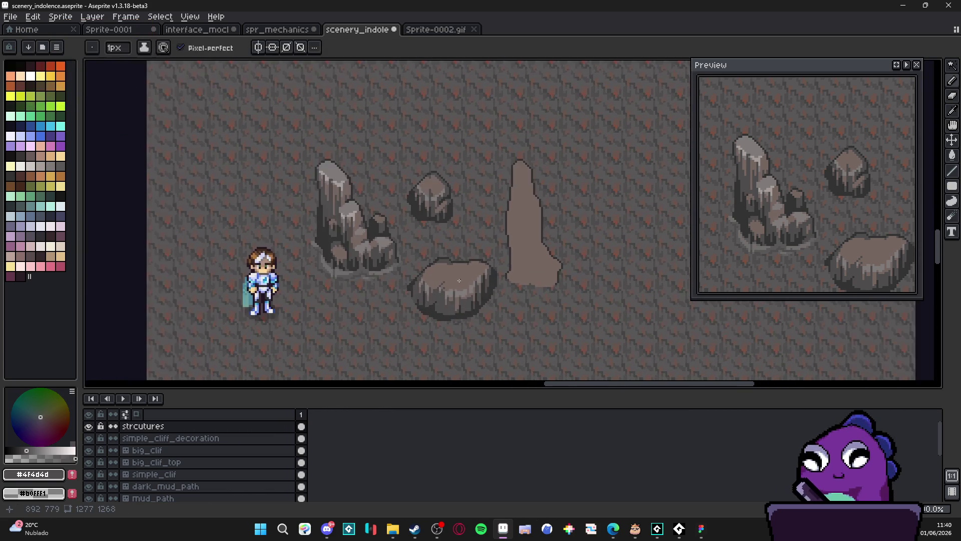
scroll(463, 286, "up", 1)
scroll(462, 280, "down", 1)
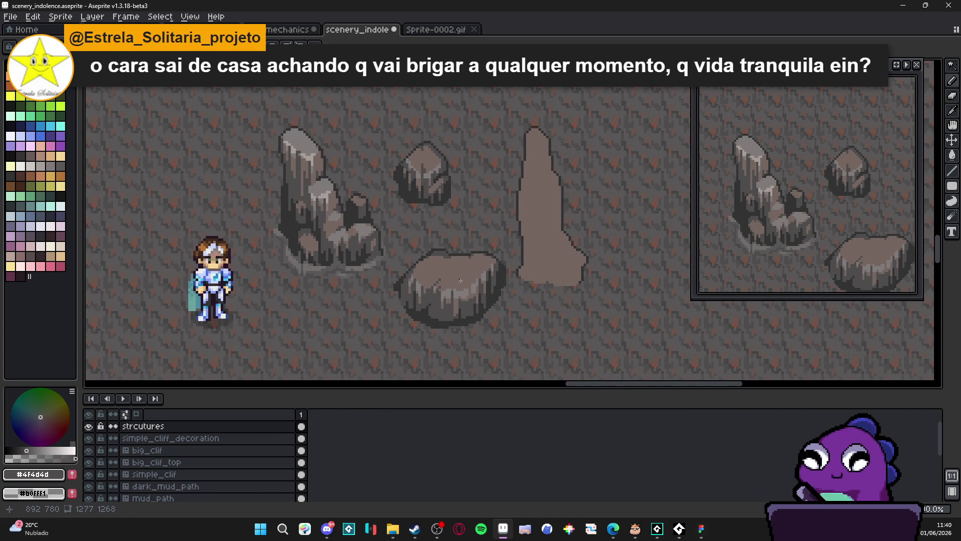
scroll(460, 279, "down", 1)
scroll(460, 277, "up", 1)
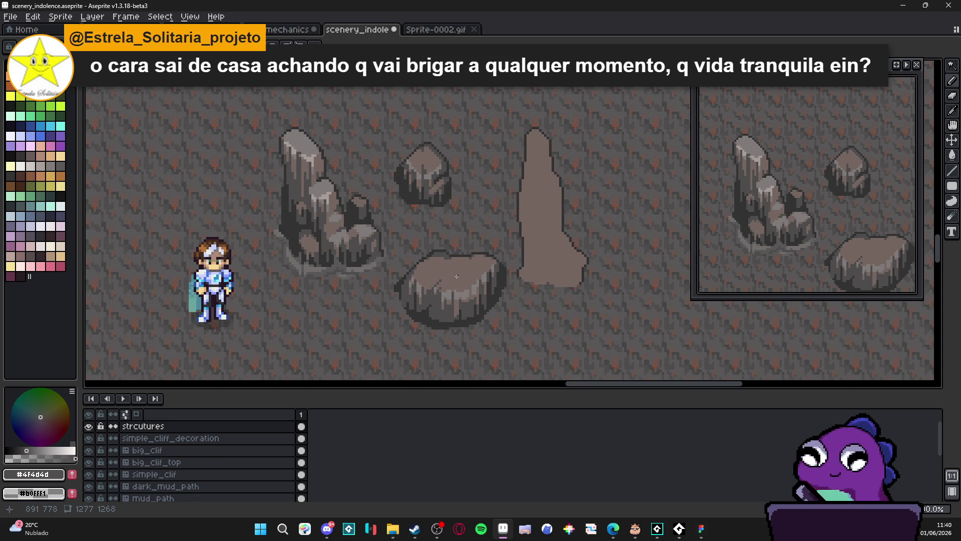
scroll(456, 278, "up", 1)
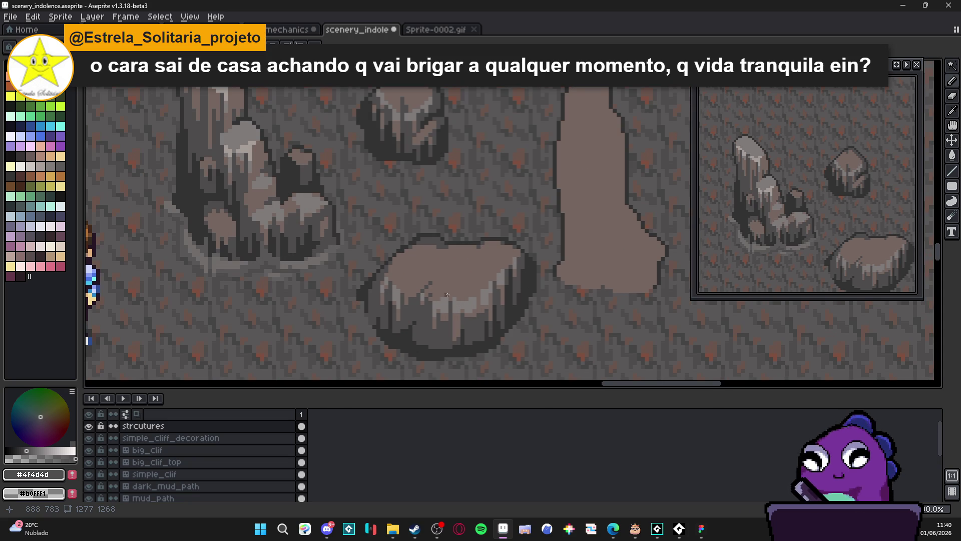
scroll(454, 300, "up", 1)
left_click(485, 289, "alt")
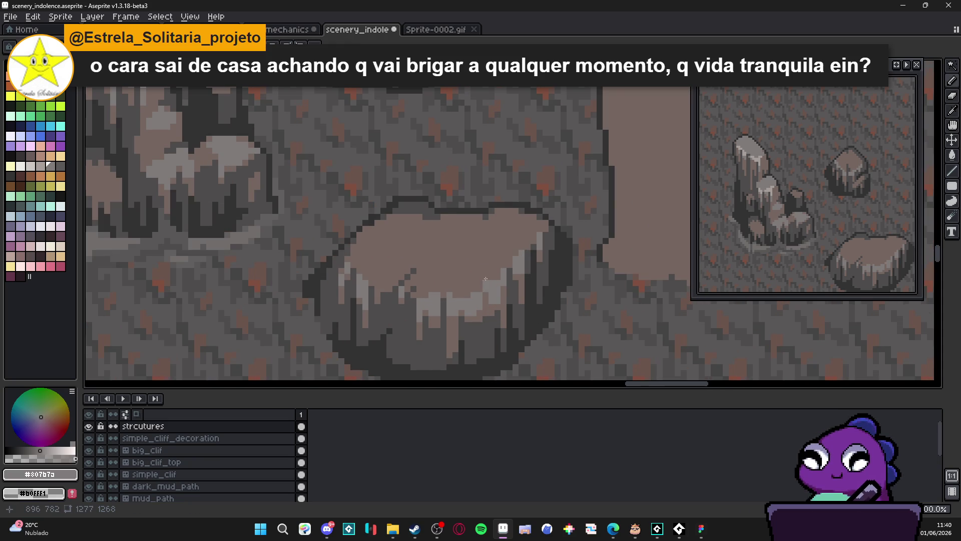
left_click(485, 279)
Step: With the Pencil and #323232, redraw the dark outline along the boulder's top edge
scroll(482, 271, "down", 3)
scroll(479, 264, "down", 2)
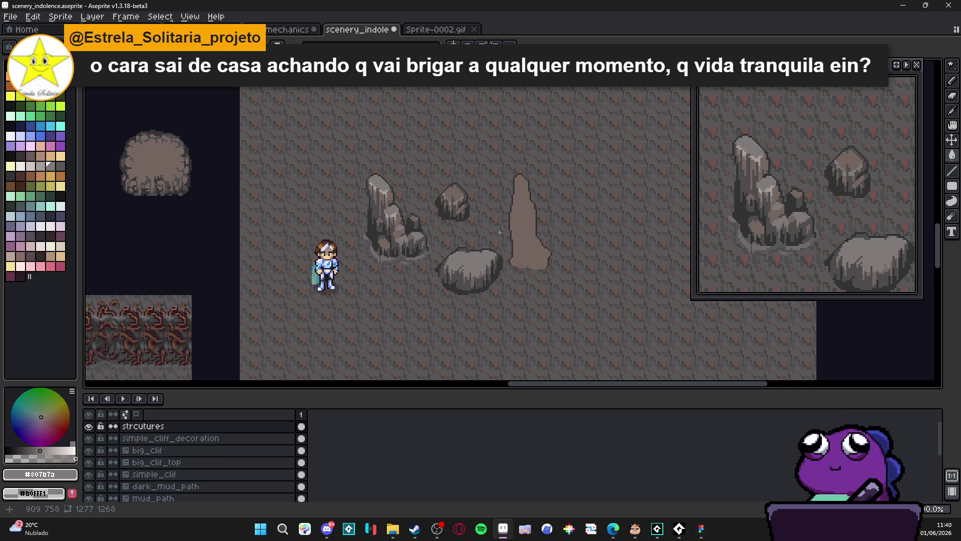
scroll(470, 270, "up", 2)
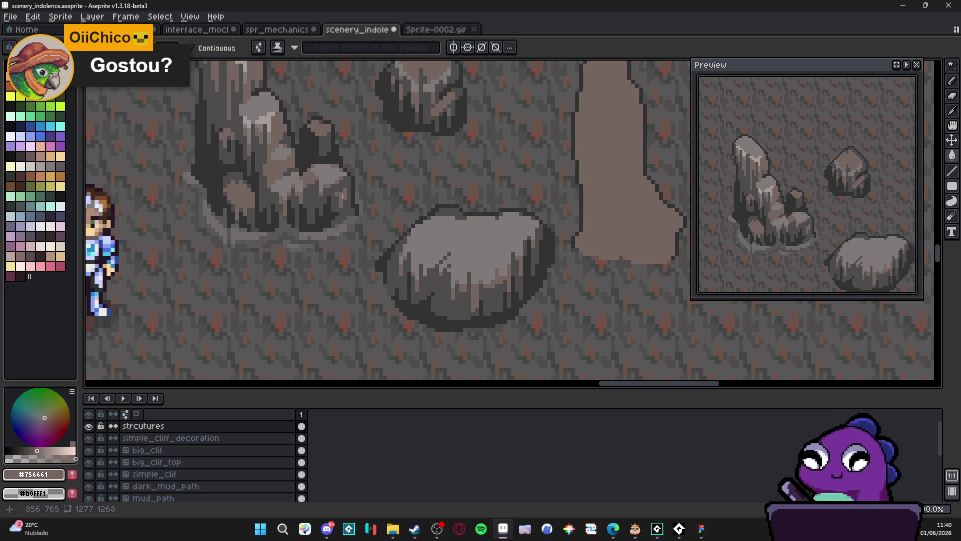
scroll(488, 269, "down", 2)
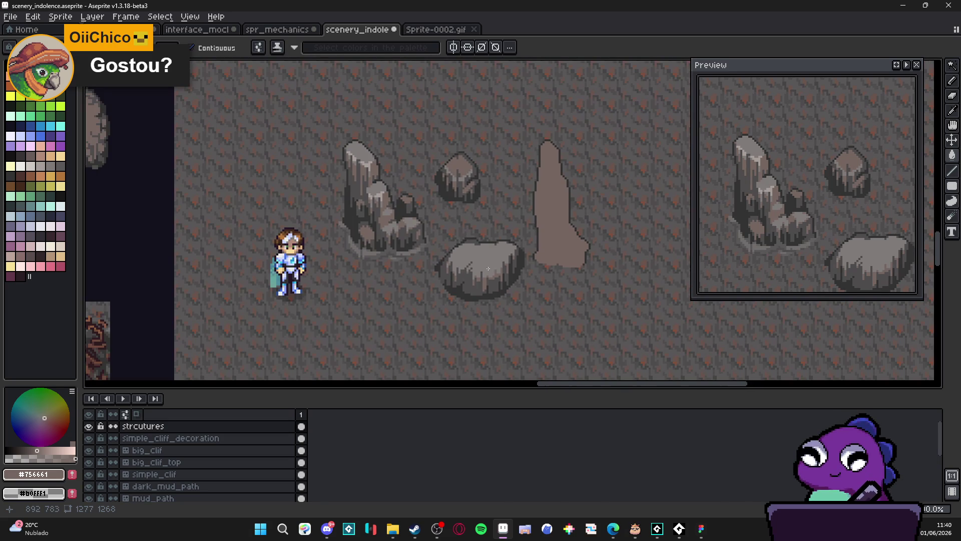
scroll(488, 269, "up", 1)
key("ctrl")
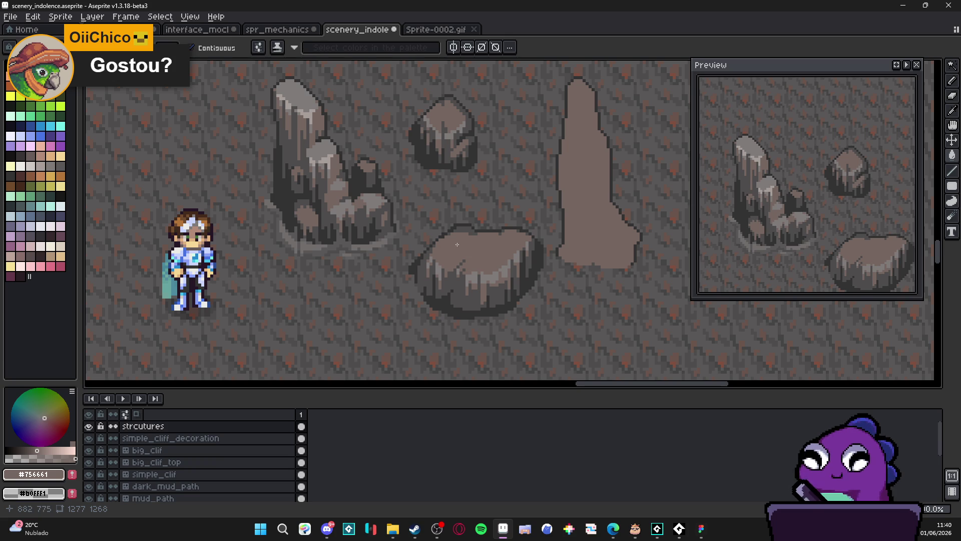
scroll(457, 245, "up", 4)
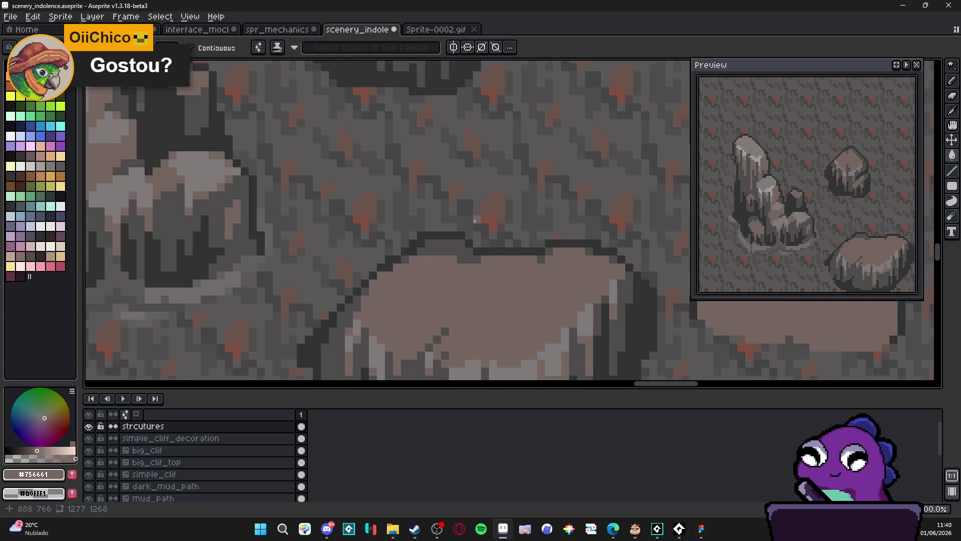
key("b")
left_click(425, 235, "alt")
scroll(424, 236, "down", 3)
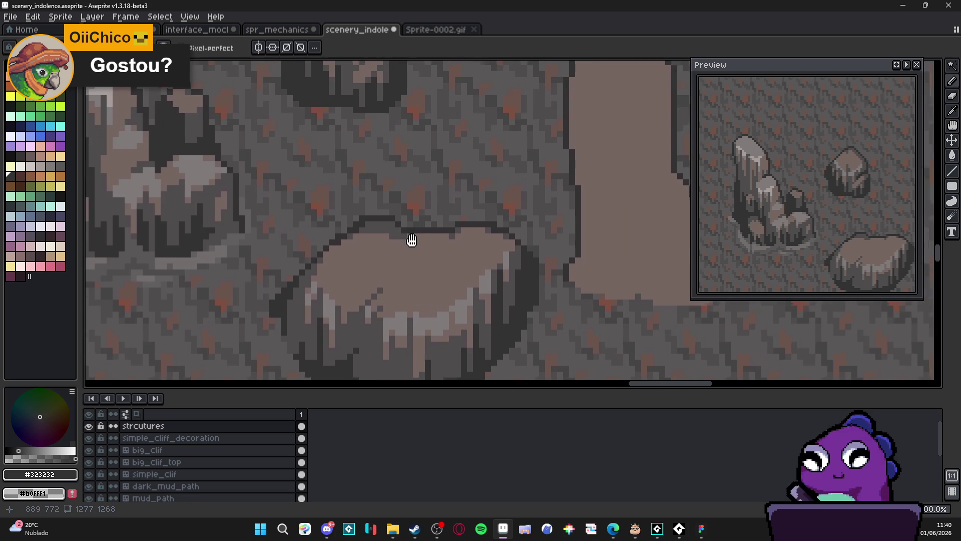
left_click_drag(368, 221, 494, 226)
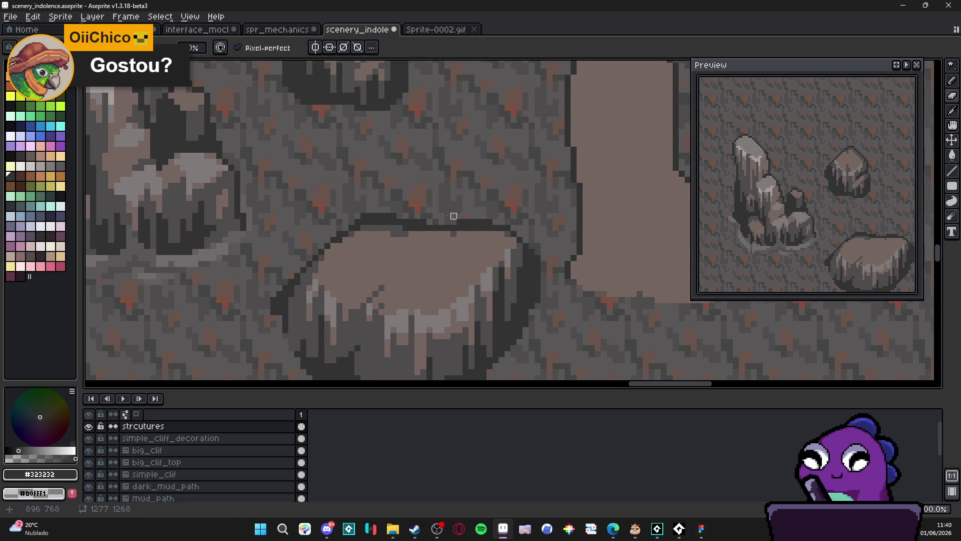